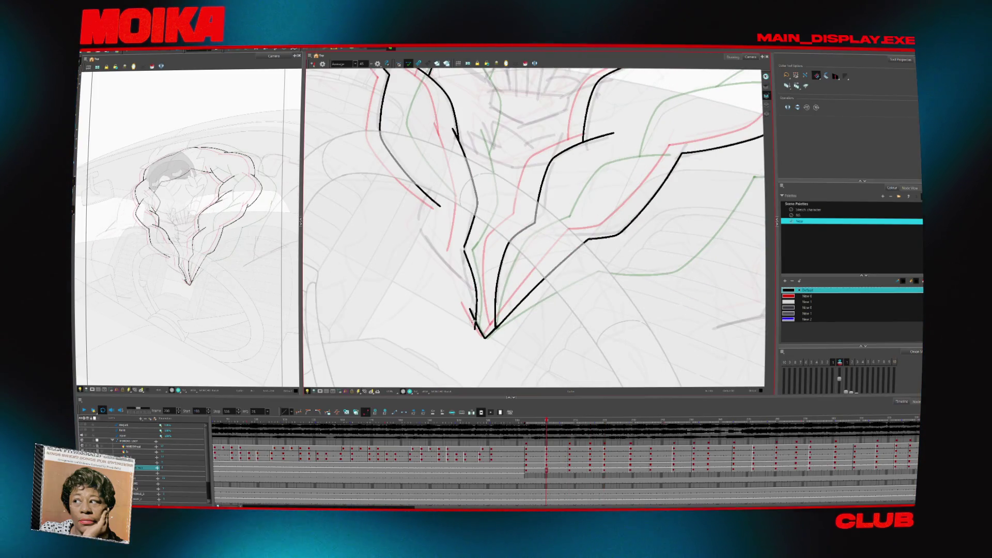
# - Review the inbetweens in playback, then trace a black arm contour on the next drawing
pyautogui.press('Return')
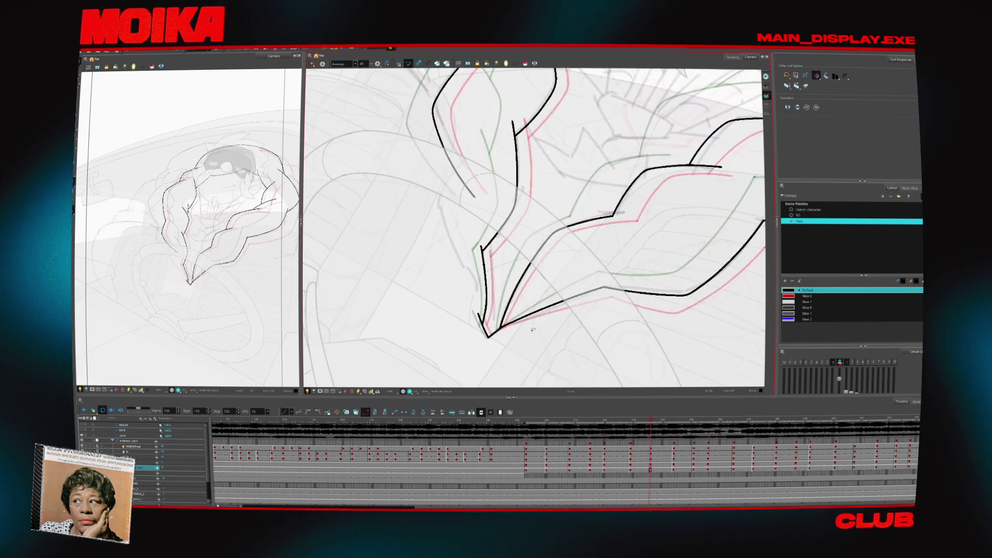
pyautogui.press('4')
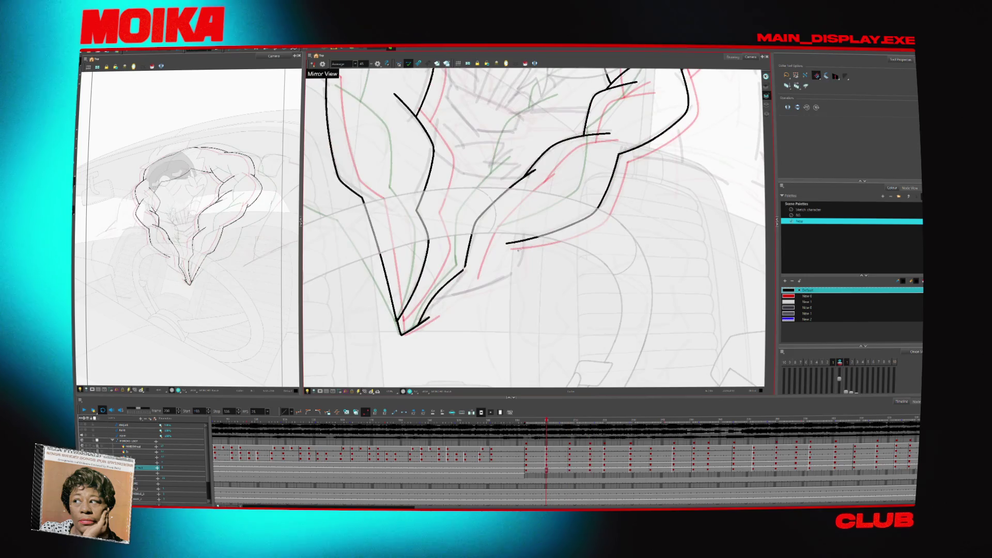
pyautogui.hotkey('alt', 'b')
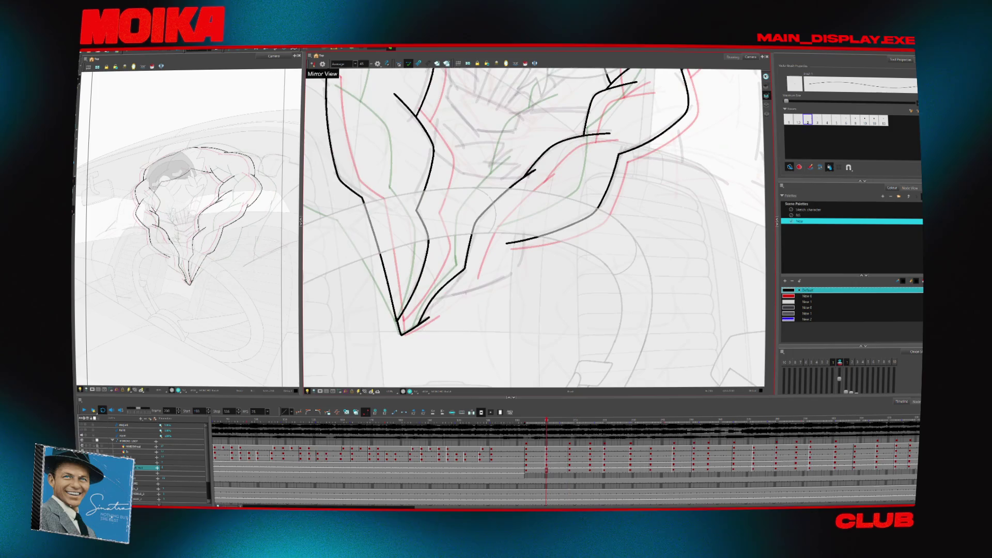
pyautogui.hotkey('ctrl', 'z')
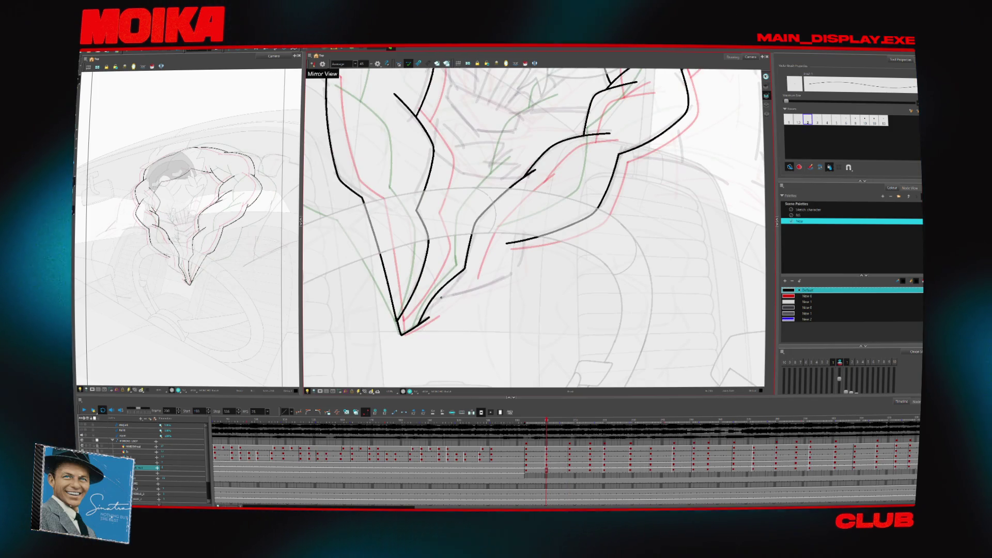
pyautogui.press('g')
pyautogui.moveTo(439, 296)
pyautogui.mouseDown()
pyautogui.moveTo(509, 272)
pyautogui.moveTo(515, 241)
pyautogui.mouseUp()
# - On a later drawing, redraw the upper arm contour in black, replacing a bad stroke
pyautogui.click(516, 262)
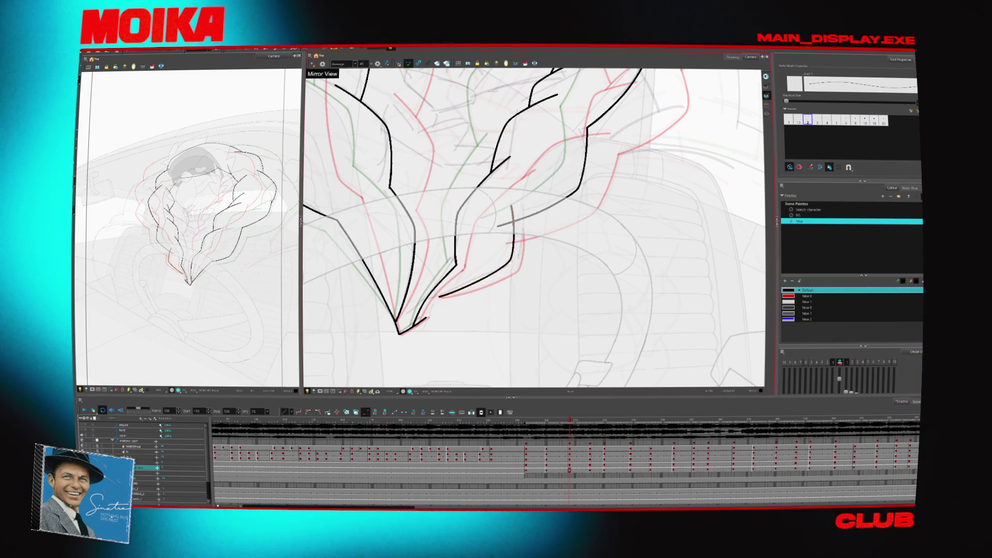
pyautogui.press('g')
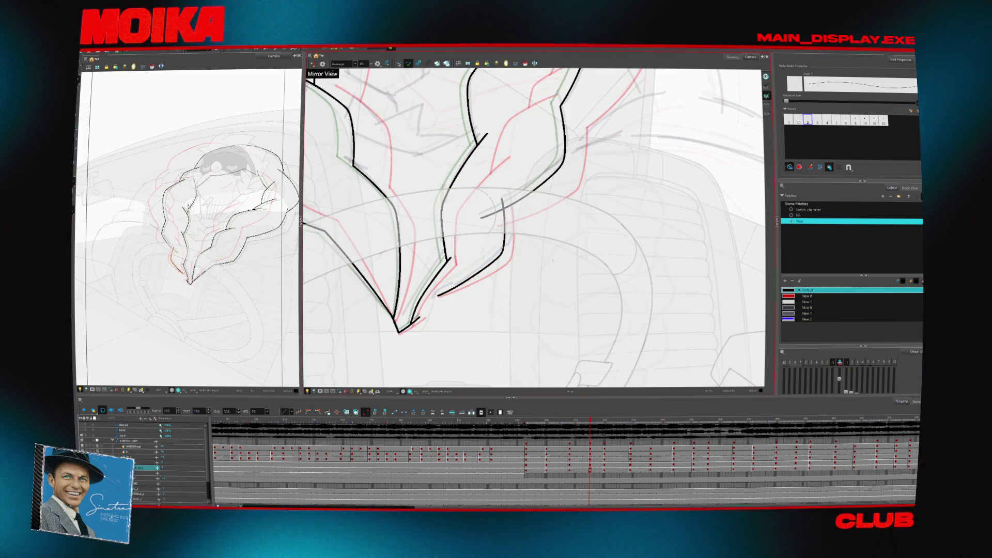
pyautogui.press('g')
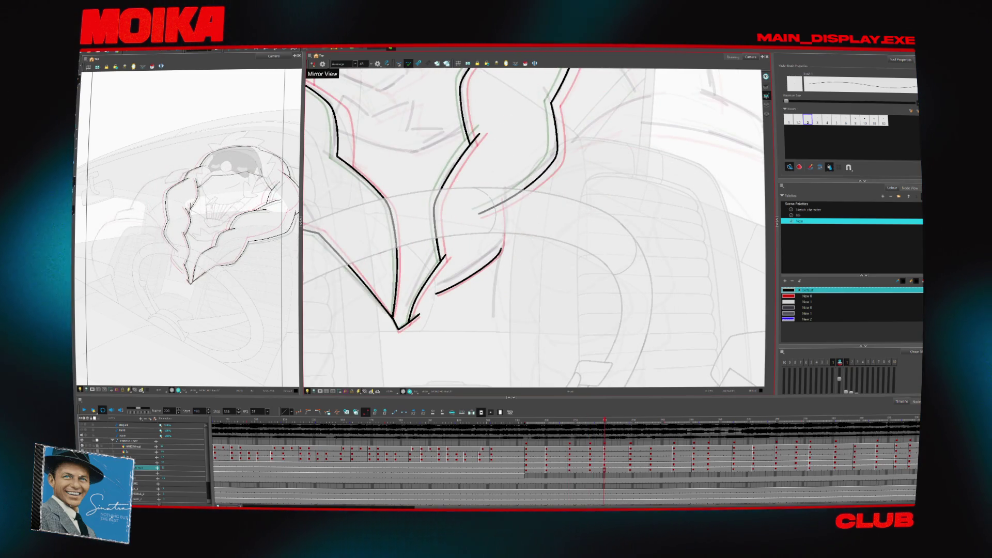
pyautogui.moveTo(497, 194); pyautogui.dragTo(468, 276)
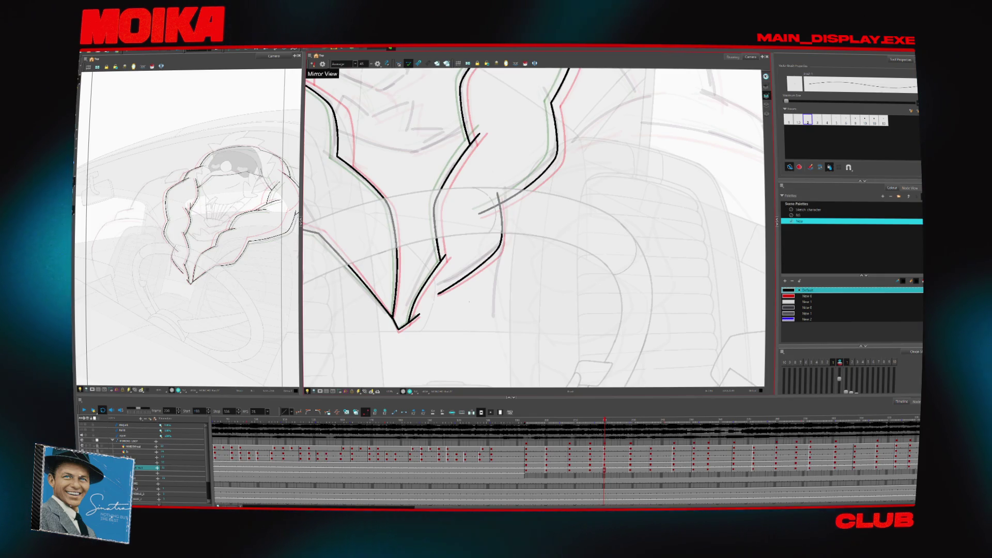
pyautogui.moveTo(548, 116)
pyautogui.mouseDown()
pyautogui.moveTo(509, 121)
pyautogui.moveTo(470, 145)
pyautogui.mouseUp()
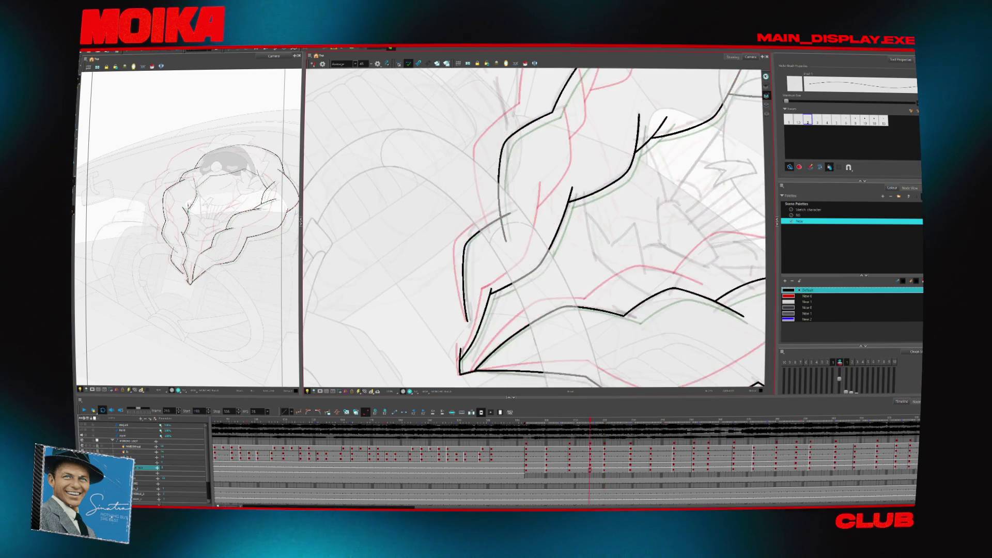
pyautogui.hotkey('ctrl', 'z')
pyautogui.hotkey('ctrl', 'z')
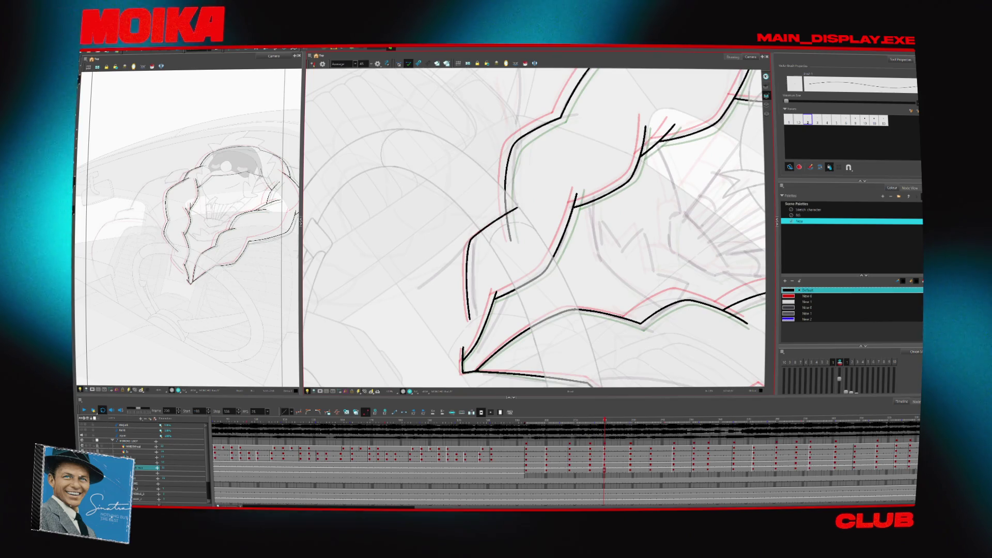
pyautogui.moveTo(467, 264); pyautogui.dragTo(523, 204)
# - Trace the curved shoulder contour in black on a later inbetween, then step back to review
pyautogui.press('g')
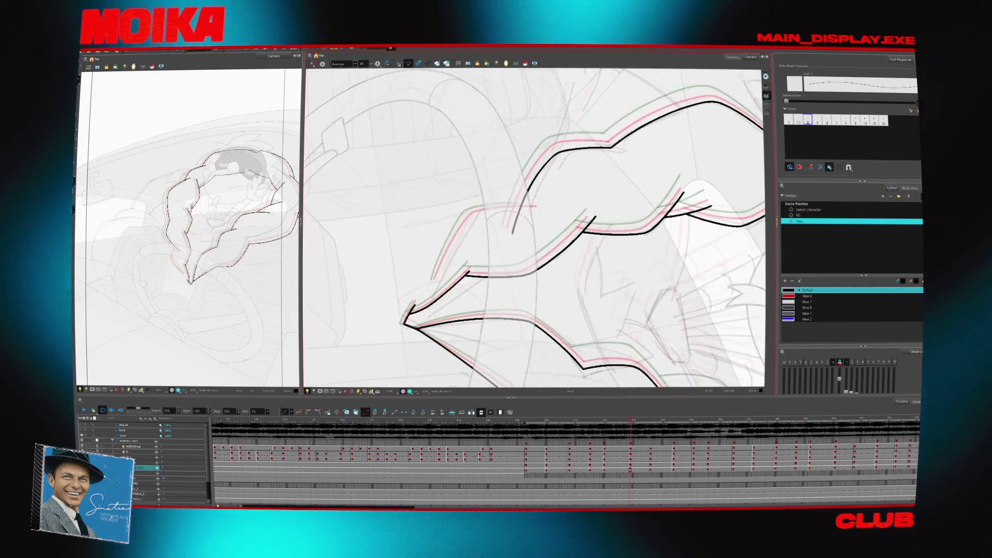
pyautogui.press('g')
pyautogui.press('g')
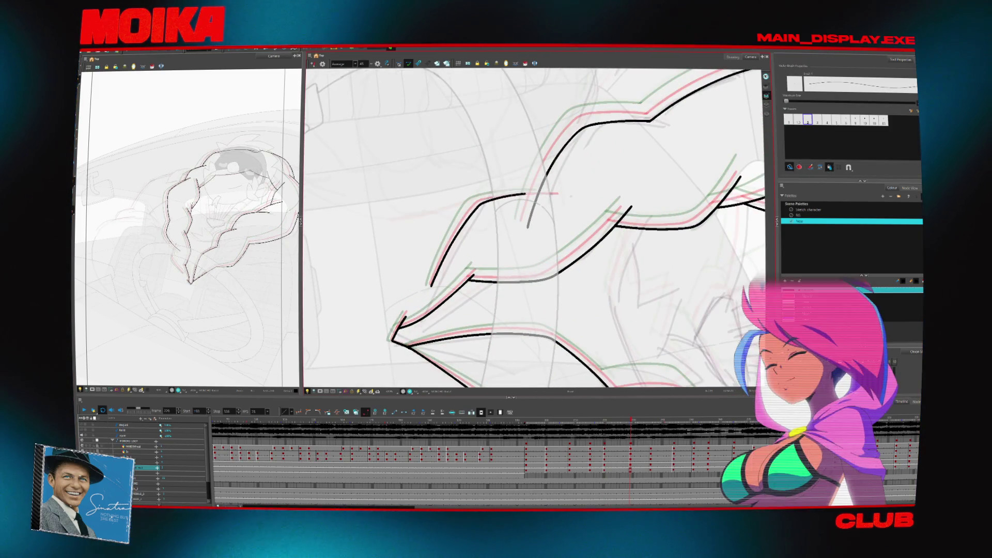
pyautogui.press('g')
pyautogui.press('g')
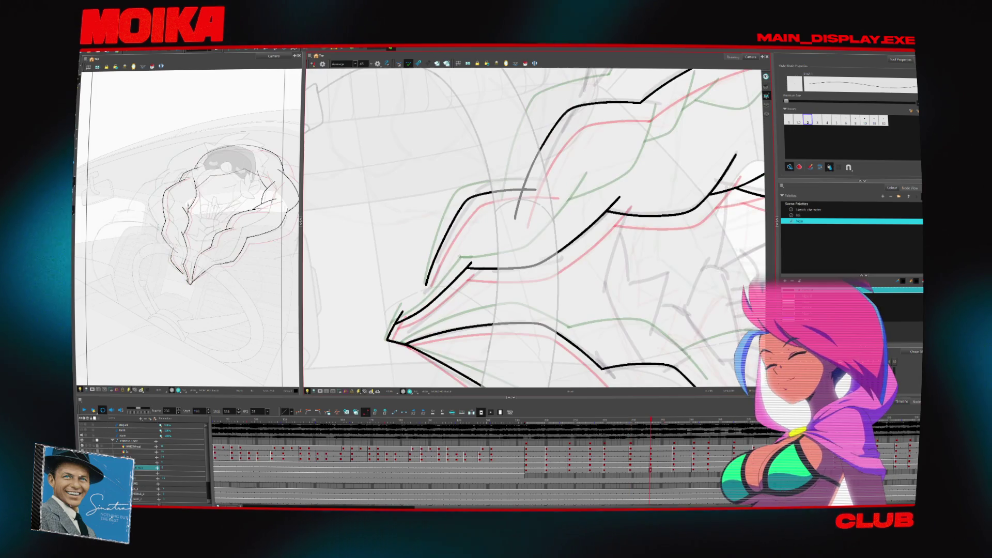
pyautogui.moveTo(427, 284); pyautogui.dragTo(552, 187)
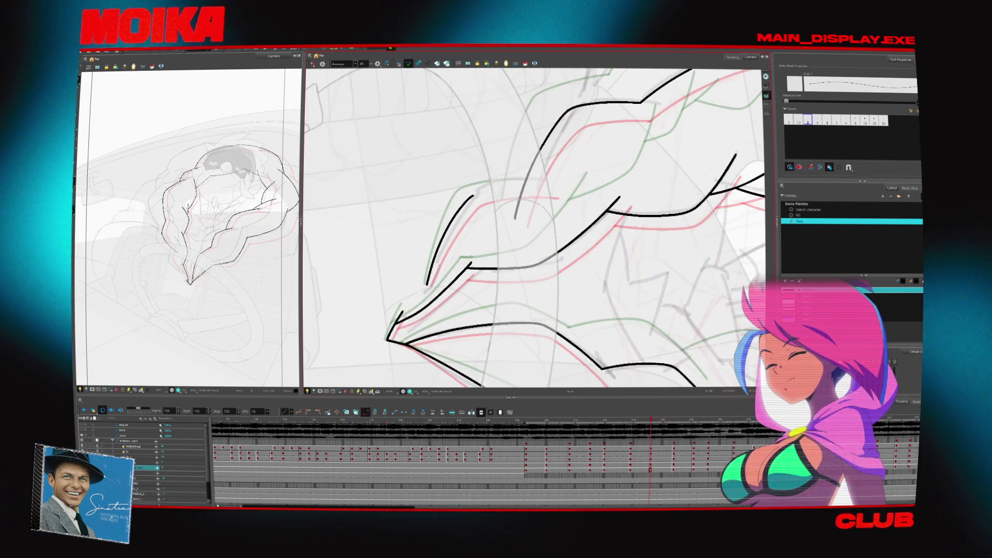
pyautogui.press('f')
pyautogui.press('f')
pyautogui.press('f')
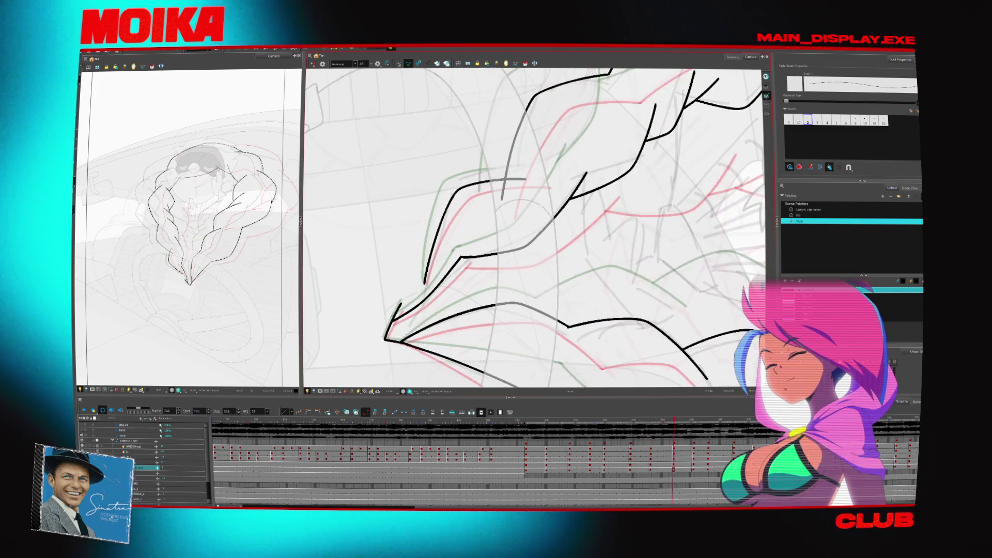
pyautogui.press('f')
pyautogui.press('f')
pyautogui.press('f')
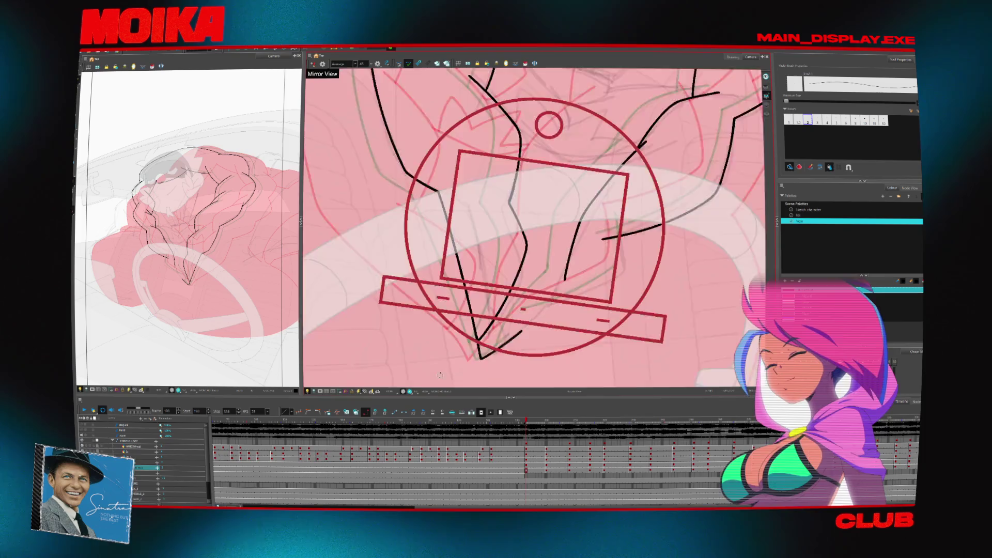
# - Toggle the tinted reference overlay and flip through the following drawings to compare the arm
pyautogui.moveTo(550, 342)
pyautogui.mouseDown()
pyautogui.moveTo(491, 335)
pyautogui.moveTo(545, 293)
pyautogui.mouseUp()
pyautogui.press('f')
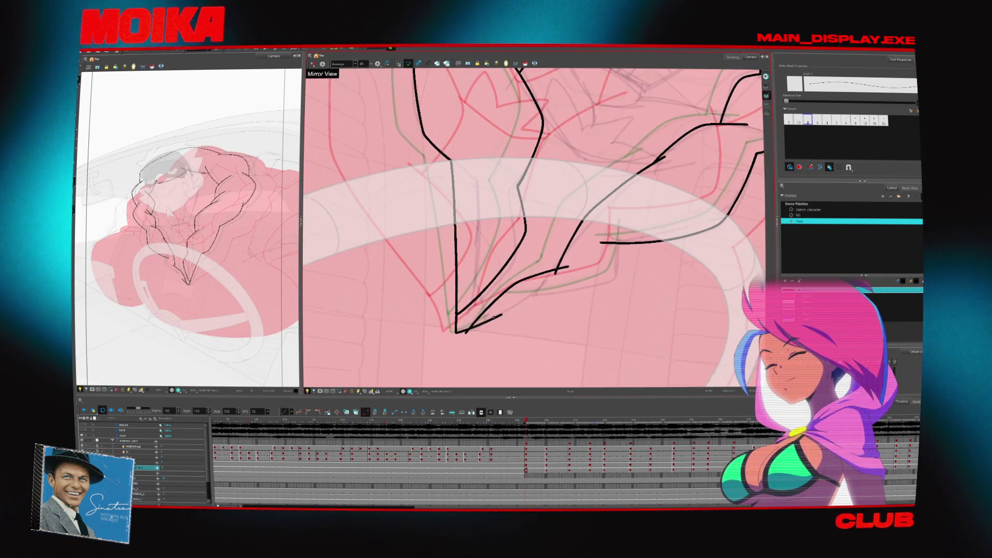
pyautogui.press('f')
pyautogui.press('f')
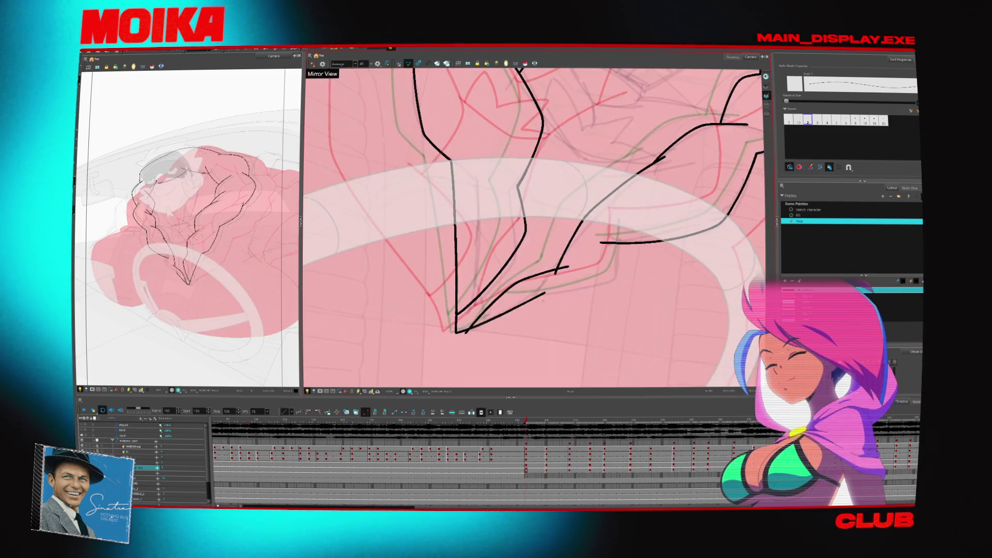
pyautogui.press('f')
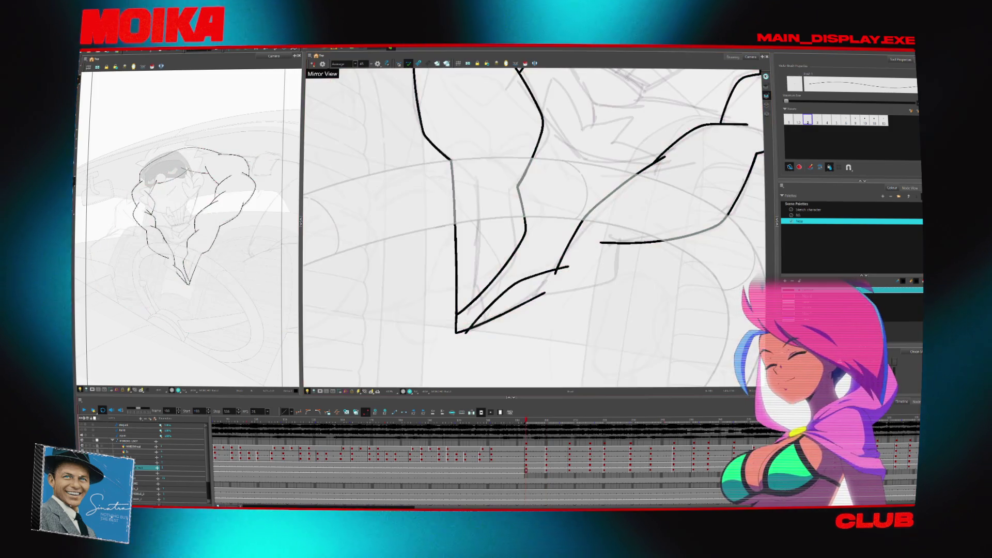
pyautogui.moveTo(555, 313); pyautogui.dragTo(477, 328)
pyautogui.press('g')
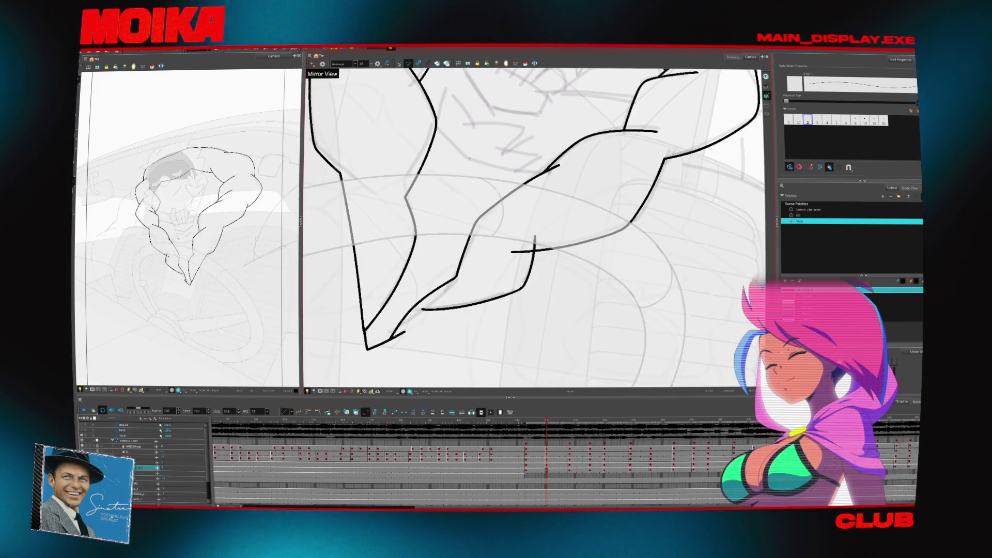
pyautogui.press('g')
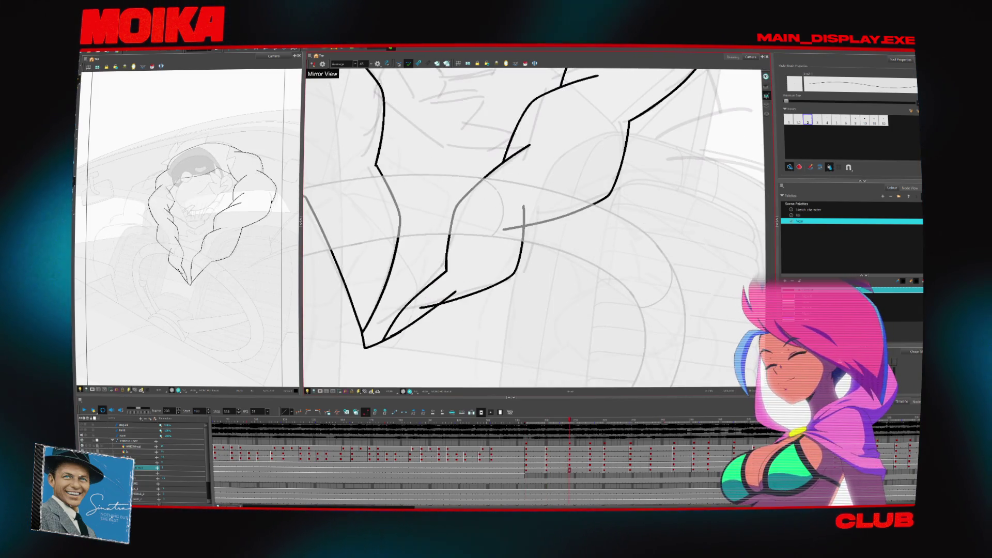
pyautogui.press('g')
pyautogui.press('g')
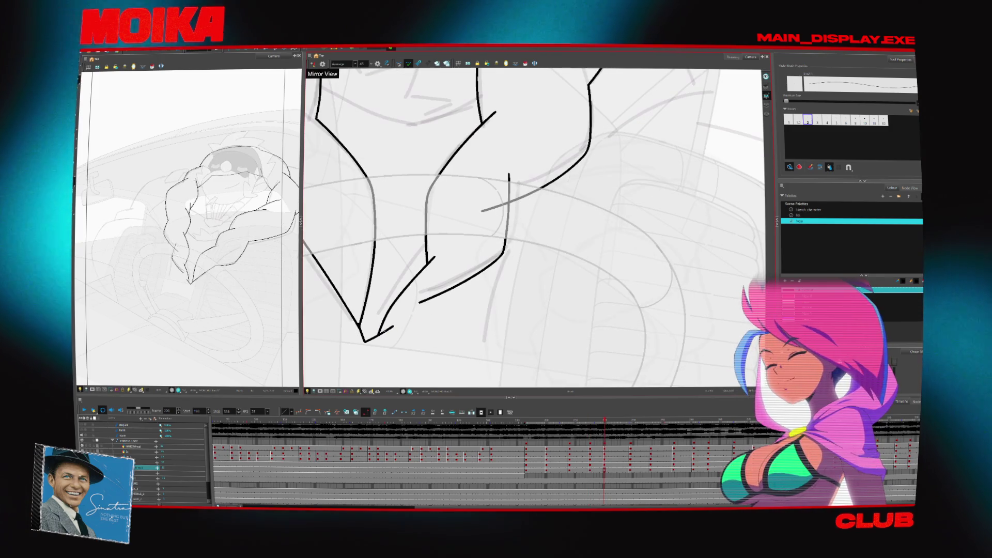
pyautogui.press('g')
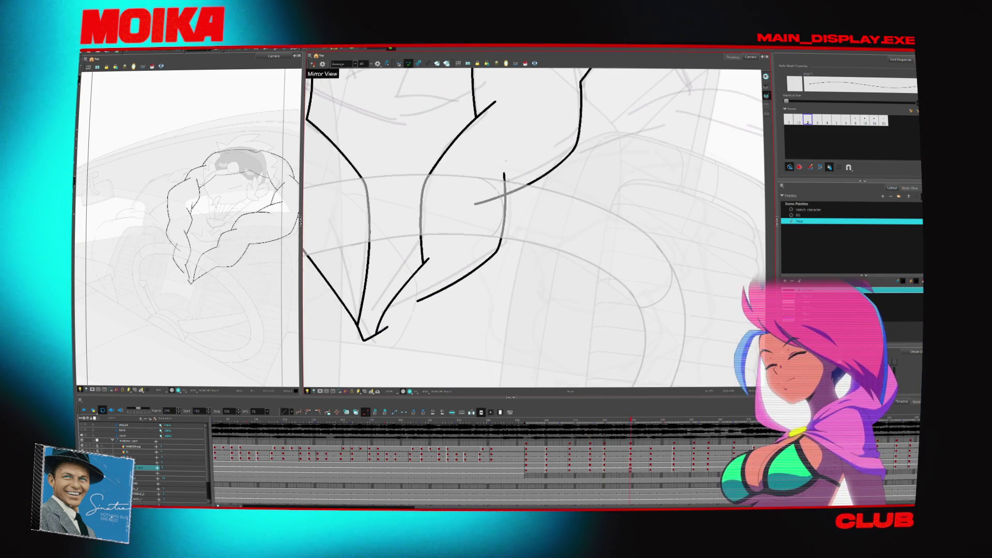
pyautogui.press('g')
pyautogui.press('g')
pyautogui.press('g')
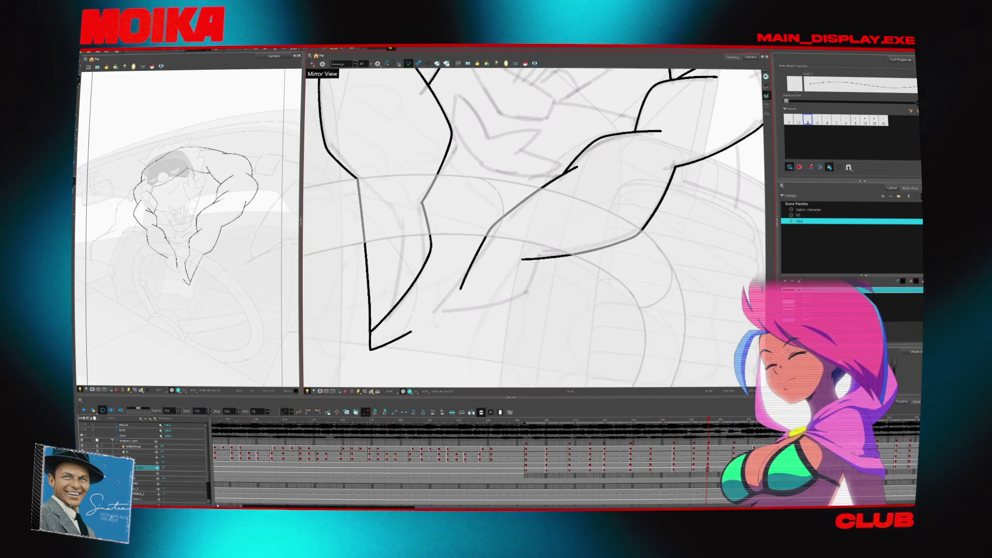
pyautogui.press('f')
pyautogui.press('f')
pyautogui.press('g')
pyautogui.press('g')
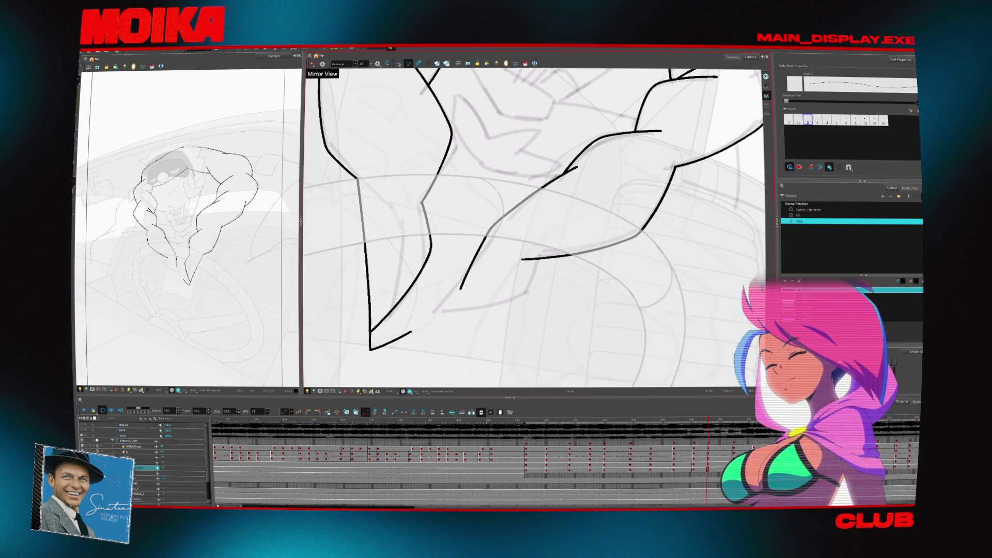
# - With onion skin on, draw the black forearm contour on the current inbetween
pyautogui.hotkey('alt', 'o')
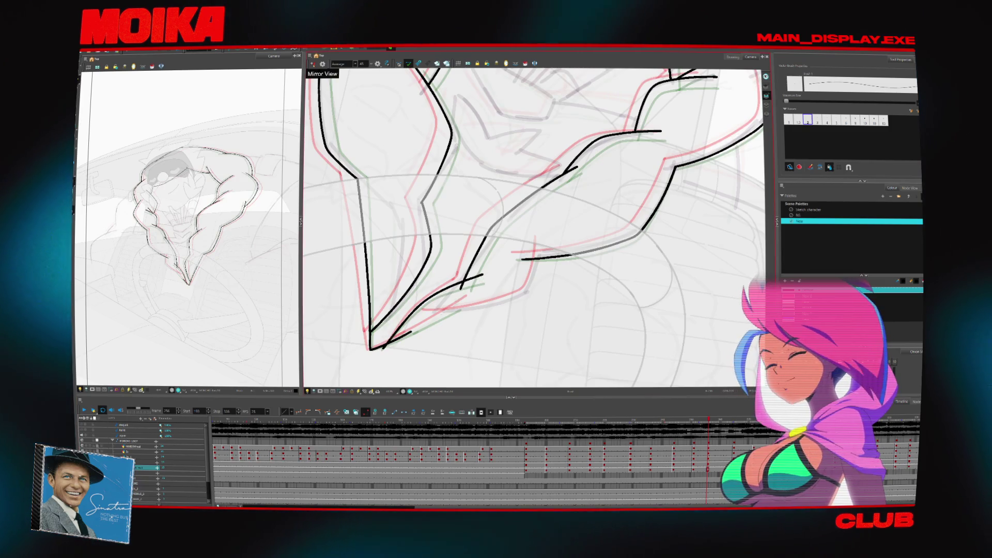
pyautogui.moveTo(532, 228); pyautogui.dragTo(487, 224)
pyautogui.hotkey('alt', 'o')
pyautogui.press('f')
pyautogui.press('g')
pyautogui.moveTo(500, 254); pyautogui.dragTo(393, 309)
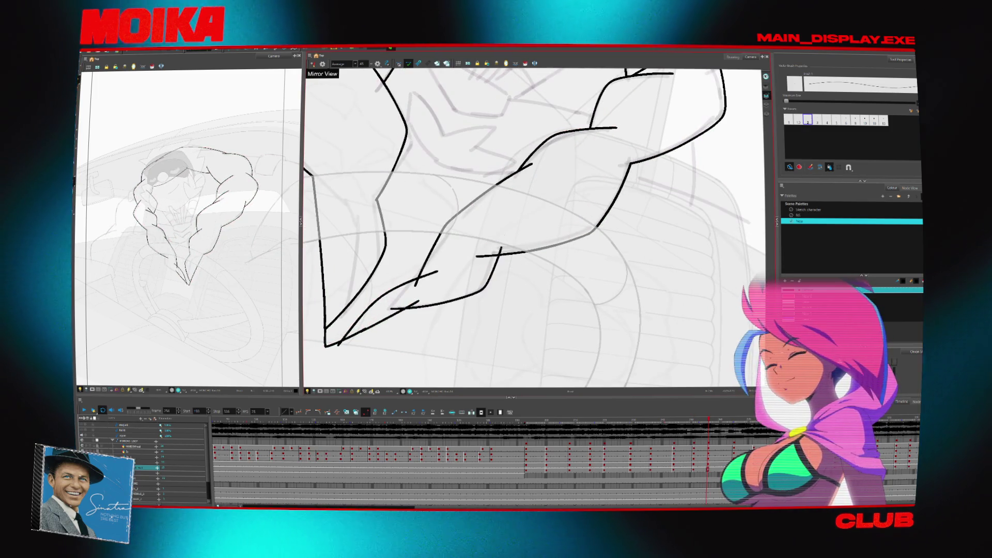
pyautogui.press('Return')
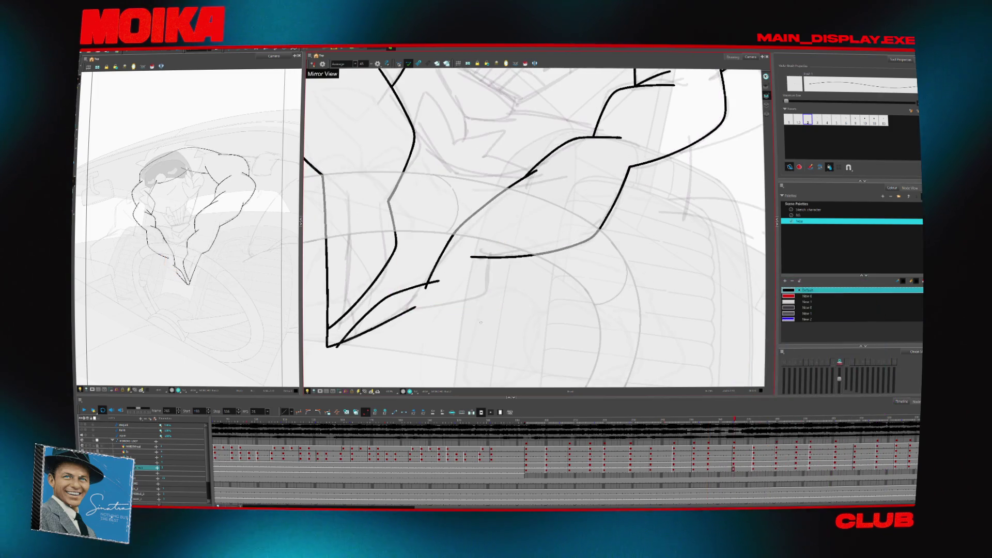
pyautogui.hotkey('alt', 'o')
pyautogui.hotkey('alt', 'z')
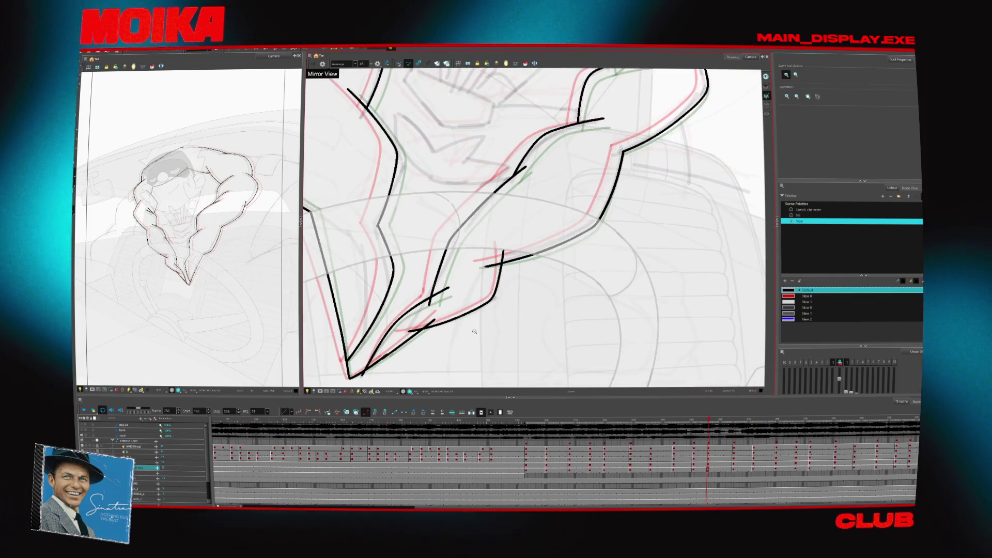
pyautogui.moveTo(474, 329); pyautogui.dragTo(460, 321)
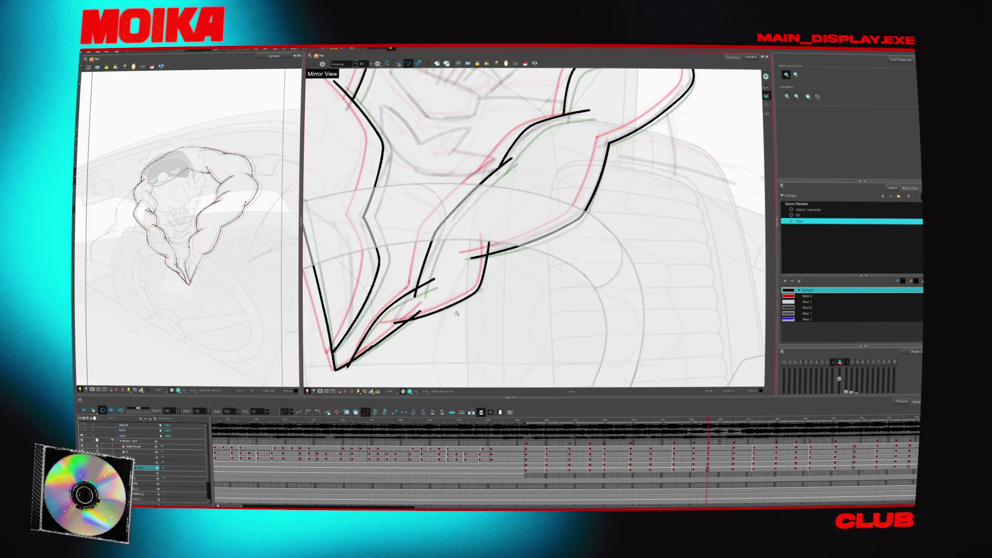
# - Ink two black forearm contour strokes on the next inbetween drawing
pyautogui.press('.')
pyautogui.press('.')
pyautogui.press('.')
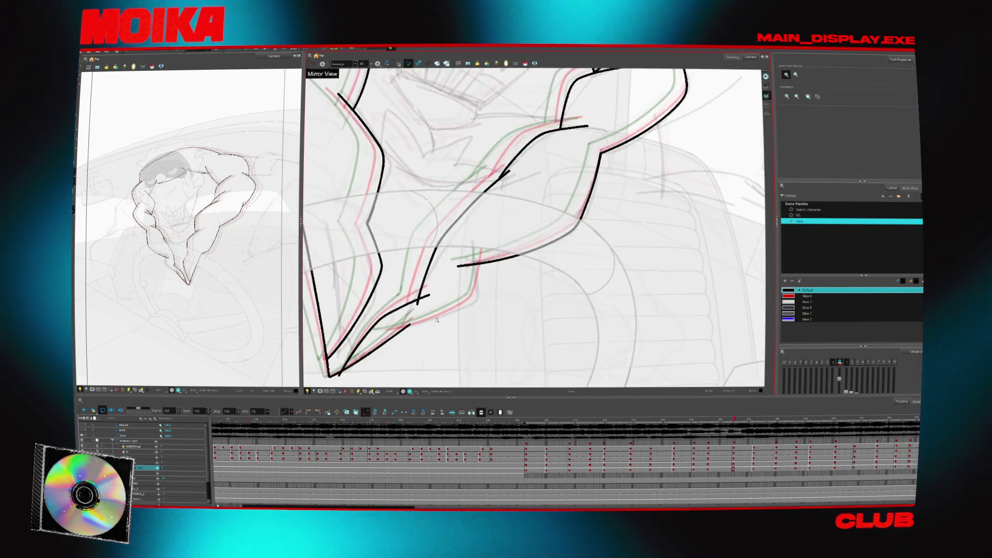
pyautogui.hotkey('alt', 'b')
pyautogui.moveTo(476, 290); pyautogui.dragTo(394, 329)
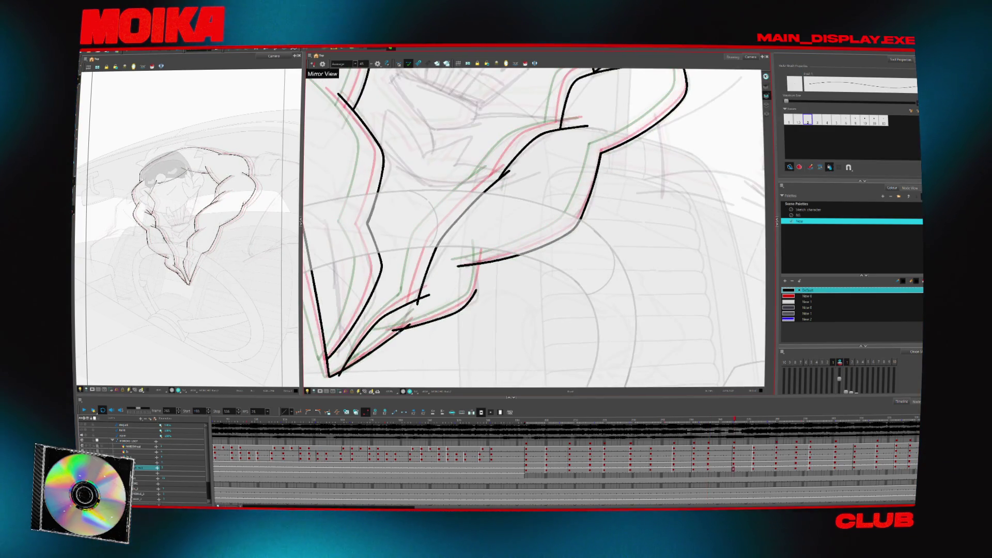
pyautogui.moveTo(458, 310); pyautogui.dragTo(390, 333)
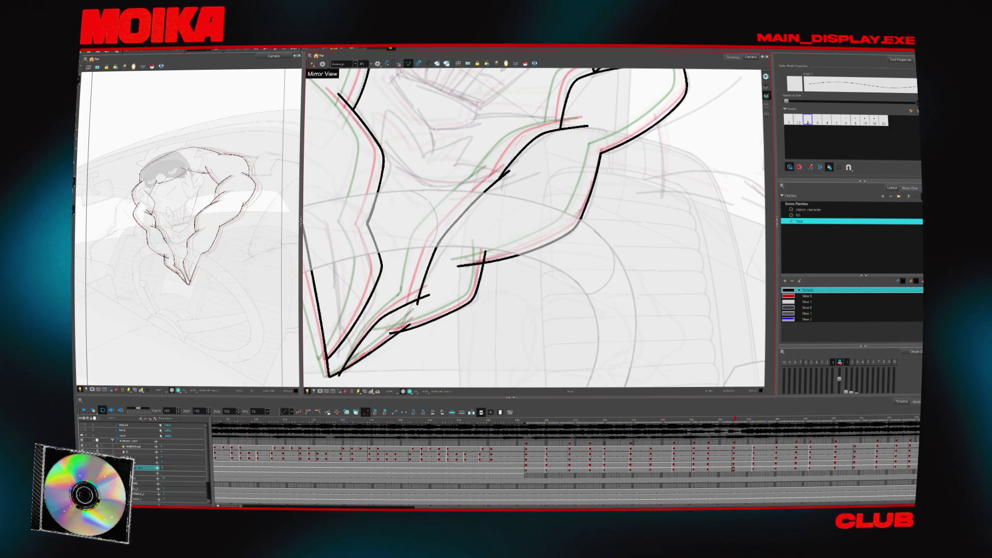
pyautogui.press('.')
pyautogui.press('.')
pyautogui.press('.')
pyautogui.hotkey('alt', 's')
pyautogui.press(',')
pyautogui.press(',')
pyautogui.press(',')
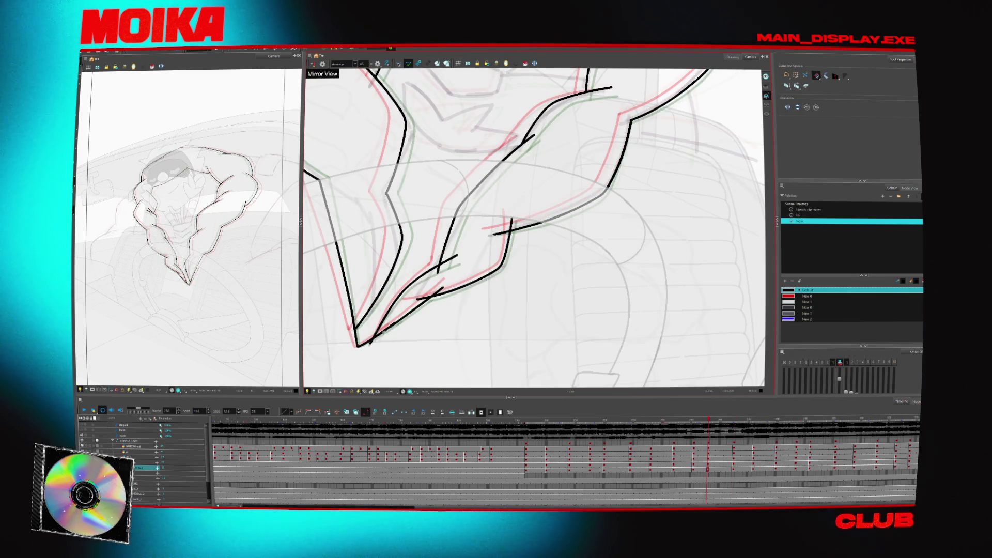
# - Flip back and forth through the neighbouring inbetweens to check the arm motion
pyautogui.press('.')
pyautogui.press('.')
pyautogui.press('.')
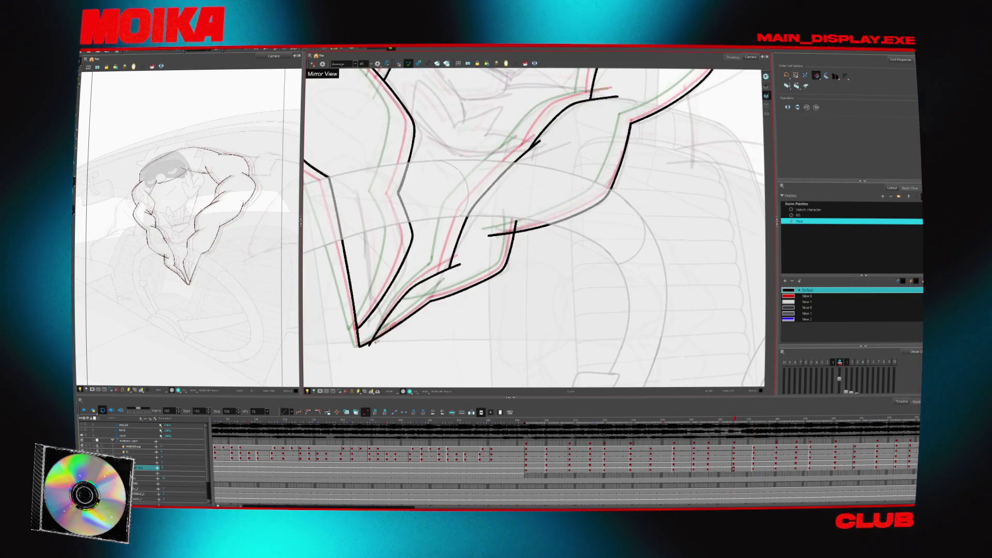
pyautogui.press('.')
pyautogui.press('.')
pyautogui.press('.')
pyautogui.press('.')
pyautogui.press('.')
pyautogui.press('.')
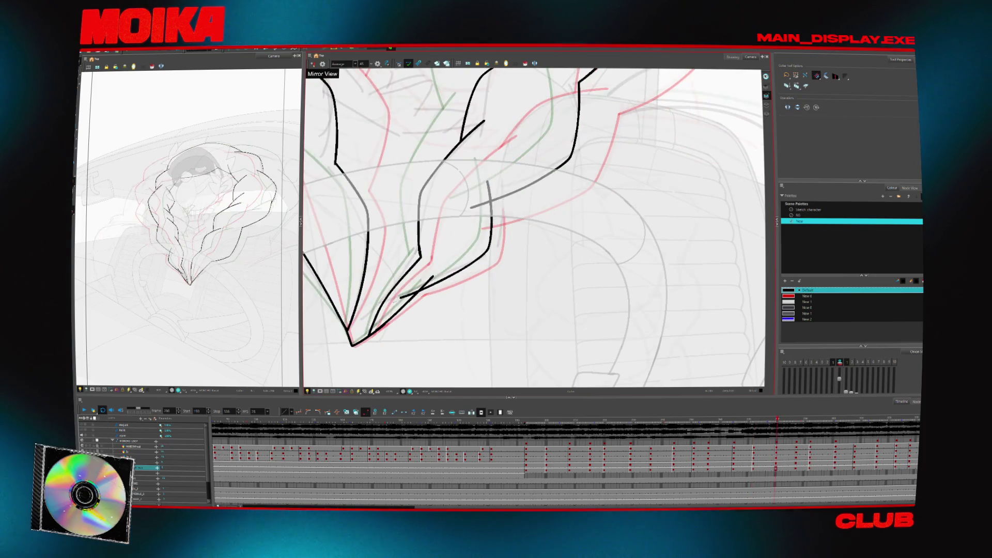
pyautogui.press('.')
pyautogui.press('.')
pyautogui.press('.')
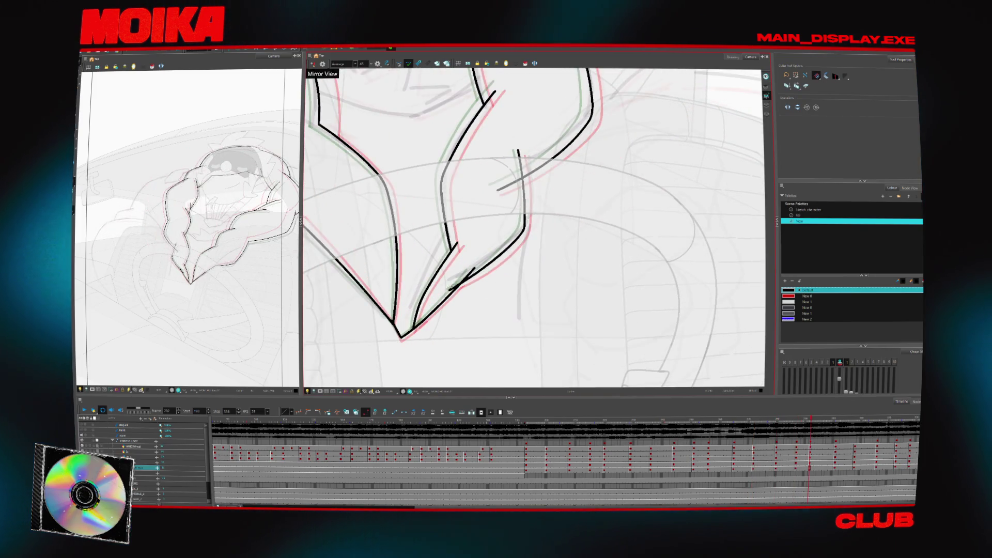
pyautogui.press('.')
pyautogui.press('.')
pyautogui.press('.')
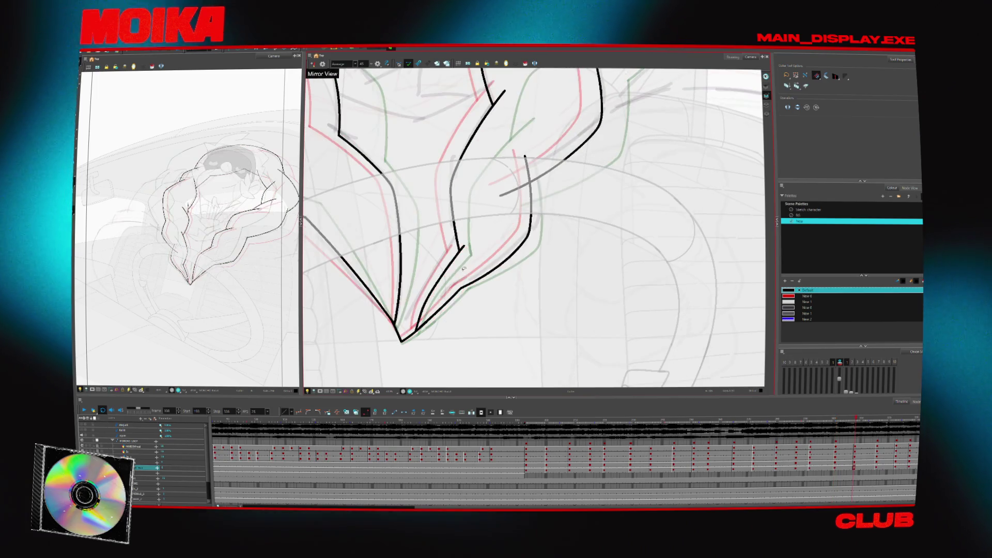
pyautogui.scroll(3, 465, 268)
pyautogui.press(',')
pyautogui.press(',')
pyautogui.press(',')
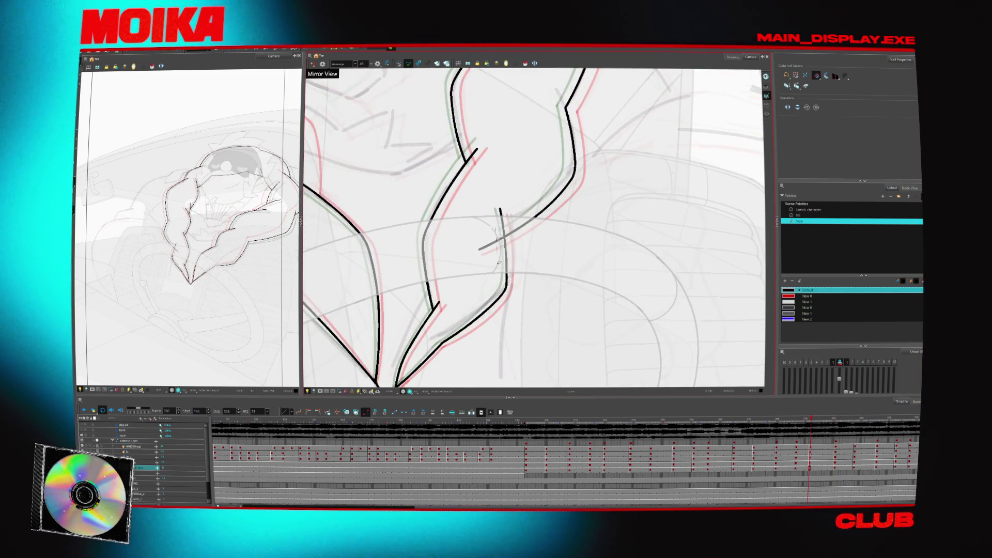
pyautogui.press(',')
pyautogui.press(',')
pyautogui.press(',')
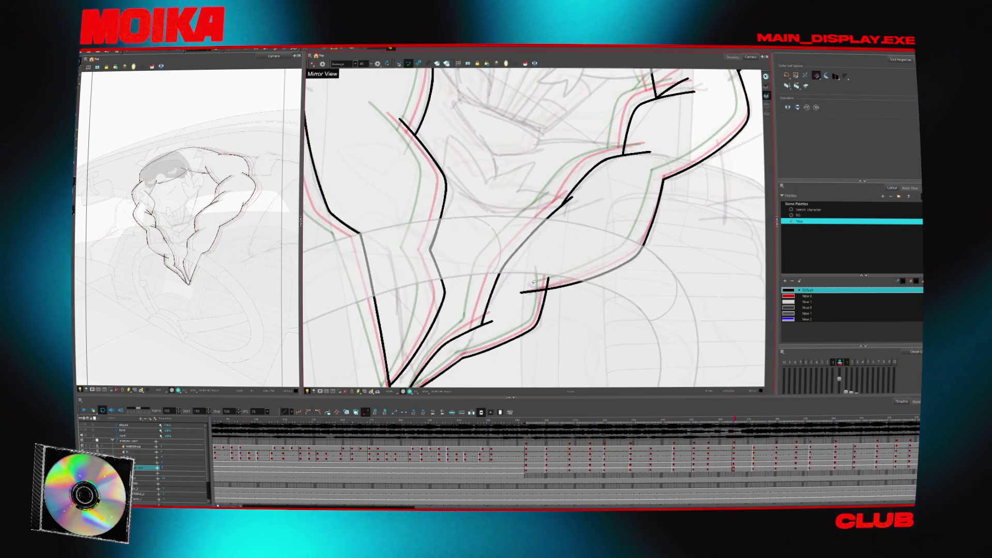
pyautogui.press(',')
pyautogui.press(',')
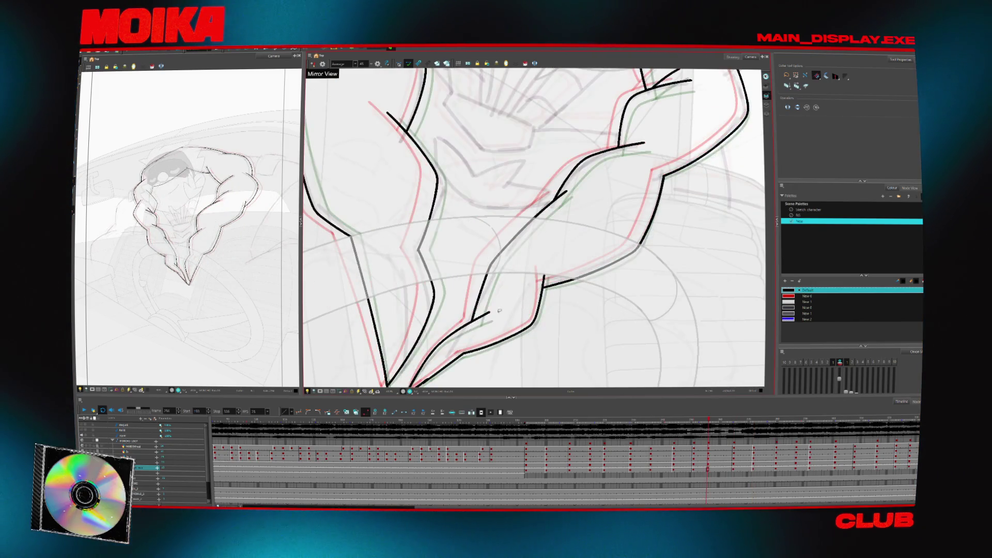
pyautogui.press('.')
pyautogui.press('.')
pyautogui.press(',')
pyautogui.press(',')
pyautogui.press('.')
pyautogui.press('.')
pyautogui.press(',')
pyautogui.press(',')
pyautogui.press(',')
pyautogui.press(',')
pyautogui.press(',')
pyautogui.press(',')
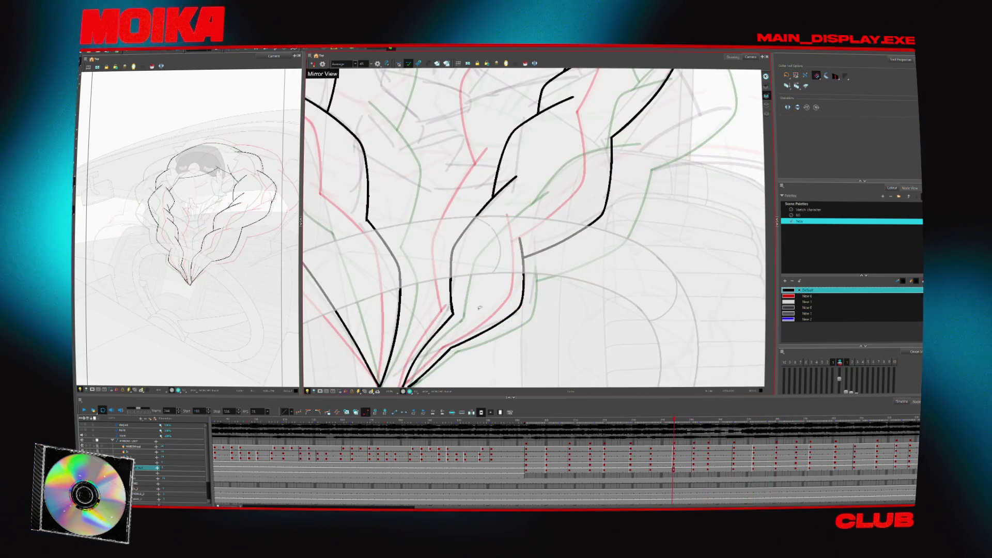
pyautogui.press(',')
pyautogui.press(',')
pyautogui.press(',')
pyautogui.press(',')
pyautogui.press(',')
pyautogui.press(',')
pyautogui.press(',')
pyautogui.press(',')
pyautogui.press(',')
pyautogui.press(',')
pyautogui.press(',')
pyautogui.press(',')
pyautogui.press(',')
pyautogui.press(',')
pyautogui.press(',')
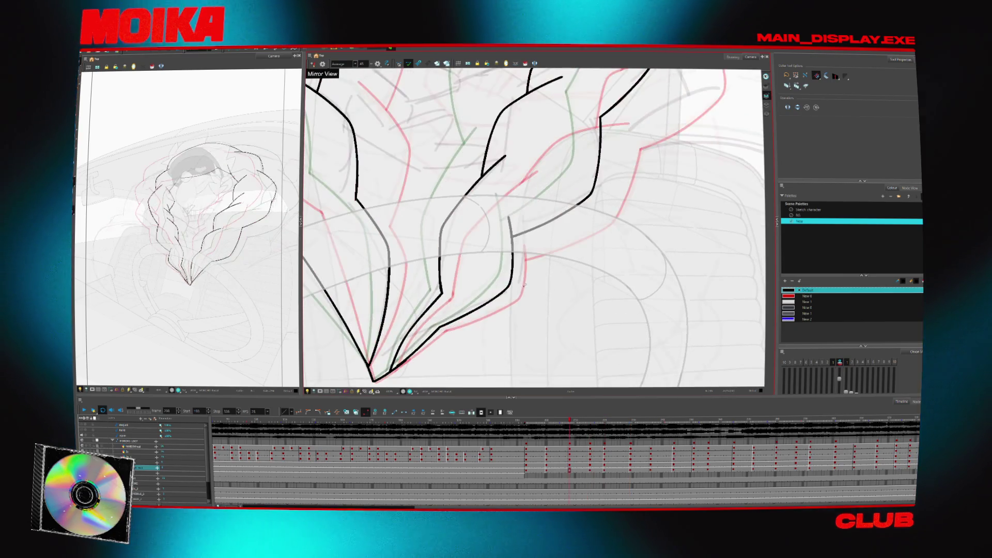
pyautogui.press(',')
pyautogui.press(',')
pyautogui.press(',')
pyautogui.hotkey('alt', 'b')
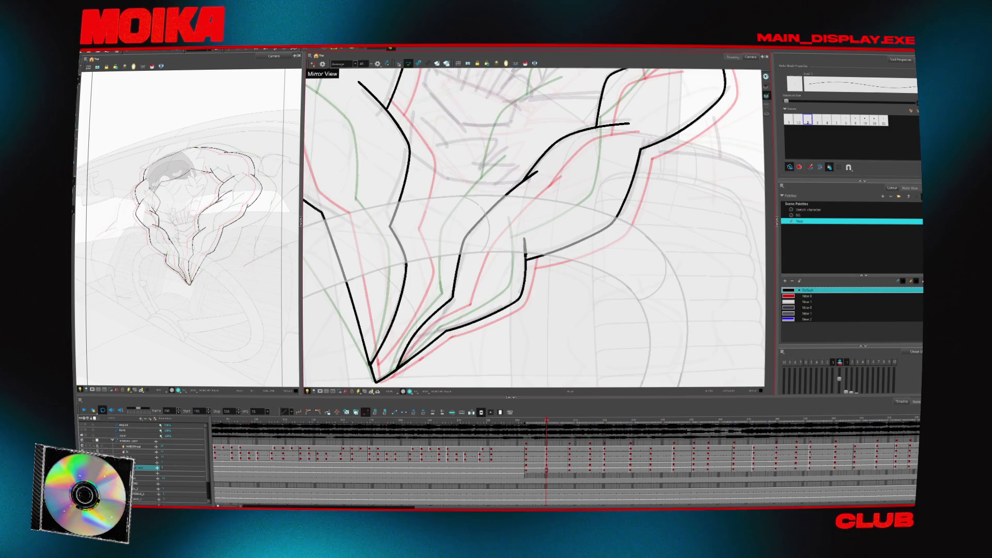
pyautogui.press(',')
pyautogui.press(',')
pyautogui.press(',')
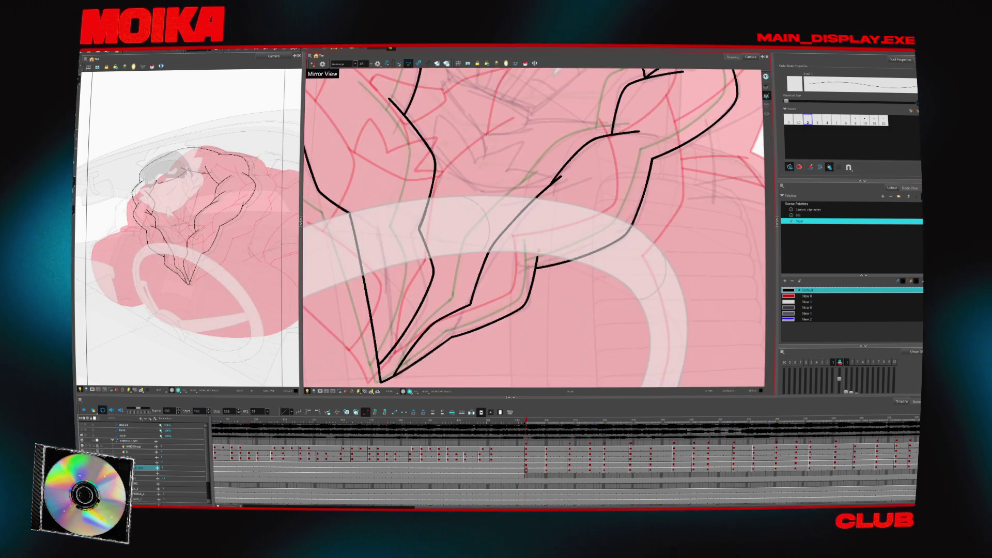
pyautogui.press('.')
pyautogui.press('.')
pyautogui.press('.')
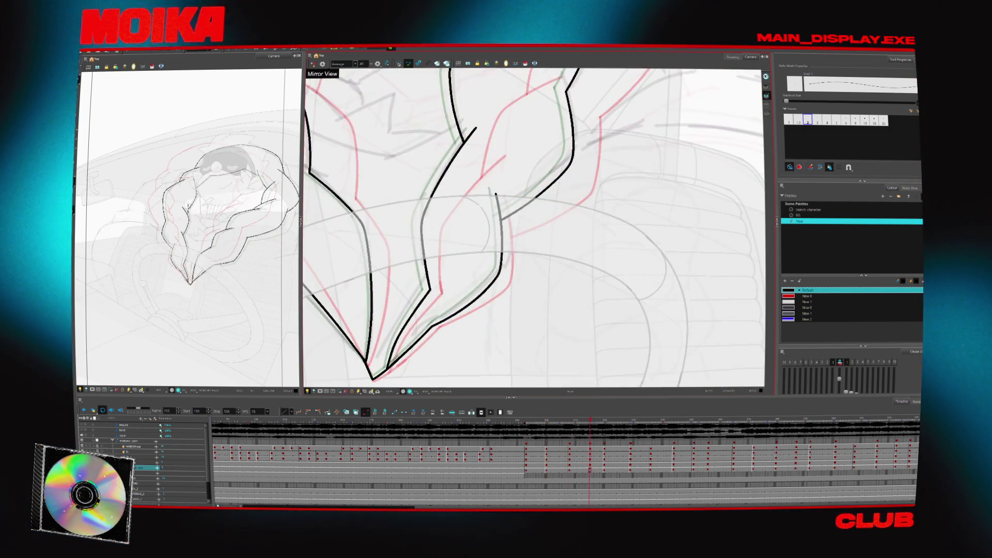
pyautogui.press(',')
pyautogui.press(',')
pyautogui.press(',')
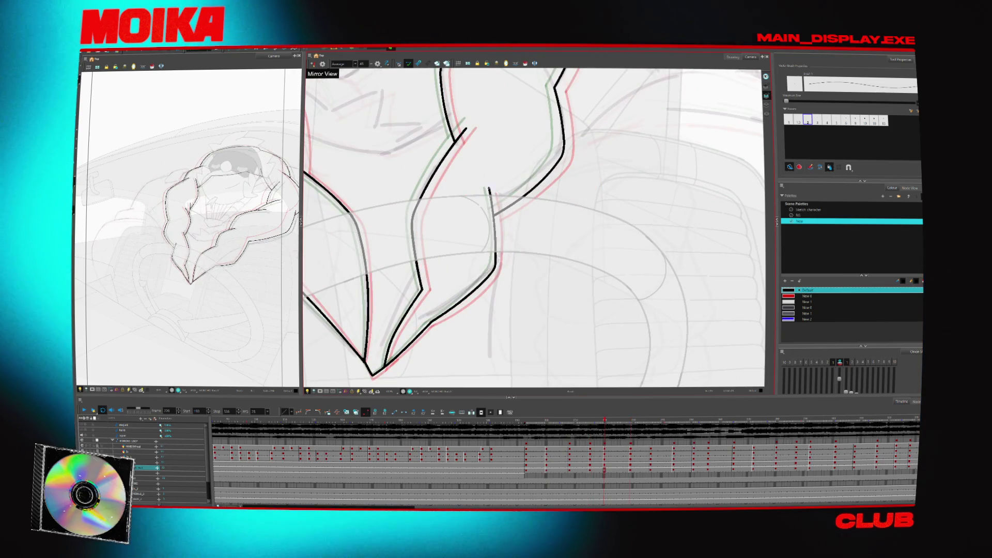
pyautogui.press('.')
pyautogui.press('.')
pyautogui.press('.')
pyautogui.hotkey('alt', 'z')
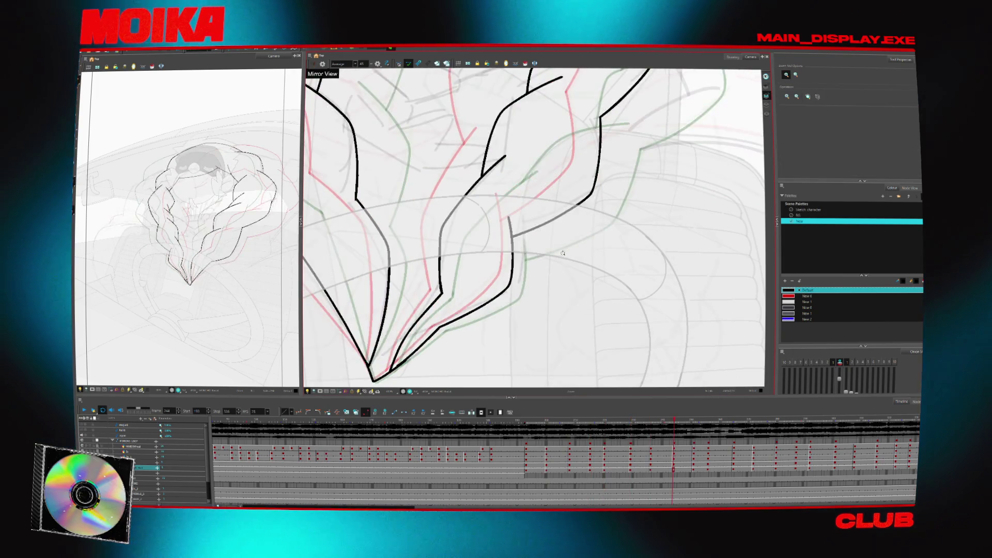
pyautogui.press('.')
pyautogui.press('.')
pyautogui.press('.')
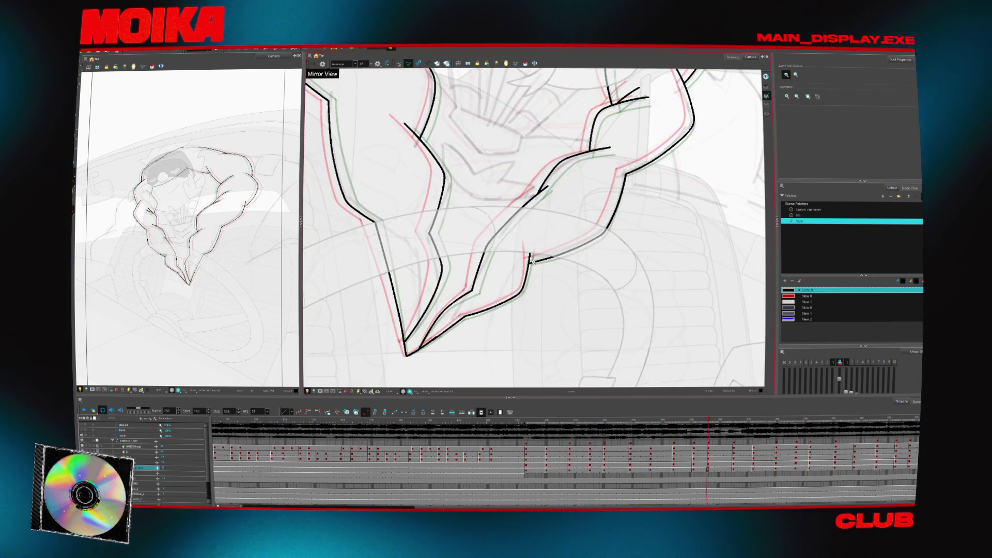
# - Zoom in on the forearm and redraw the misplaced short vertical stroke
pyautogui.click(534, 262)
pyautogui.click(531, 253)
pyautogui.hotkey('alt', 'b')
pyautogui.press('.')
pyautogui.press('.')
pyautogui.press('.')
pyautogui.hotkey('ctrl', 'z')
pyautogui.moveTo(521, 237); pyautogui.dragTo(520, 258)
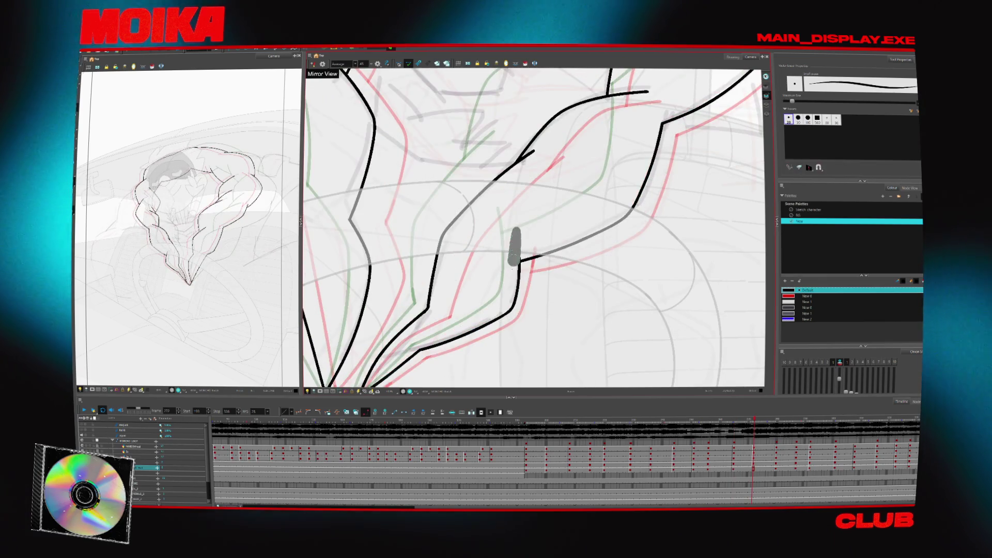
# - Erase the stray marks near the forearm on the following drawings
pyautogui.press('.')
pyautogui.press('.')
pyautogui.press('.')
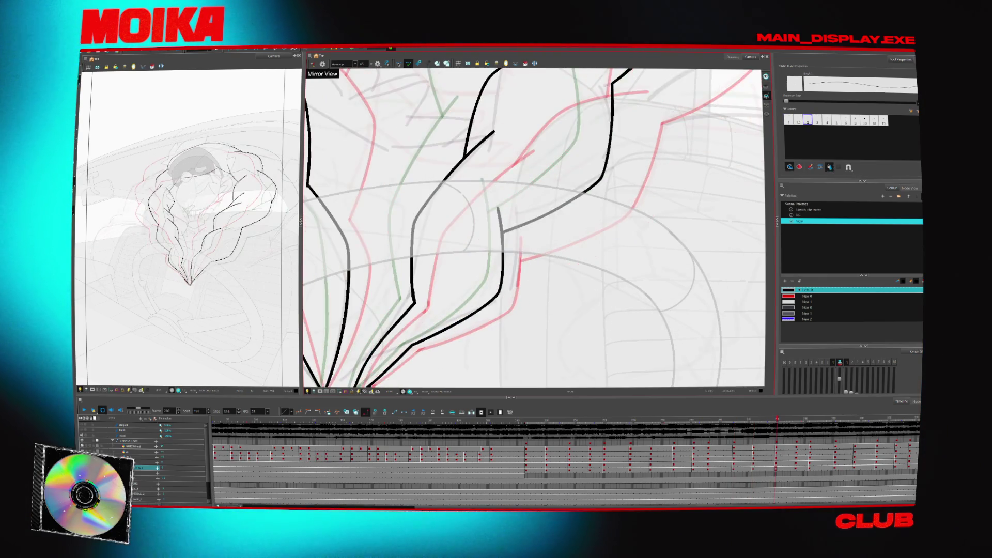
pyautogui.hotkey('alt', 'e')
pyautogui.moveTo(501, 236); pyautogui.dragTo(499, 281)
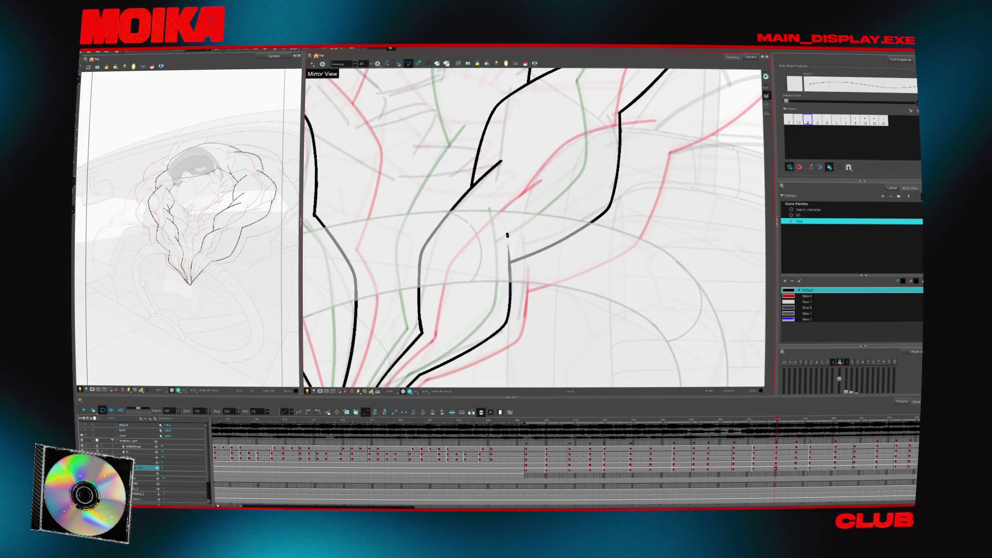
pyautogui.press('.')
pyautogui.press('.')
pyautogui.press('.')
pyautogui.hotkey('alt', 'e')
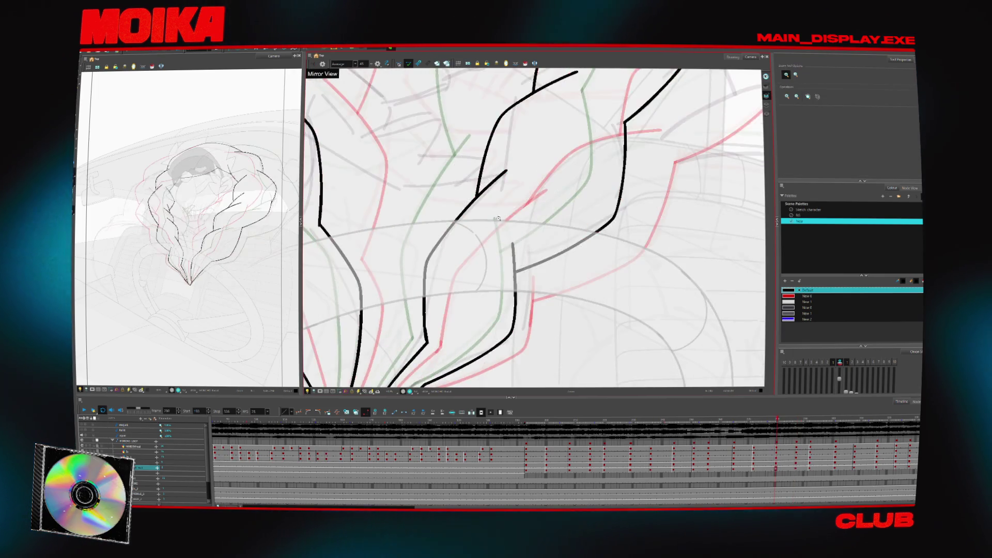
pyautogui.hotkey('alt', 'b')
pyautogui.moveTo(489, 213); pyautogui.dragTo(518, 264)
# - Zoom in on the forearm stroke and advance through the later drawings
pyautogui.hotkey('alt', 'z')
pyautogui.click(486, 184)
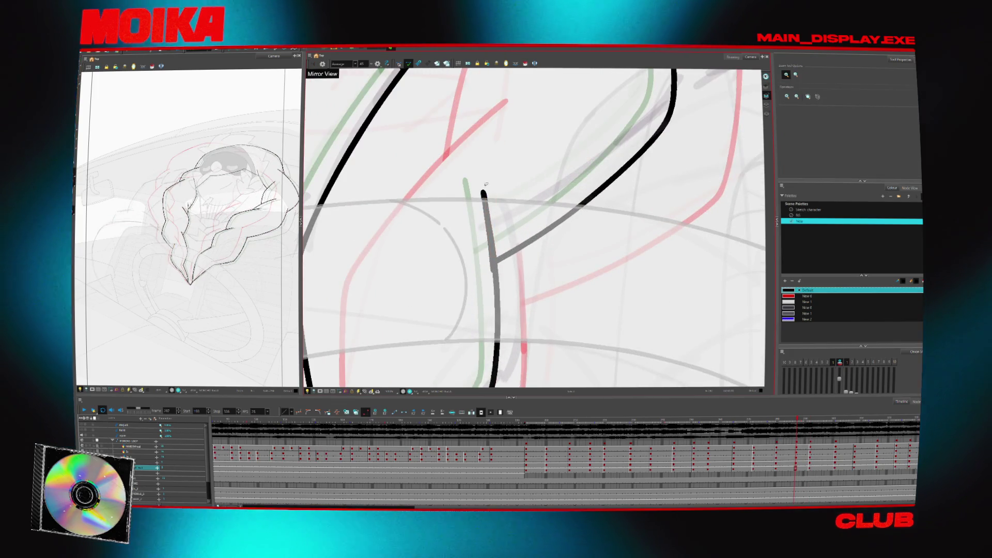
pyautogui.scroll(-3, 556, 225)
pyautogui.press('.')
pyautogui.press('.')
pyautogui.press('.')
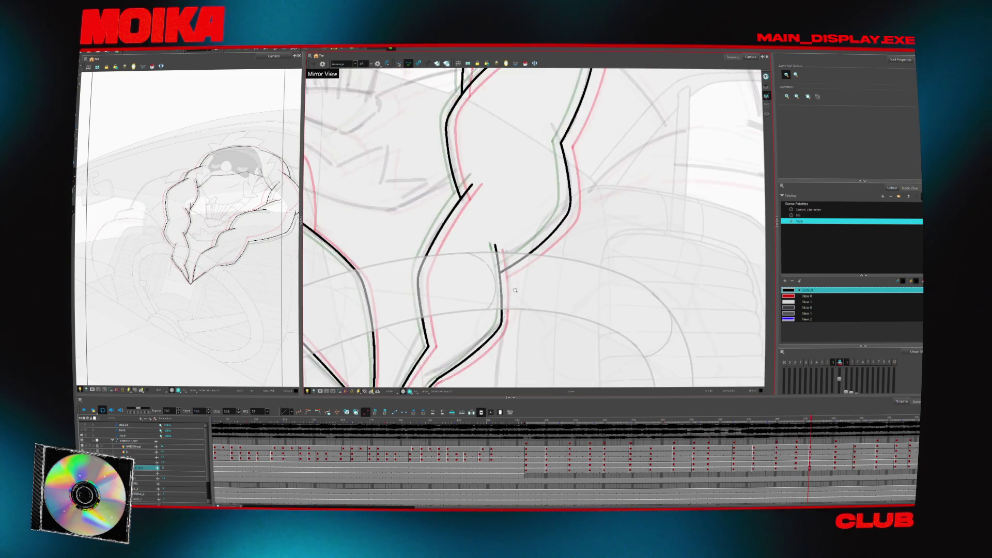
pyautogui.scroll(-3, 556, 225)
pyautogui.press('.')
pyautogui.press('.')
pyautogui.press('.')
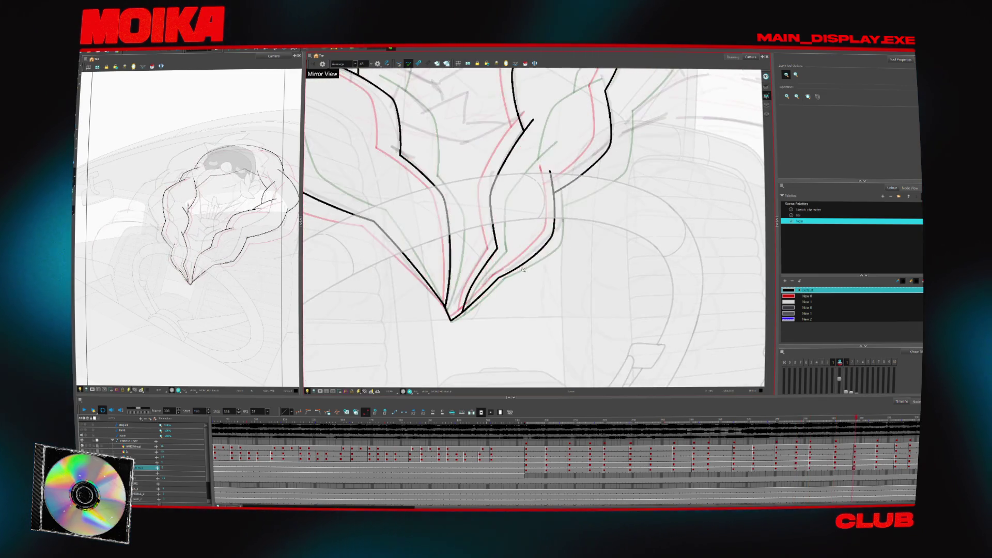
pyautogui.press('.')
pyautogui.press('.')
pyautogui.press('.')
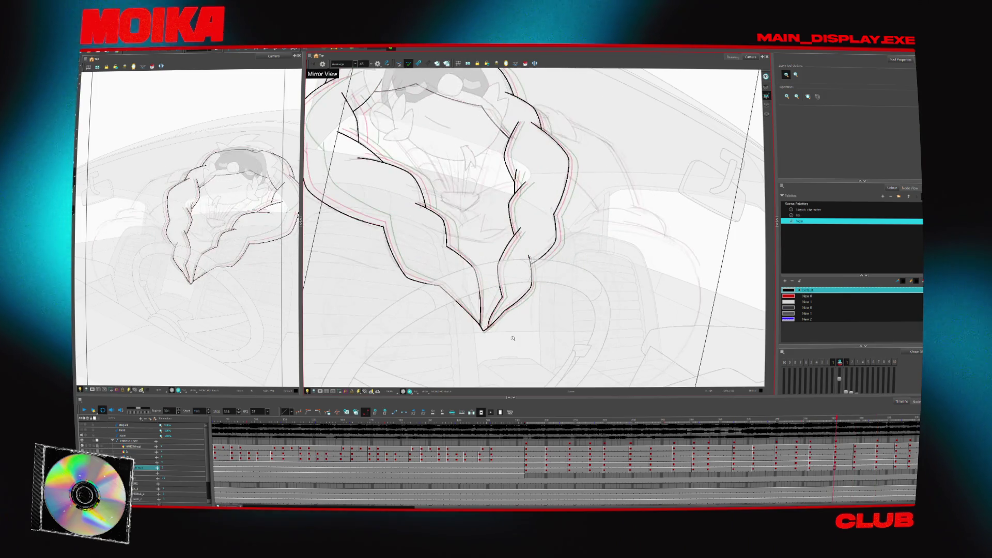
pyautogui.press('.')
pyautogui.press('.')
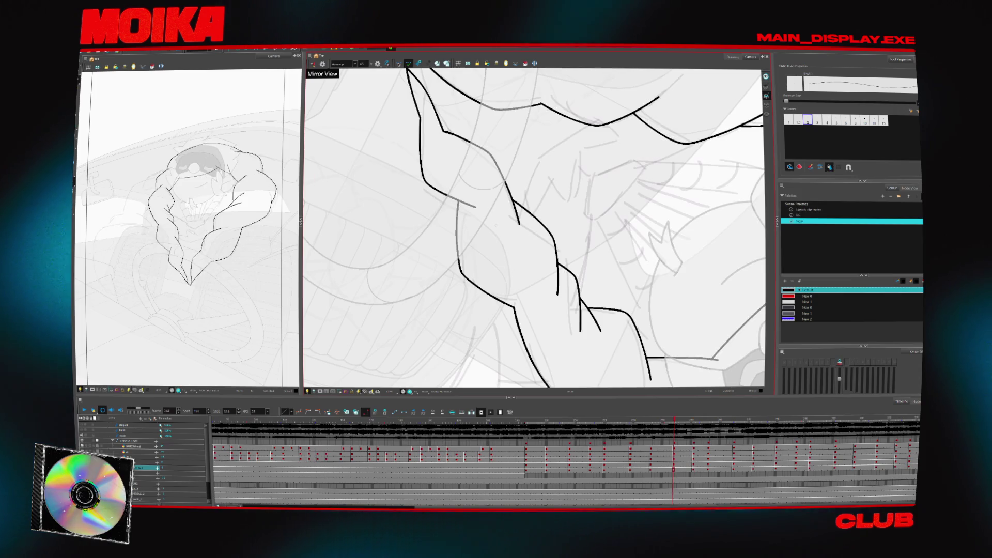
# - Ink the upper arm line, the arm curve and the shoulder contour in black
pyautogui.moveTo(521, 211); pyautogui.dragTo(528, 177)
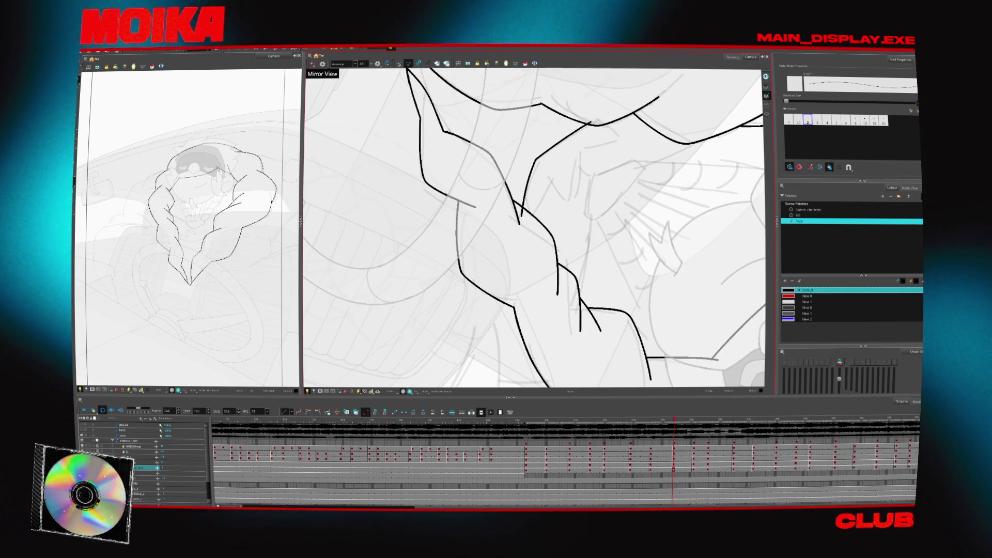
pyautogui.moveTo(519, 203); pyautogui.dragTo(500, 251)
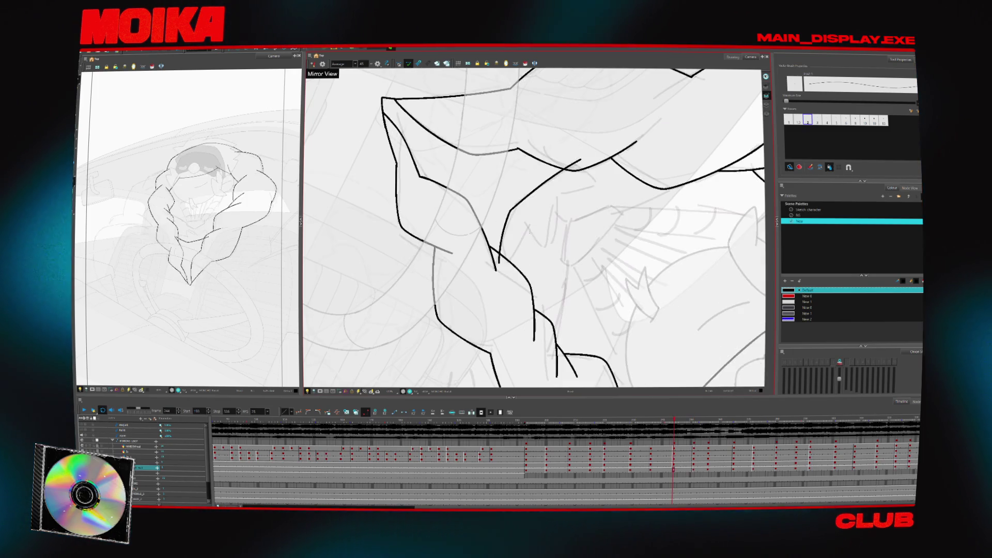
pyautogui.moveTo(550, 193); pyautogui.dragTo(490, 233)
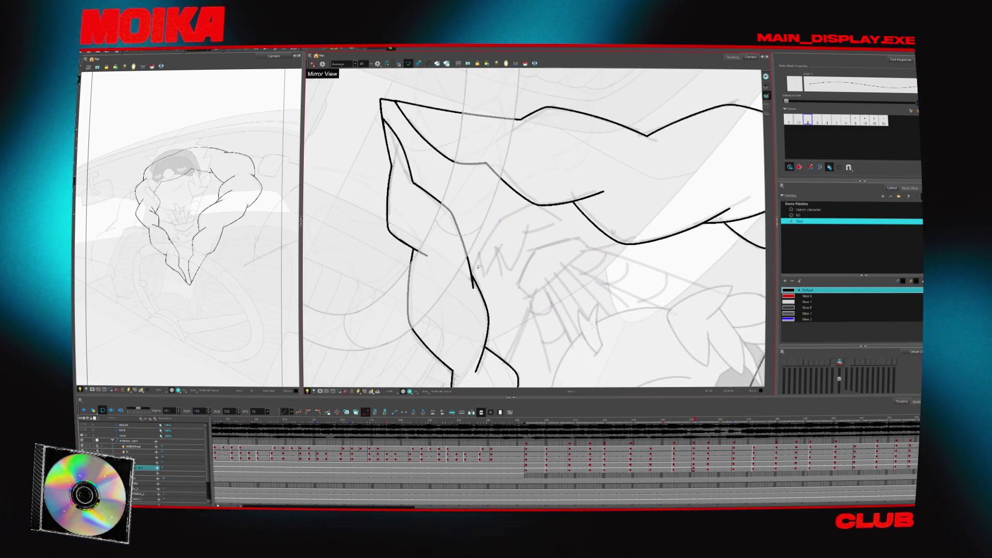
# - Advance through the following drawings, comparing their lines with neighbouring drawings
pyautogui.press('g')
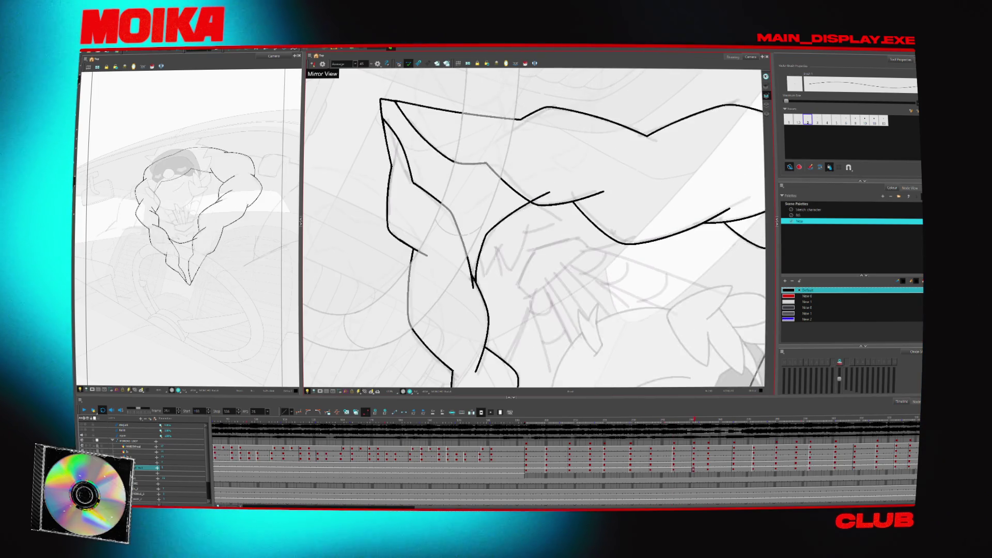
pyautogui.press('g')
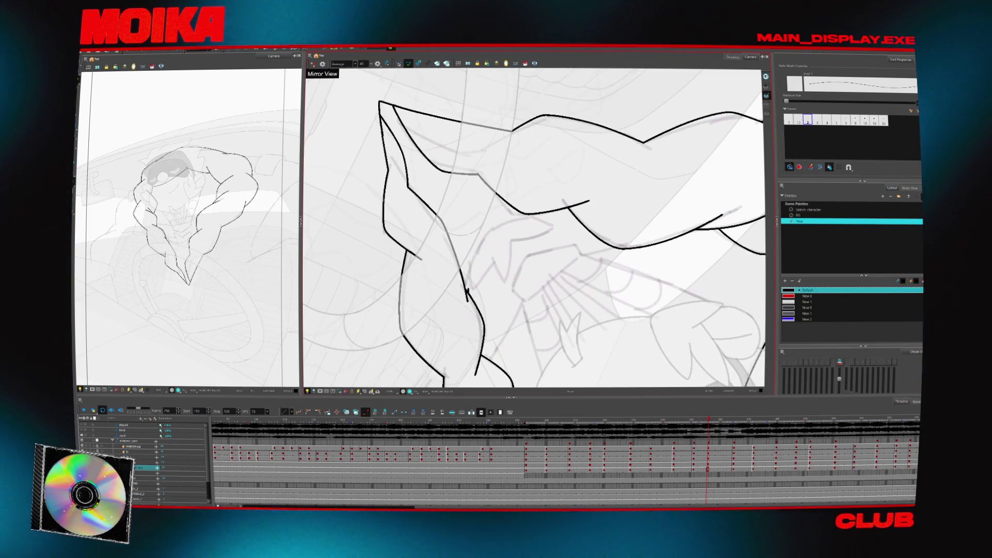
pyautogui.press('g')
pyautogui.press('g')
pyautogui.press('g')
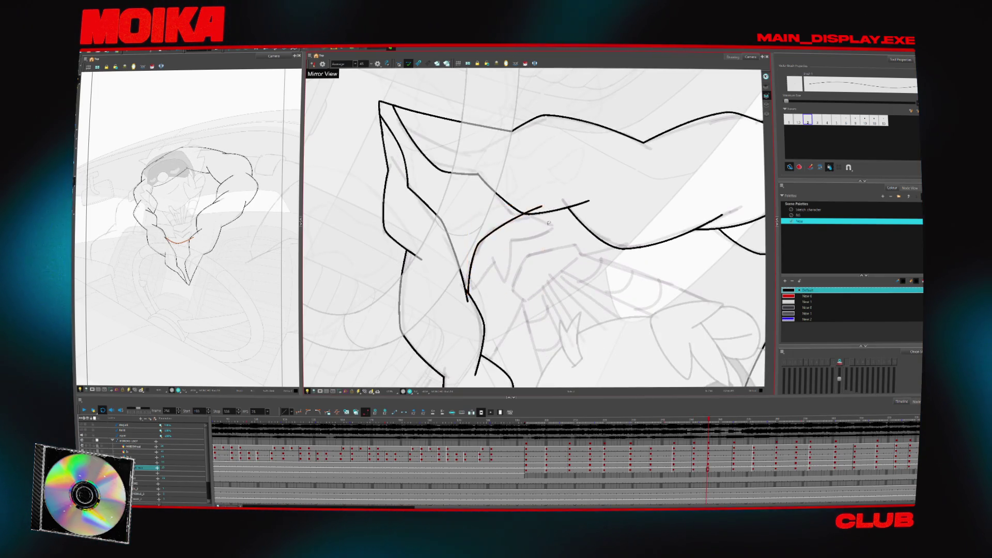
pyautogui.press('.')
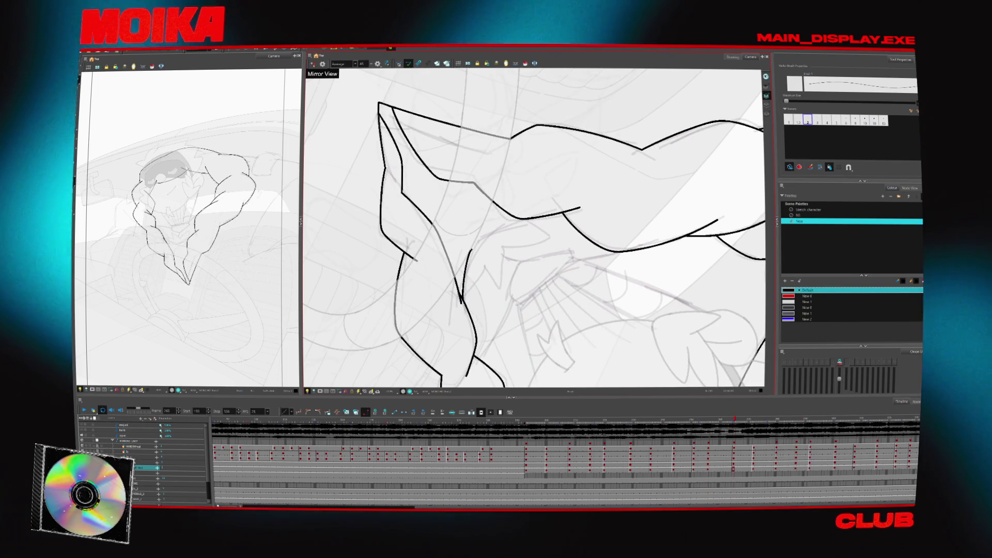
pyautogui.press('g')
pyautogui.press('g')
pyautogui.press('g')
pyautogui.press('g')
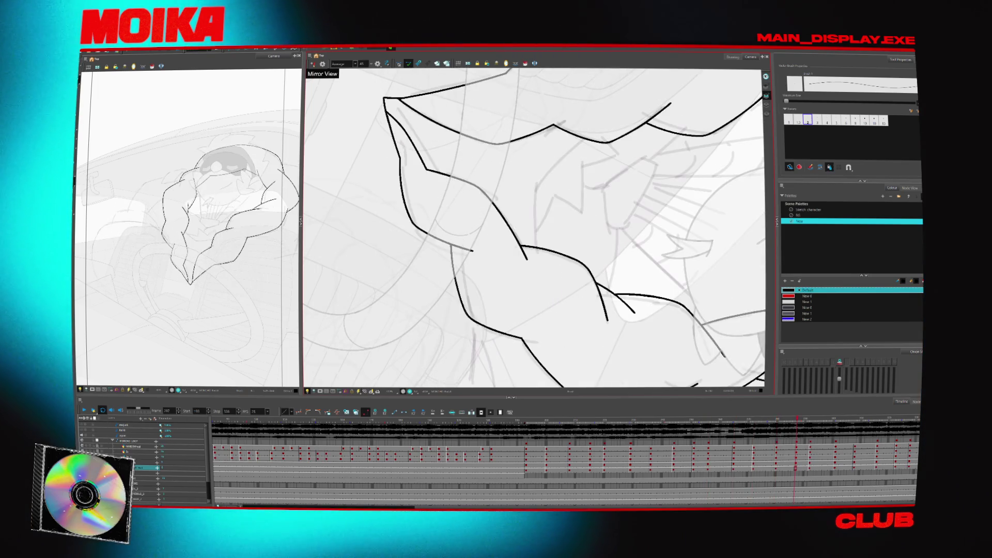
pyautogui.moveTo(535, 228); pyautogui.dragTo(500, 274)
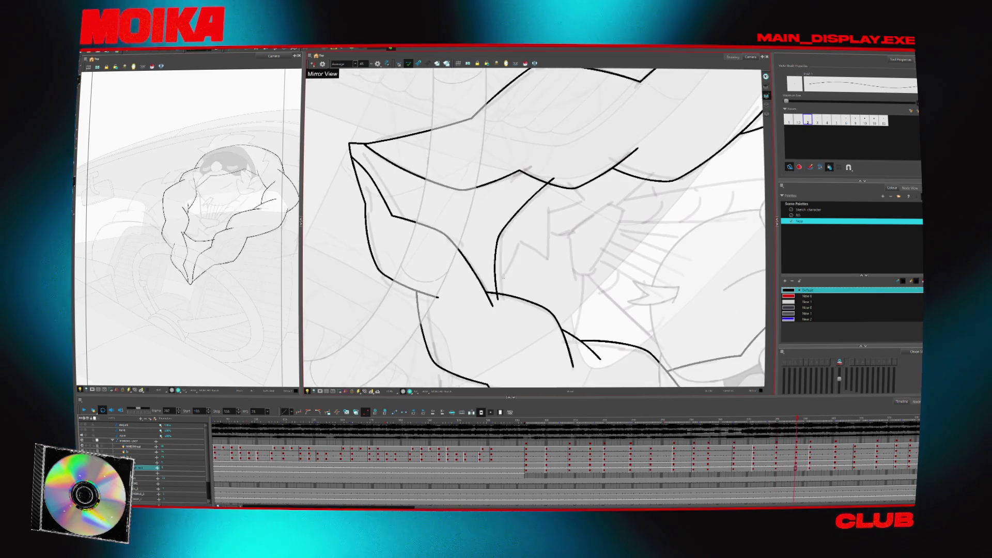
pyautogui.press('g')
pyautogui.press('f')
pyautogui.press('g')
pyautogui.press('f')
pyautogui.press('g')
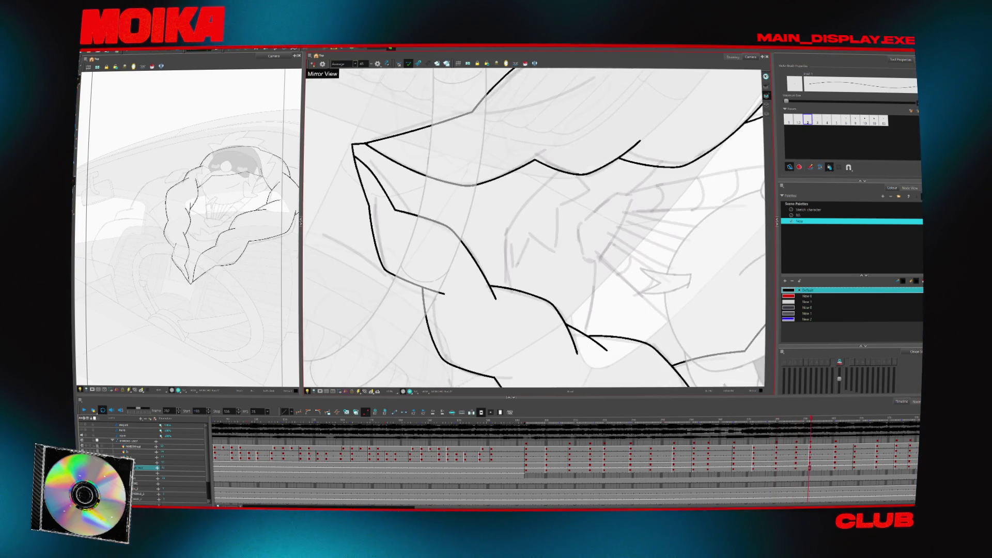
pyautogui.press('f')
pyautogui.press('g')
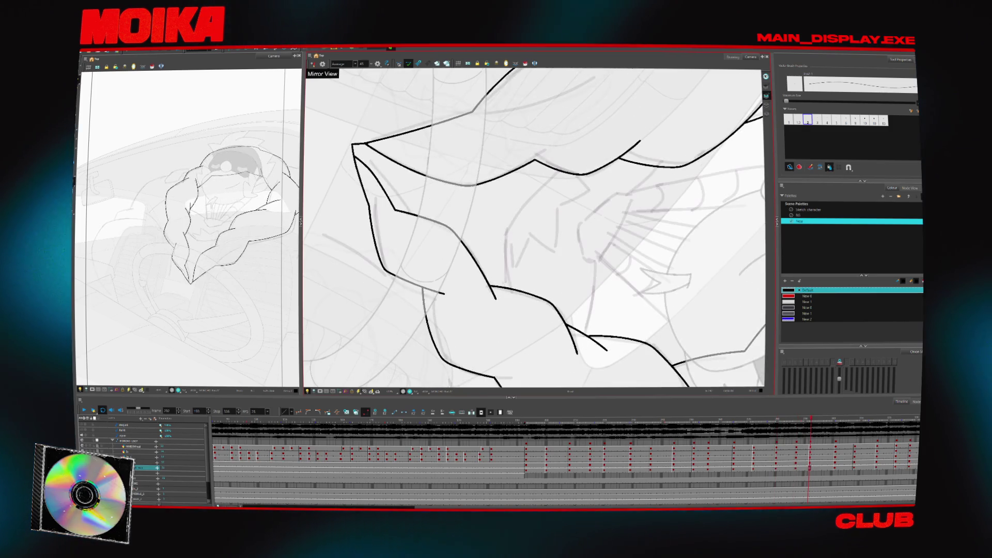
pyautogui.press('g')
pyautogui.press('f')
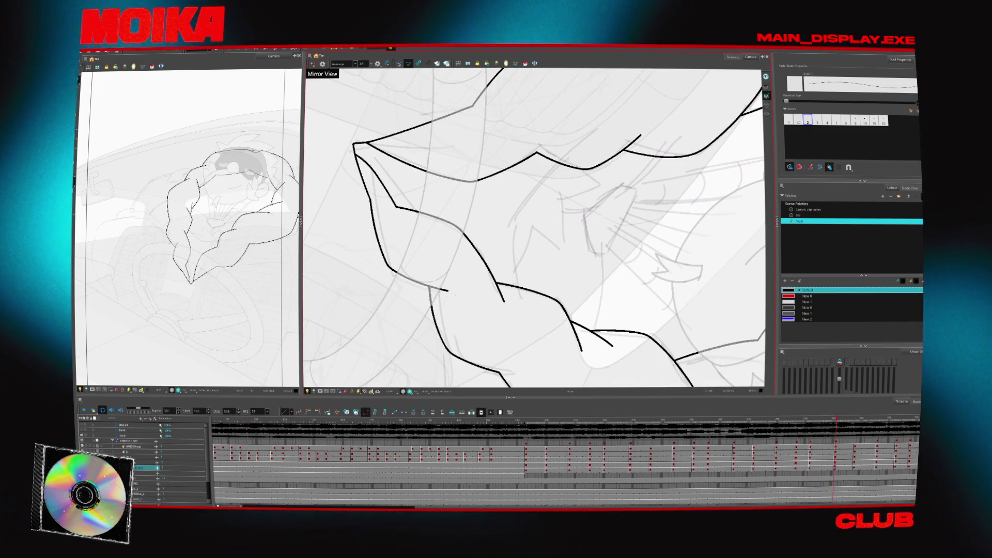
pyautogui.press('g')
pyautogui.press('f')
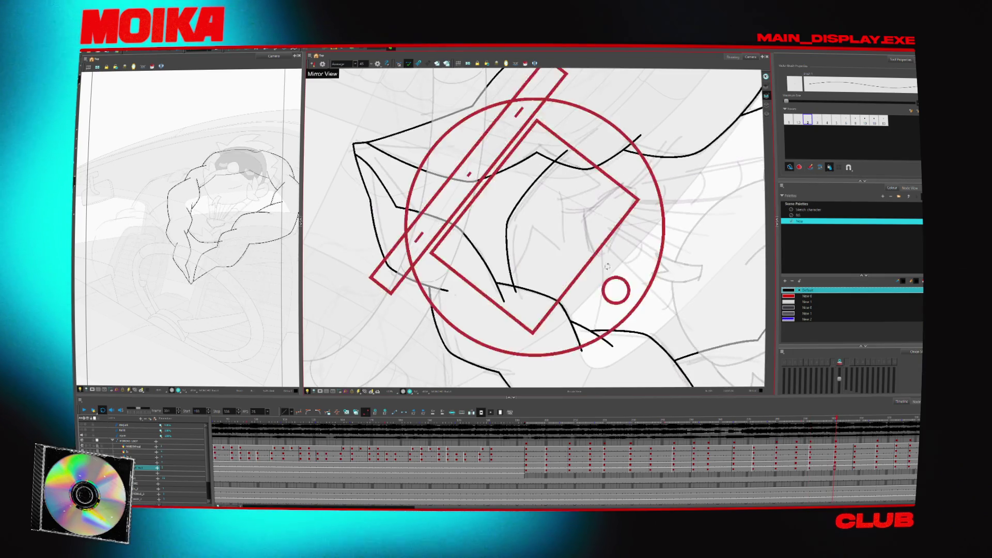
# - Flip ahead through the later cleaned inbetweens, comparing neighbouring lines
pyautogui.press('g')
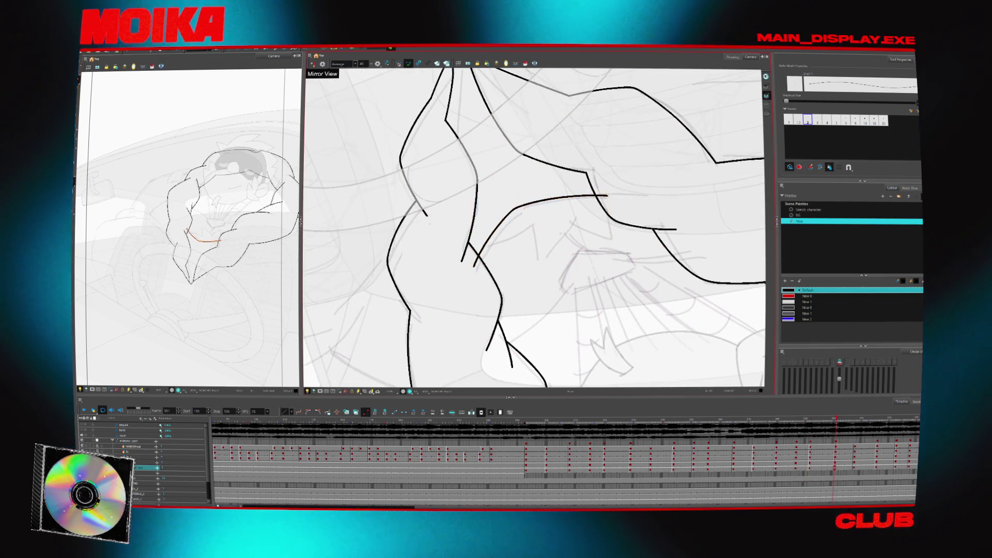
pyautogui.press('f')
pyautogui.press('g')
pyautogui.press('g')
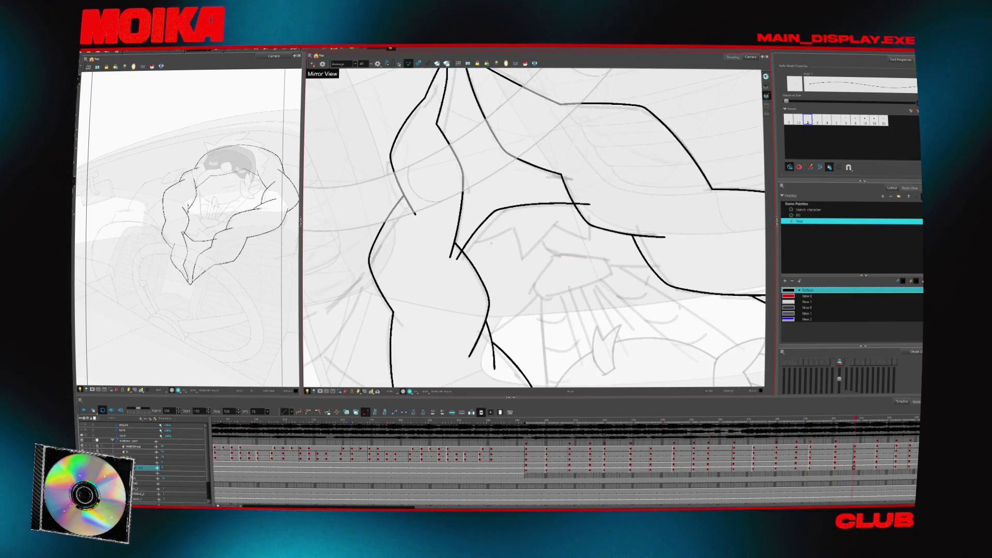
pyautogui.press('g')
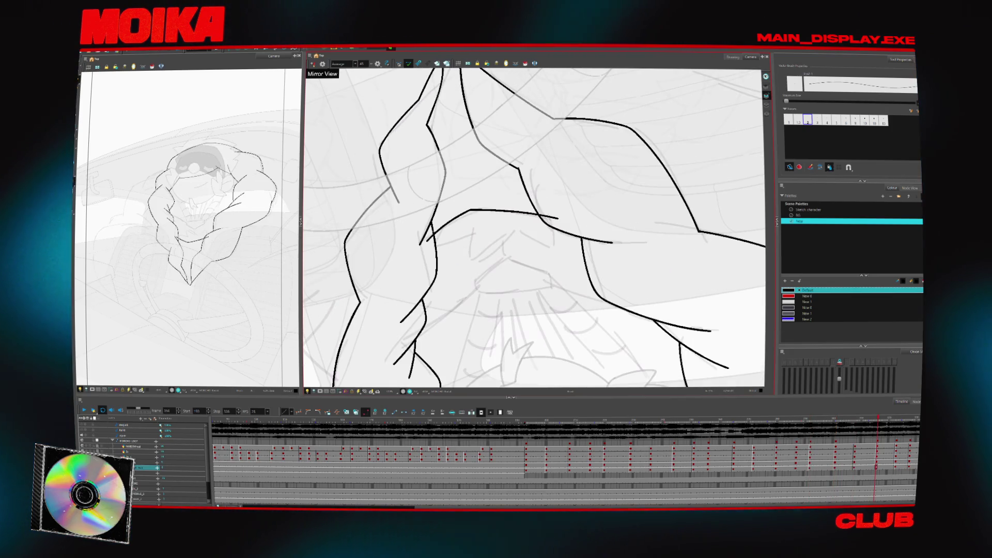
pyautogui.hotkey('alt', 's')
pyautogui.press('g')
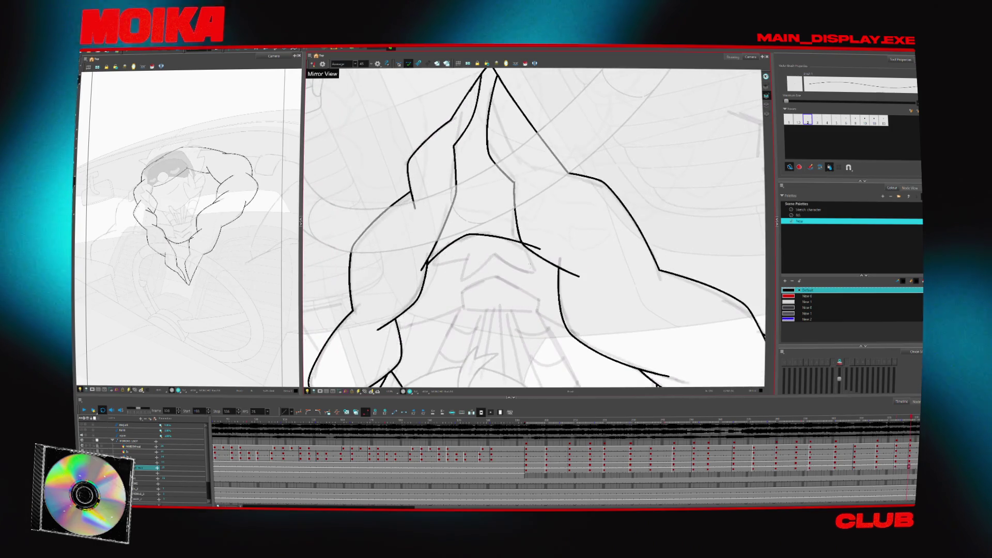
# - Step back seven drawings and zoom out to show the whole figure
pyautogui.press('f')
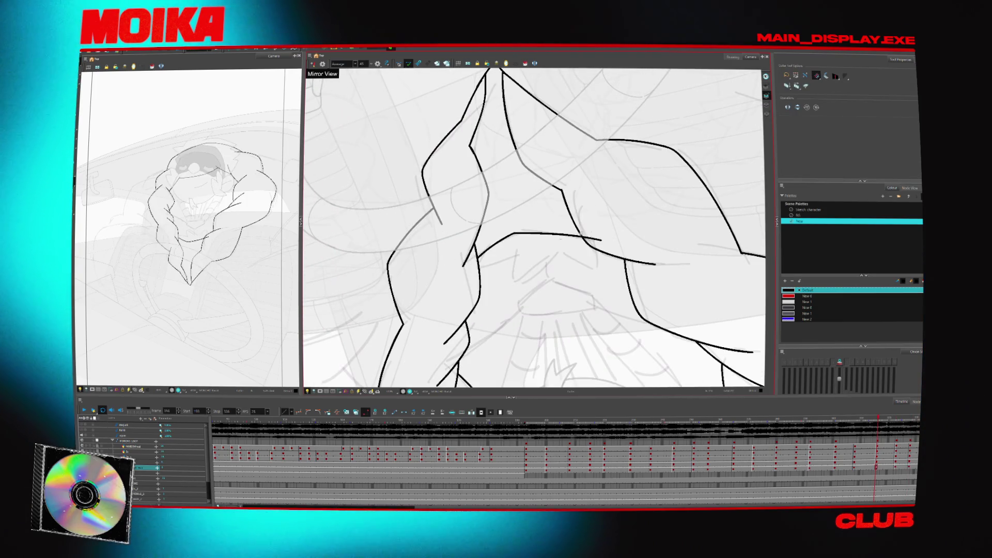
pyautogui.press('f')
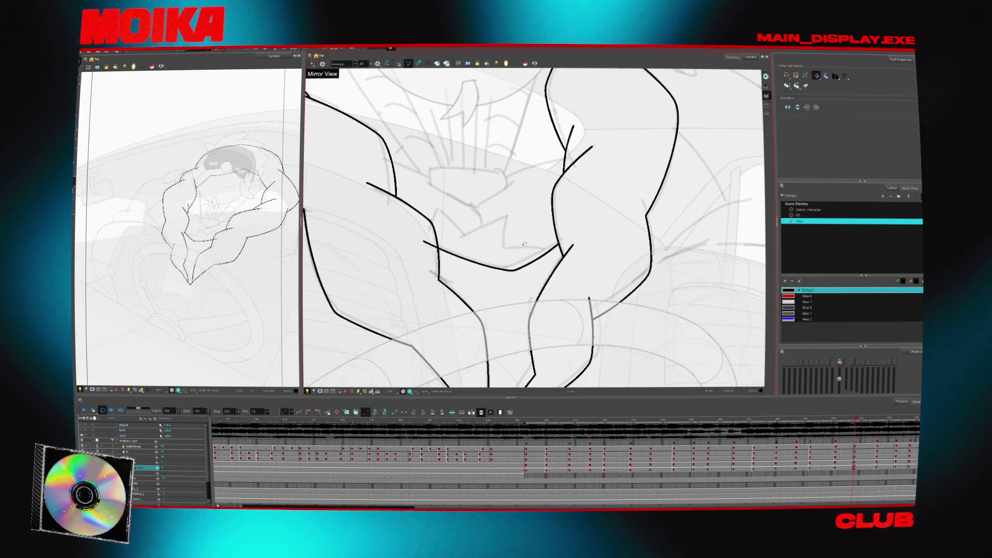
pyautogui.press('f')
pyautogui.press('f')
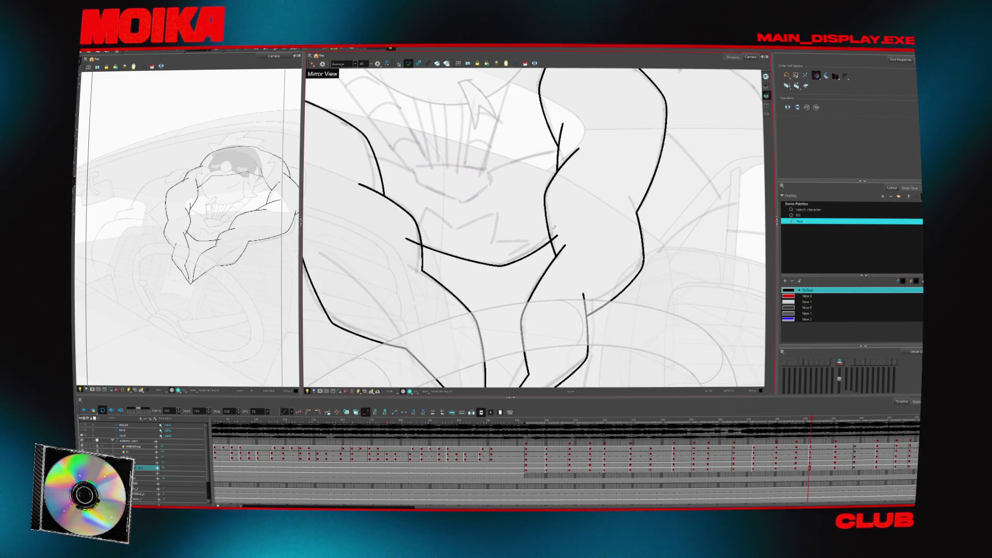
pyautogui.press('f')
pyautogui.press('f')
pyautogui.press('f')
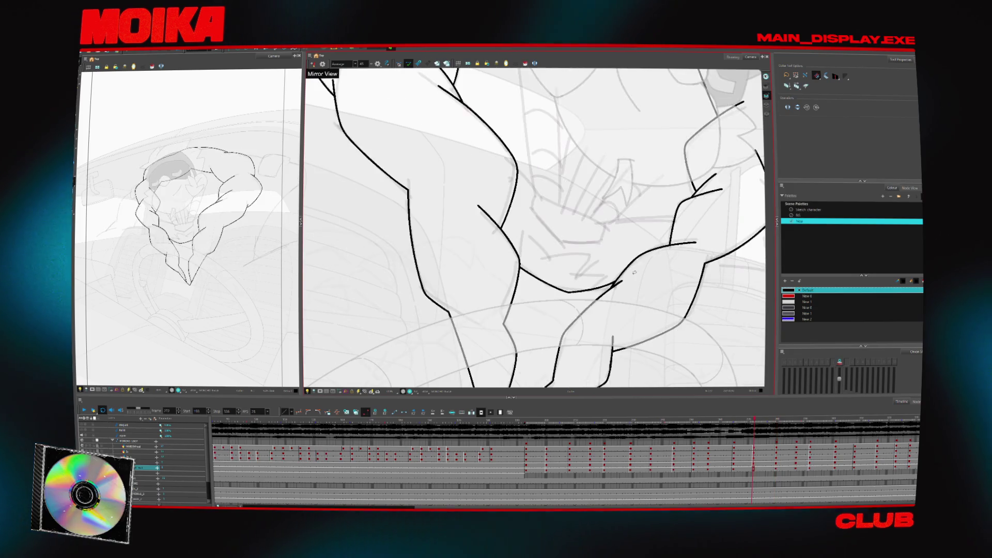
pyautogui.press('f')
pyautogui.press('f')
pyautogui.press('f')
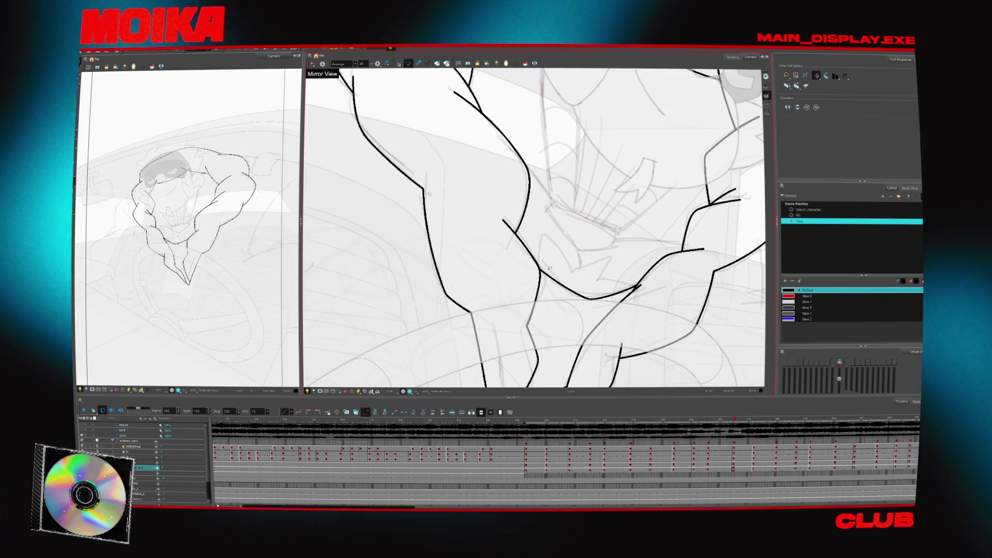
pyautogui.press('f')
pyautogui.press('f')
pyautogui.press('f')
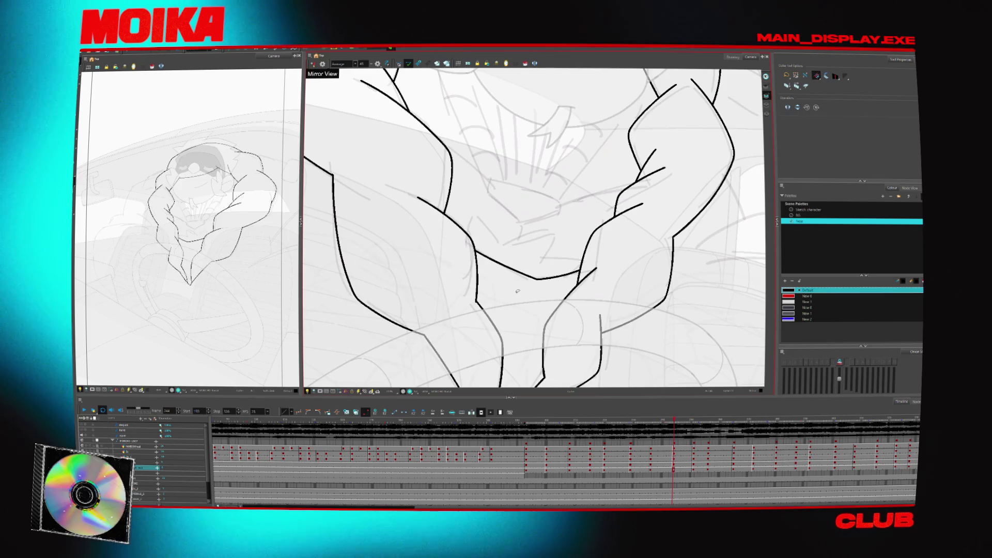
pyautogui.press('f')
pyautogui.press('f')
pyautogui.press('f')
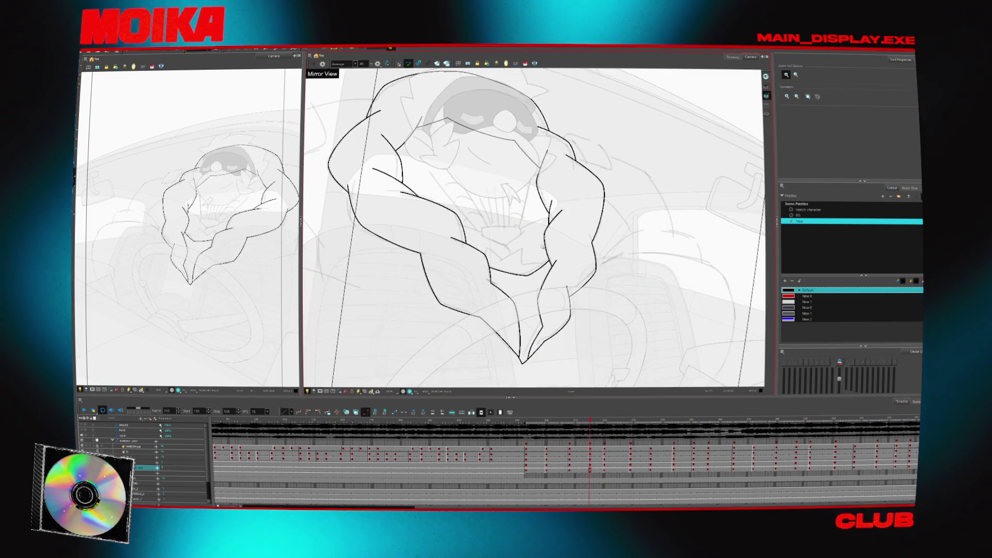
pyautogui.scroll(-3, 517, 232)
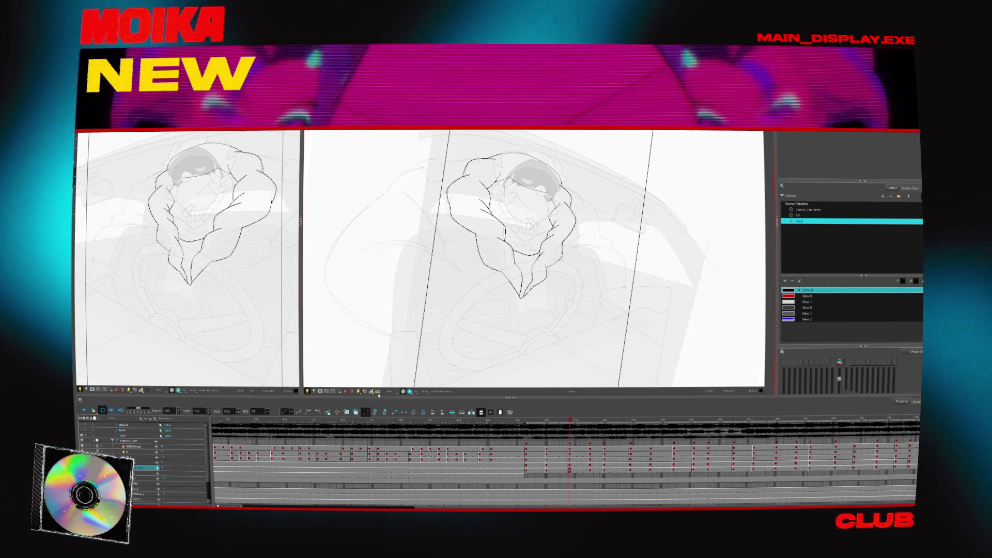
# - Reset view rotation, go back two drawings, zoom into the arm, tilt the view, step forward one
pyautogui.hotkey('shift', 'x')
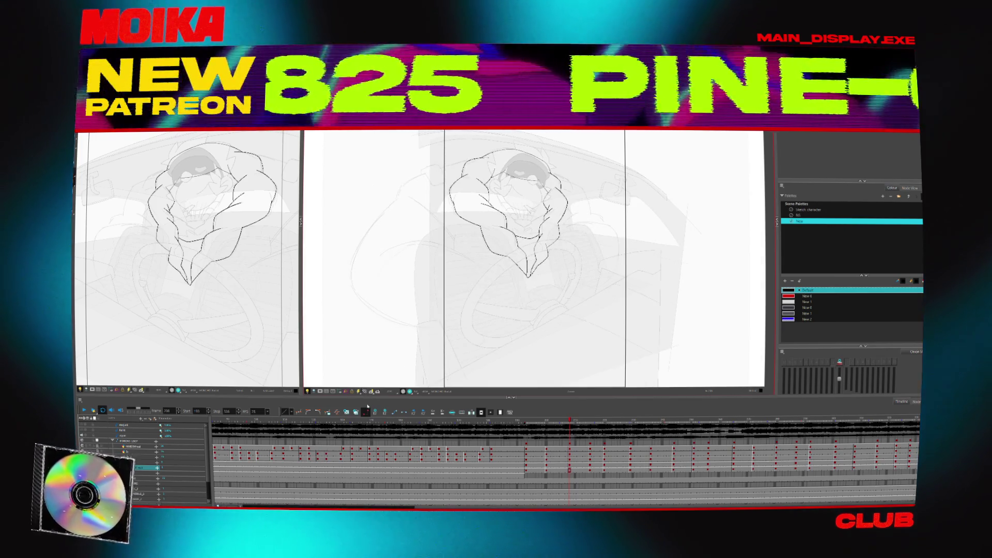
pyautogui.press(',')
pyautogui.press(',')
pyautogui.press(',')
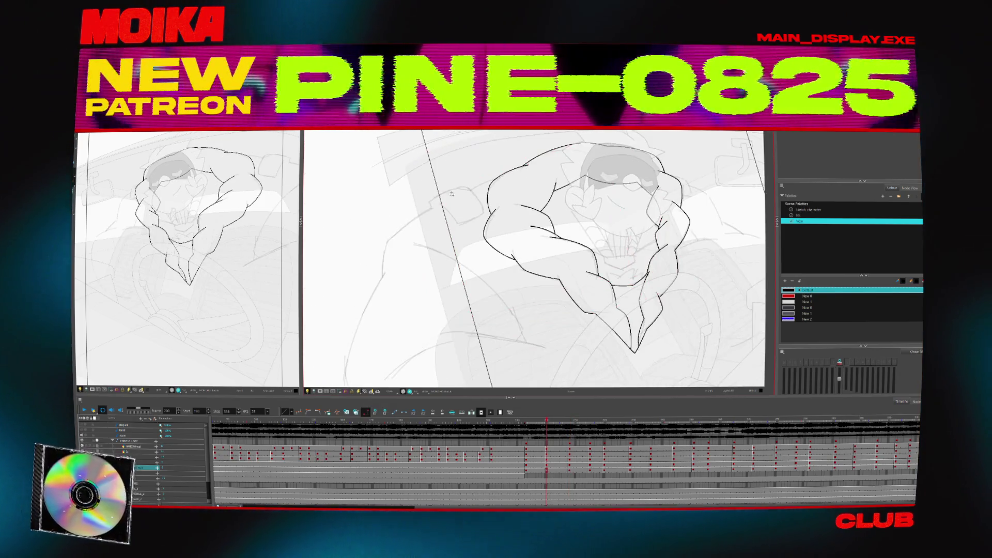
pyautogui.scroll(3, 452, 194)
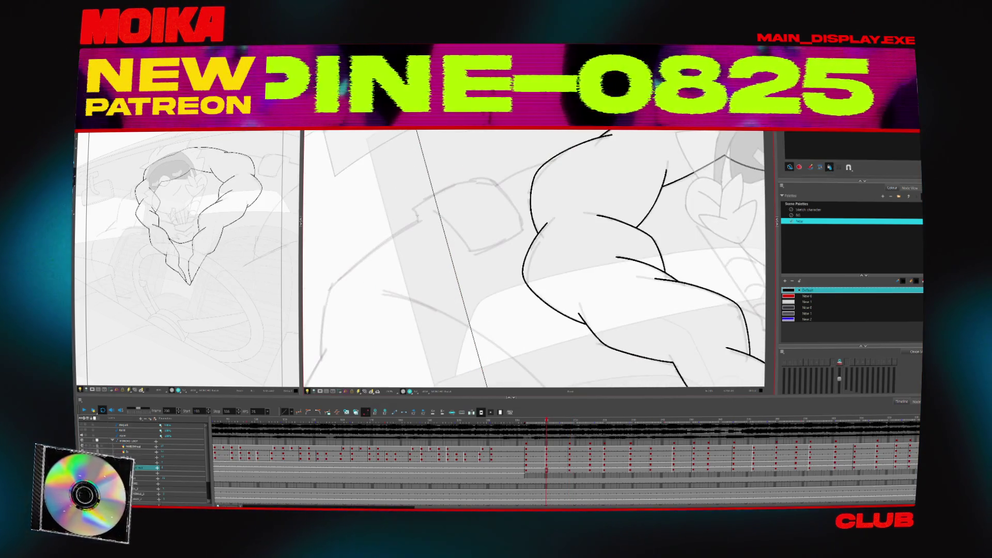
pyautogui.press(',')
pyautogui.press(',')
pyautogui.press(',')
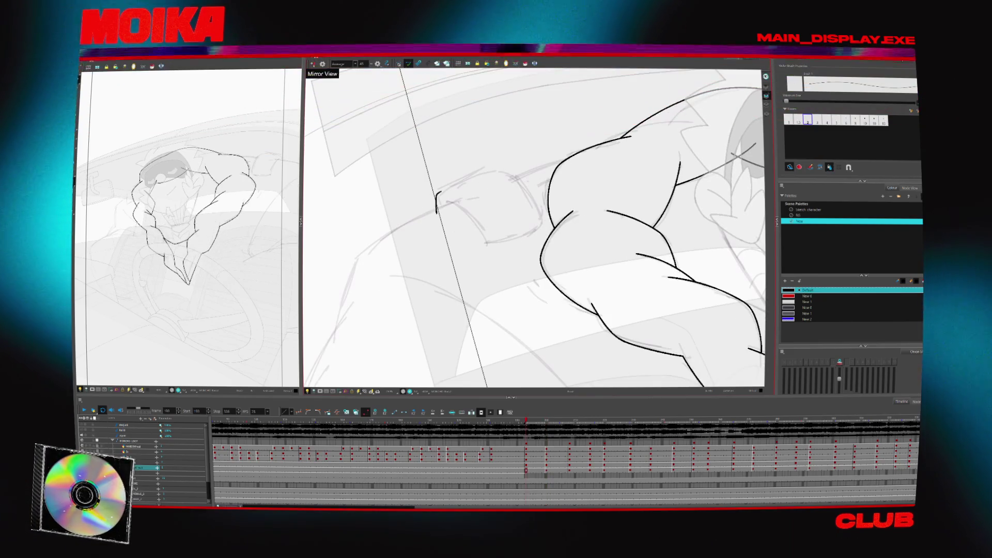
pyautogui.moveTo(568, 290)
pyautogui.mouseDown()
pyautogui.moveTo(594, 217)
pyautogui.moveTo(646, 165)
pyautogui.mouseUp()
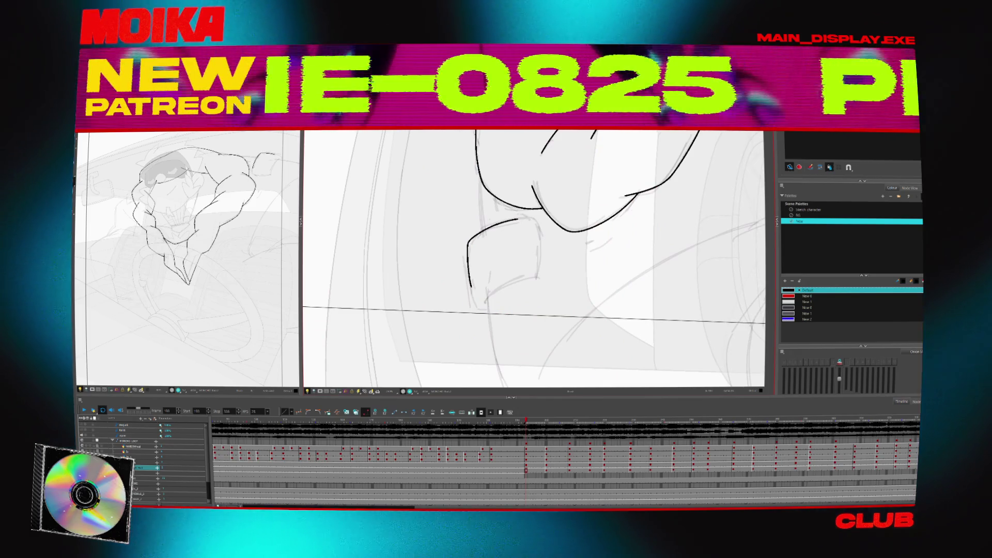
pyautogui.press('.')
pyautogui.press('.')
pyautogui.press('.')
pyautogui.press('.')
pyautogui.press('.')
pyautogui.press('.')
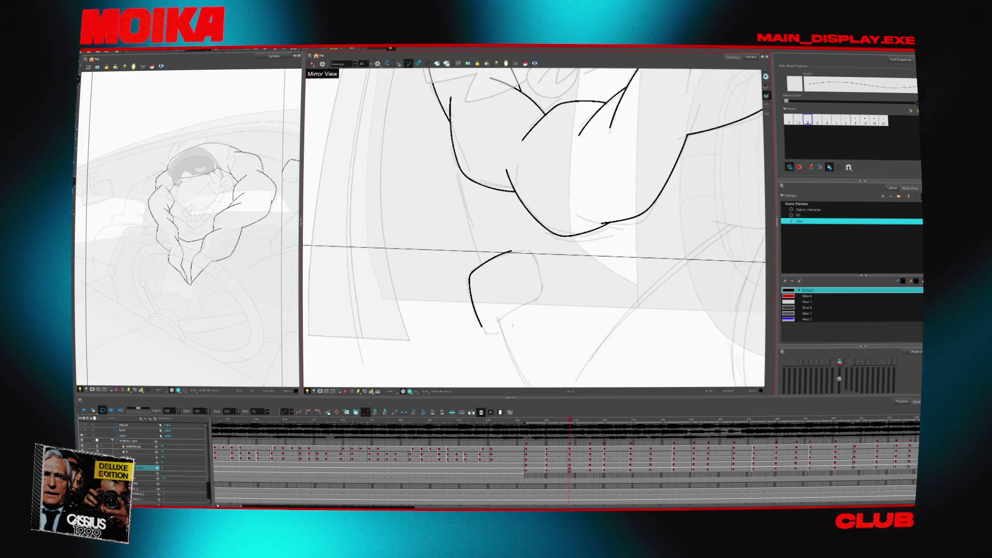
# - On a later drawing, trace a curved contour over the sketch, then undo it
pyautogui.press("'")
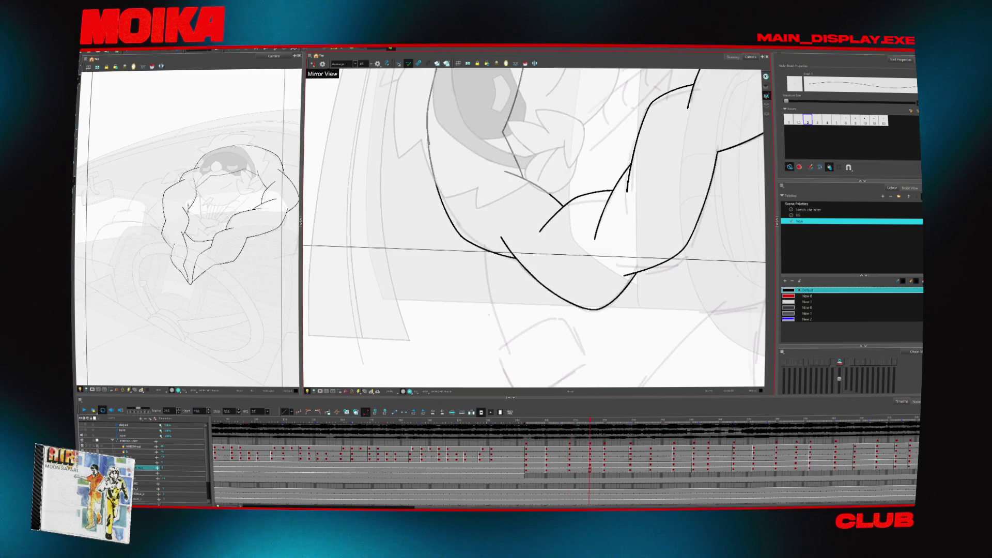
pyautogui.press("'")
pyautogui.moveTo(475, 277); pyautogui.dragTo(495, 327)
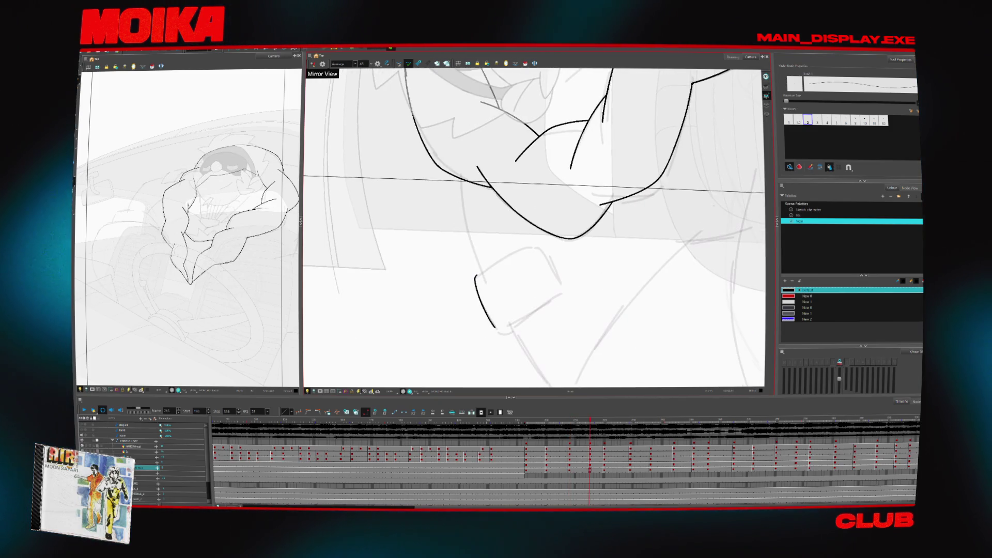
pyautogui.hotkey('ctrl', 'z')
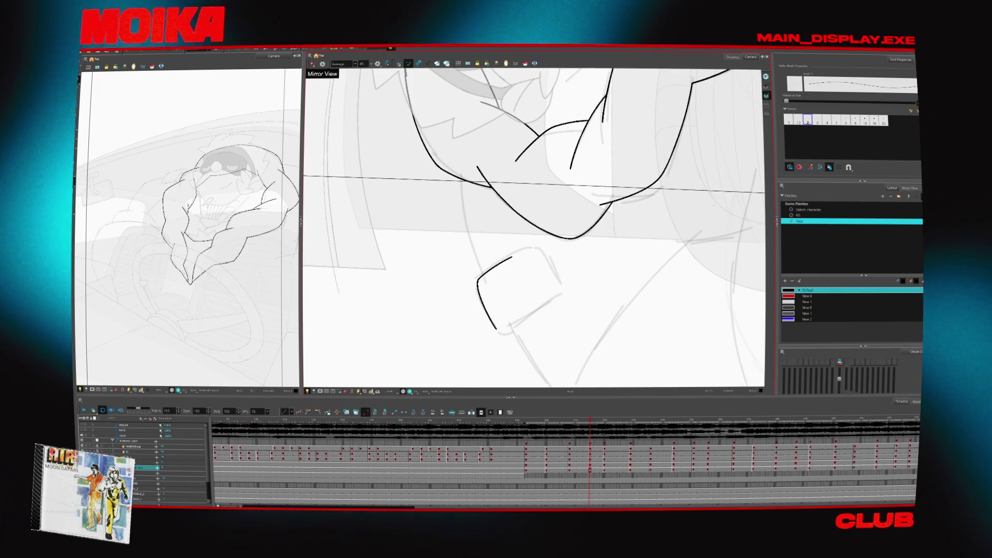
pyautogui.press('v')
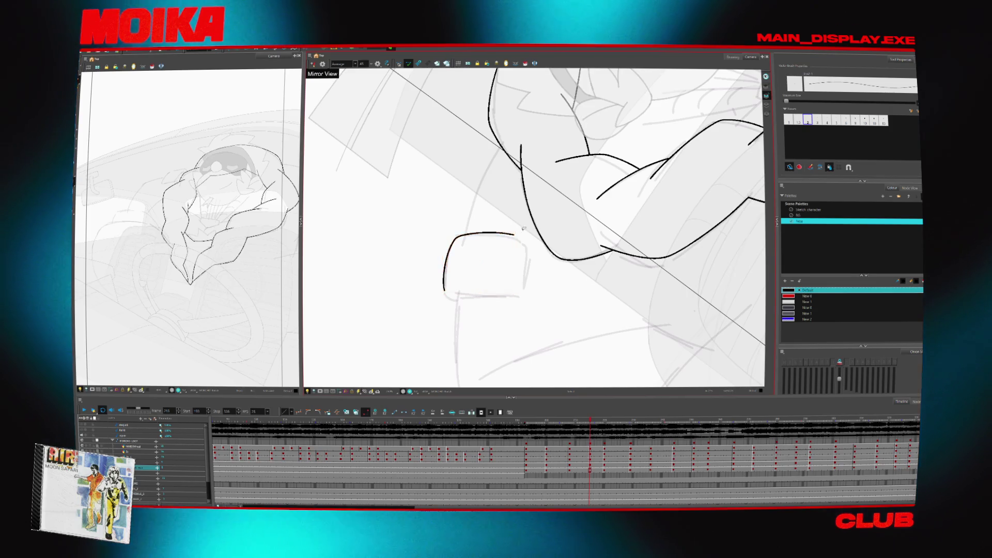
# - Draw black forearm and upper-arm contour strokes, undoing the one that overshoots
pyautogui.press('.')
pyautogui.press('.')
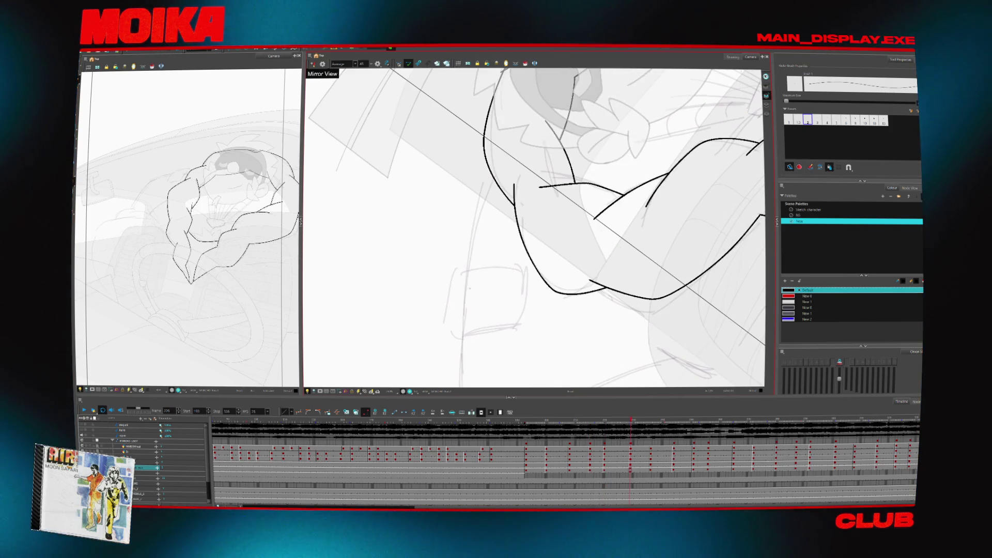
pyautogui.press('space')
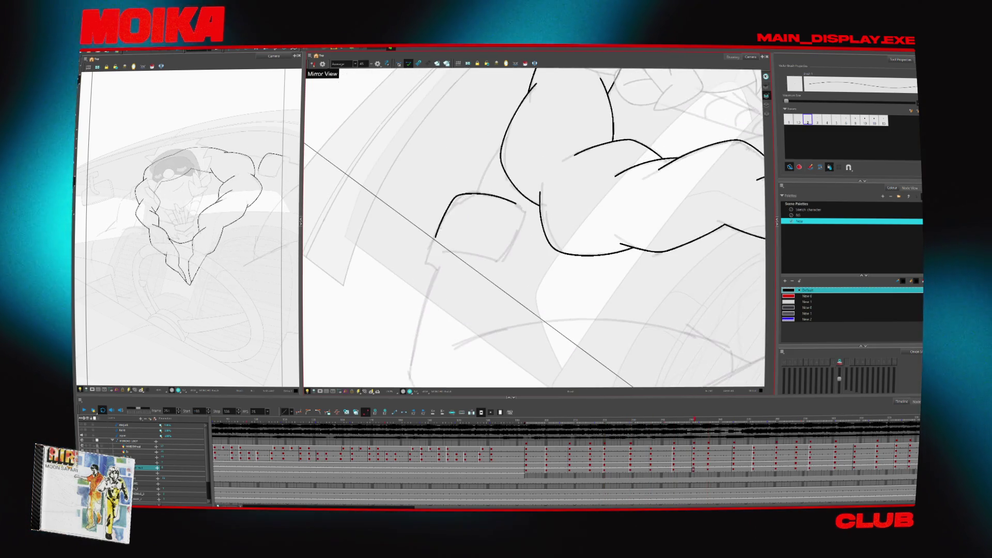
pyautogui.moveTo(437, 227); pyautogui.dragTo(509, 184)
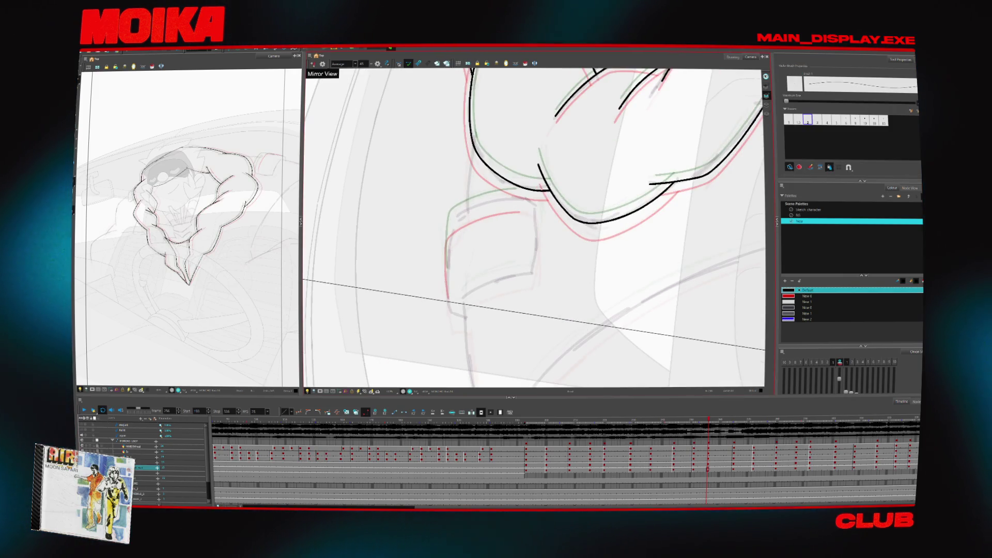
pyautogui.moveTo(444, 241); pyautogui.dragTo(504, 198)
pyautogui.hotkey('ctrl', 'z')
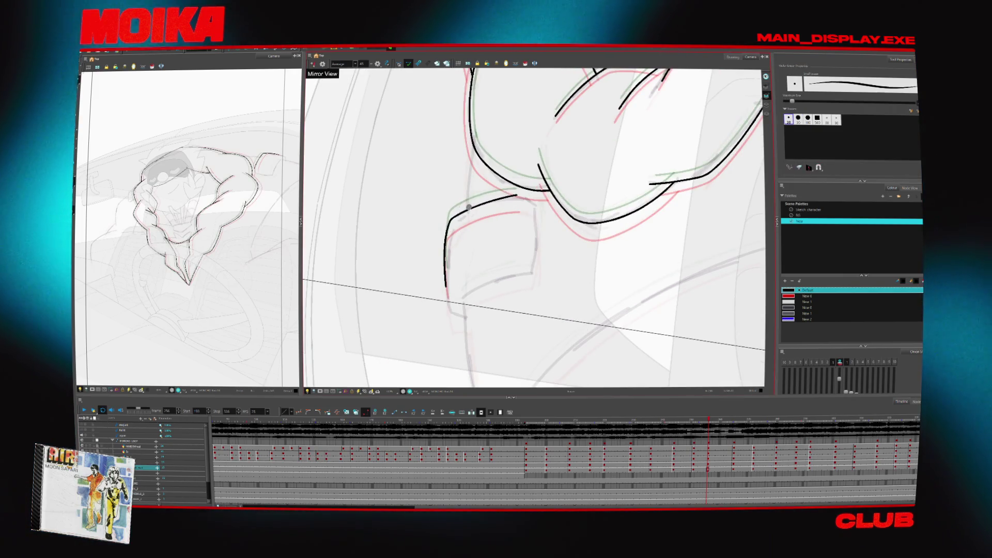
# - Step ahead two inbetweens and rotate the canvas to match the arm's angle
pyautogui.press('.')
pyautogui.press('.')
pyautogui.press('.')
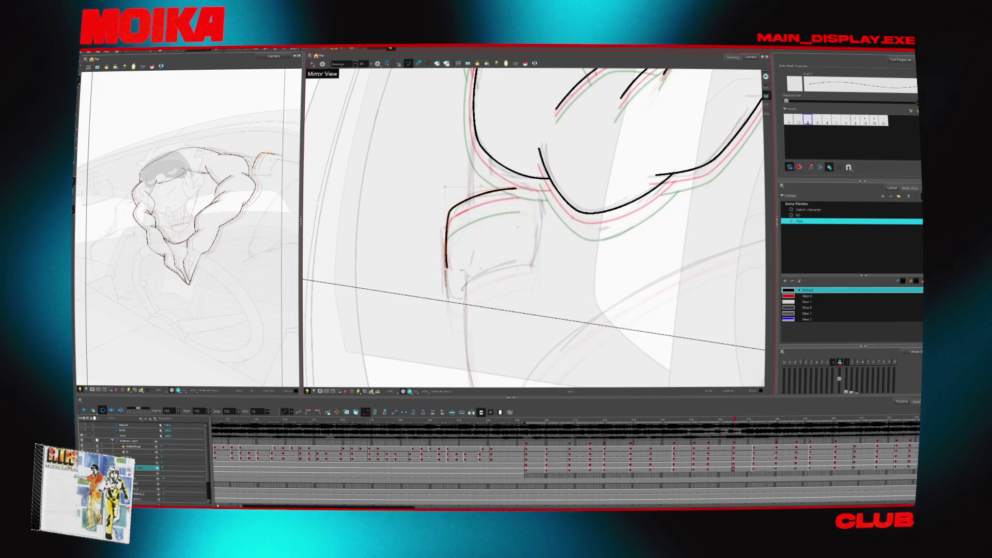
pyautogui.press('.')
pyautogui.press('.')
pyautogui.press('.')
pyautogui.hotkey('alt', 'z')
pyautogui.moveTo(552, 319)
pyautogui.mouseDown()
pyautogui.moveTo(538, 185)
pyautogui.moveTo(579, 243)
pyautogui.mouseUp()
pyautogui.press(',')
pyautogui.press(',')
pyautogui.press(',')
pyautogui.press(',')
pyautogui.press(',')
pyautogui.press(',')
pyautogui.hotkey('alt', 'b')
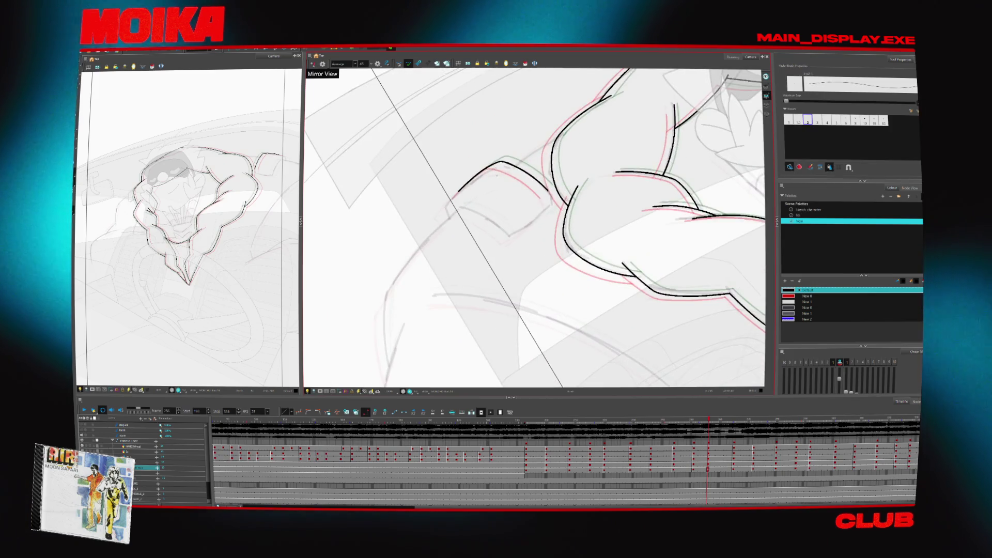
# - Step through the following inbetweens to compare arm poses, and select the arm stroke
pyautogui.press('.')
pyautogui.press('.')
pyautogui.press('.')
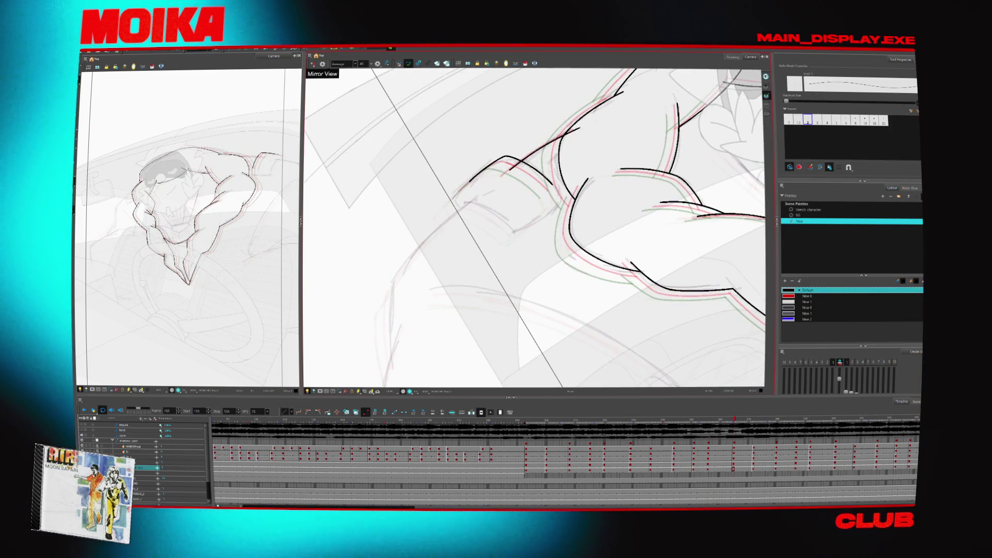
pyautogui.press('.')
pyautogui.press('.')
pyautogui.press('.')
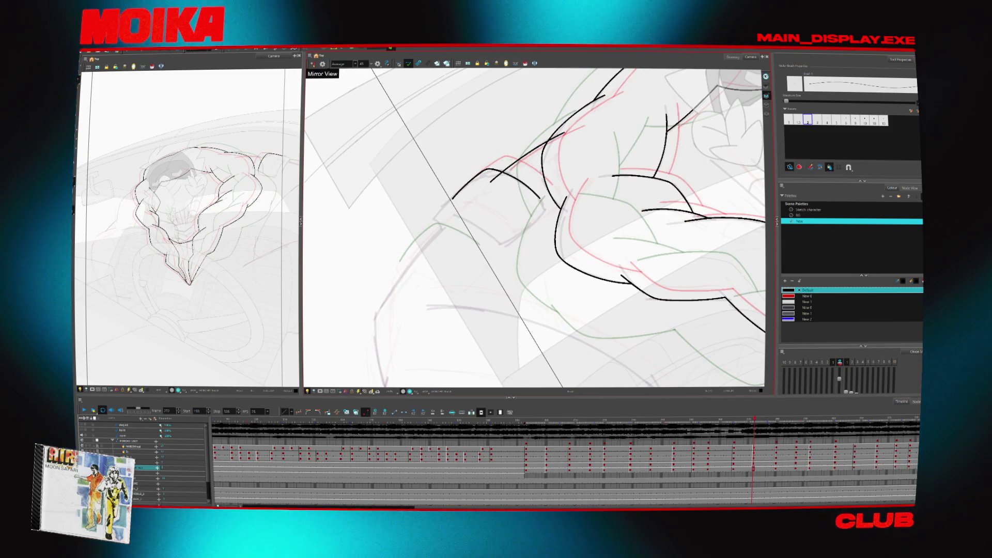
pyautogui.press('.')
pyautogui.press('.')
pyautogui.press('.')
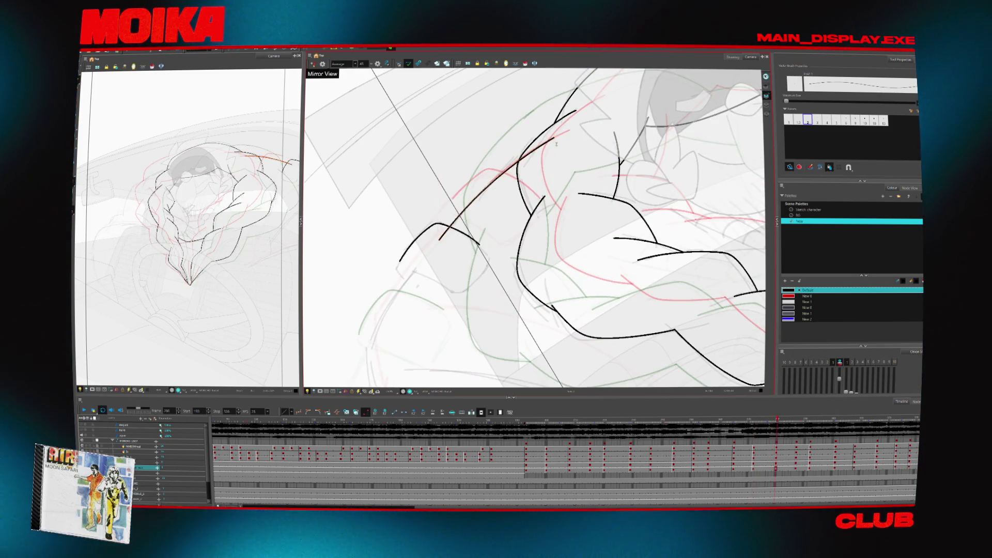
pyautogui.press('.')
pyautogui.press('.')
pyautogui.press('.')
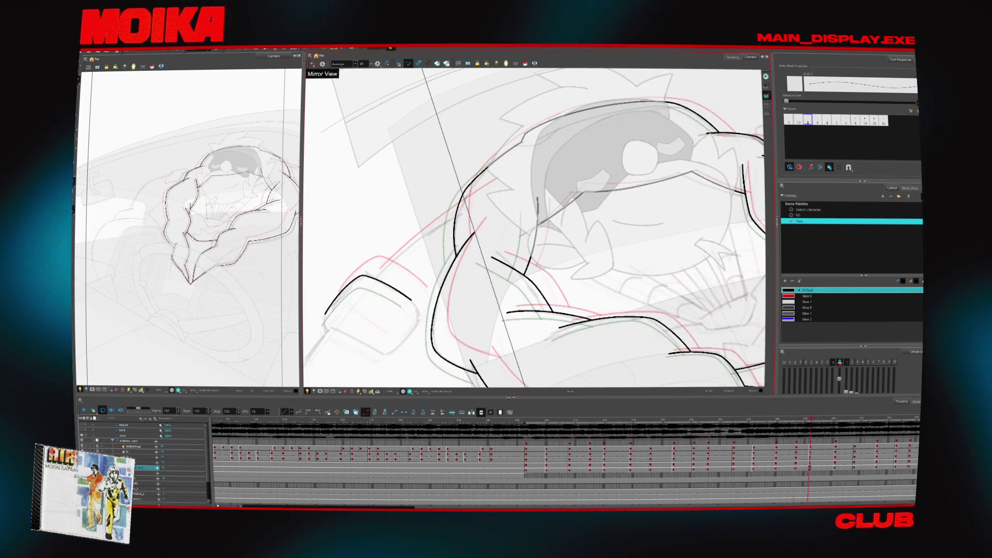
pyautogui.press('.')
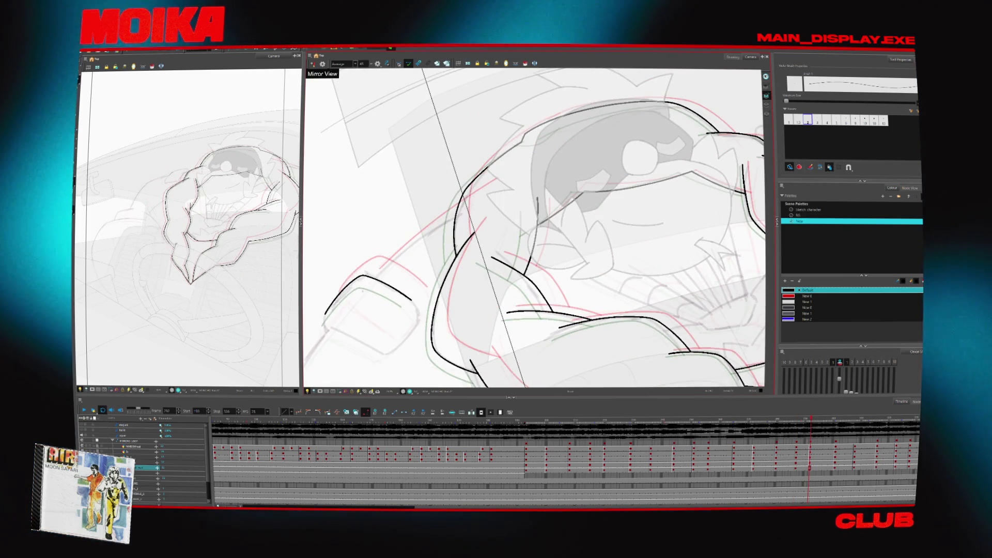
pyautogui.press('.')
pyautogui.press('.')
pyautogui.press('.')
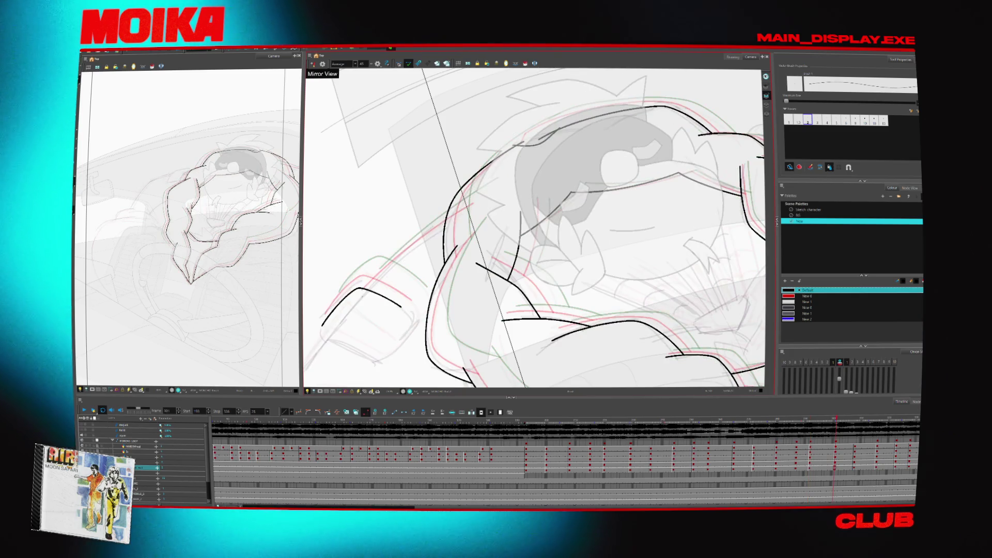
pyautogui.press('.')
pyautogui.press('.')
pyautogui.press('.')
pyautogui.click(441, 219)
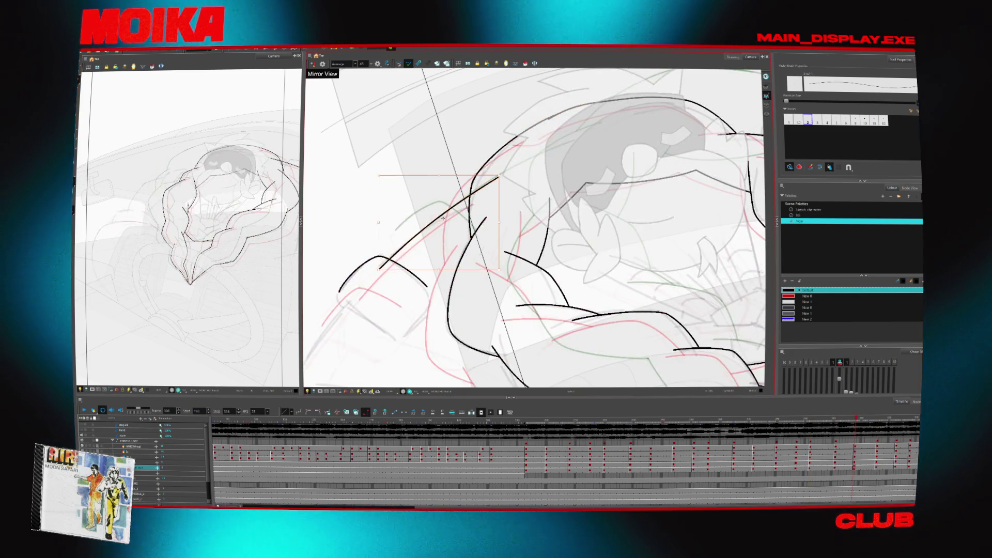
# - Return to the earlier arm frames and adjust the zoom on the drawing
pyautogui.press(',')
pyautogui.press(',')
pyautogui.press(',')
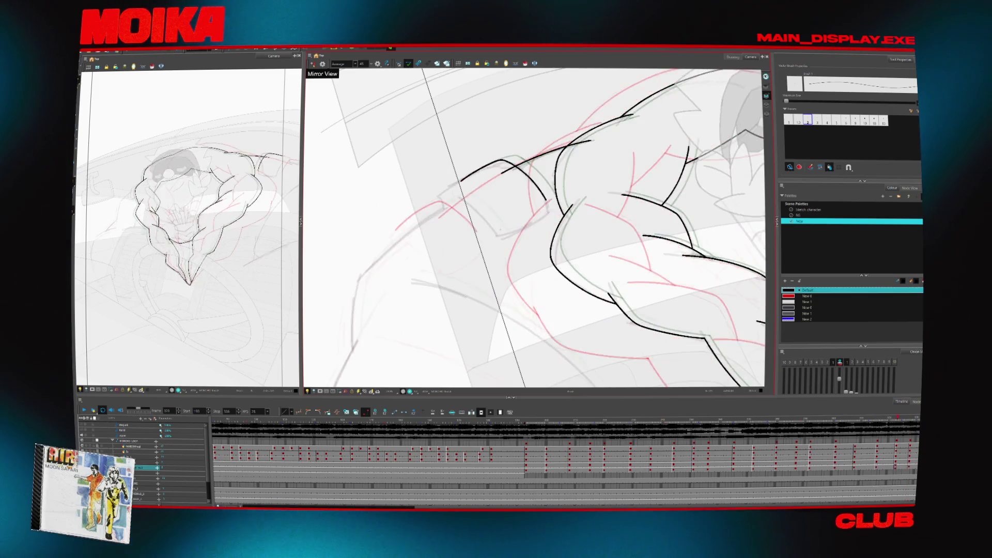
pyautogui.press(',')
pyautogui.press(',')
pyautogui.press(',')
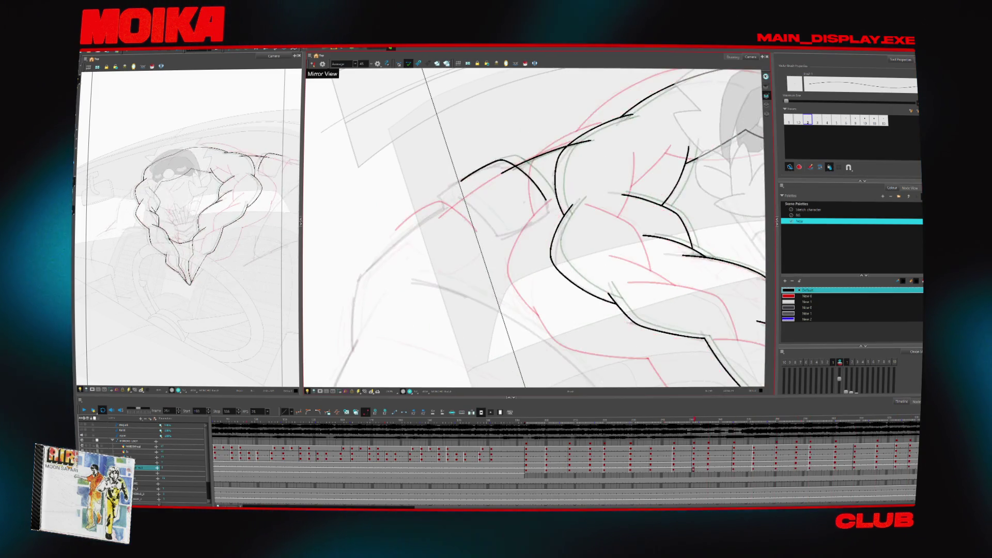
pyautogui.press(',')
pyautogui.press(',')
pyautogui.press(',')
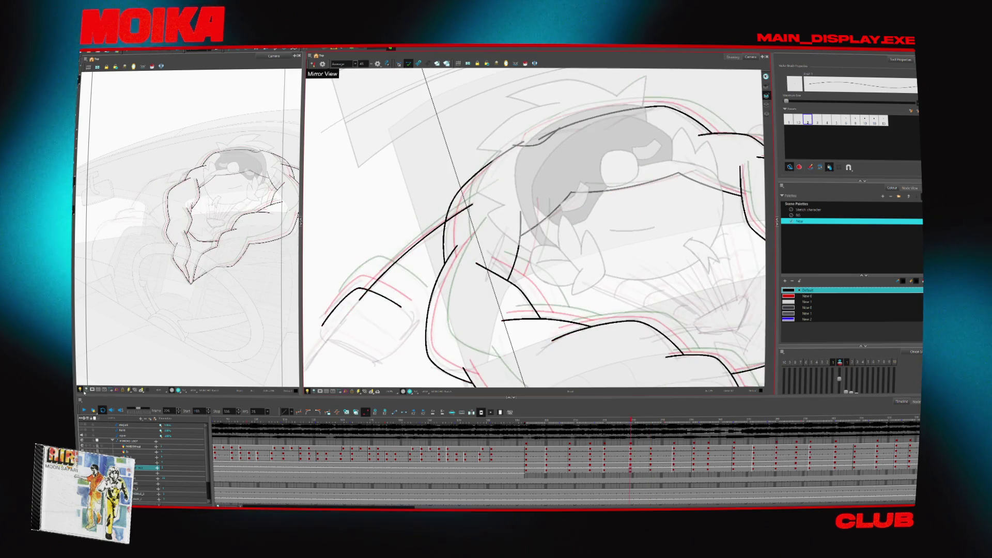
pyautogui.press('2')
pyautogui.press('2')
pyautogui.press('2')
pyautogui.press('1')
pyautogui.press('1')
pyautogui.press('1')
pyautogui.hotkey('alt', 's')
pyautogui.press('Return')
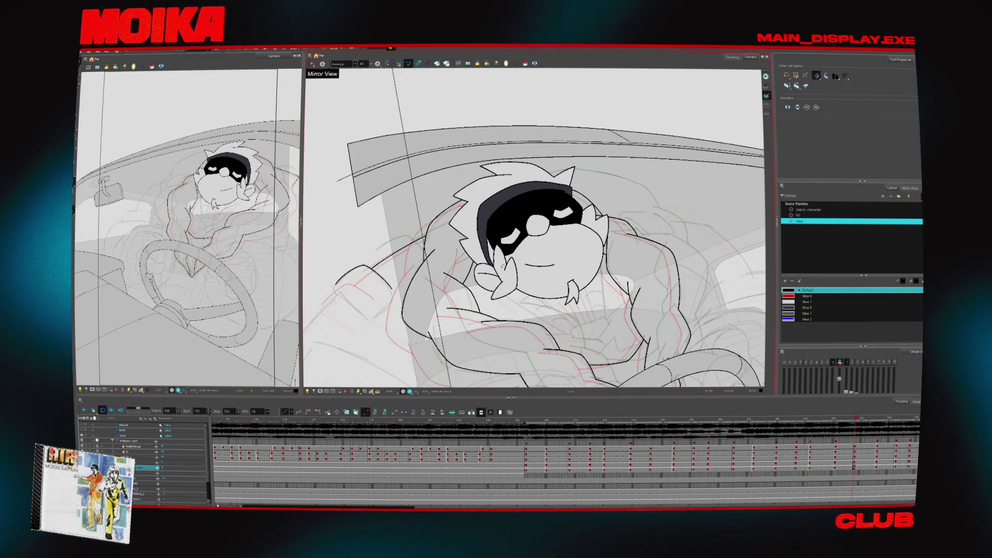
# - Zoom out to the full camera frame, showing the driver fully painted in jacket and fur collar
pyautogui.press('2')
pyautogui.press('2')
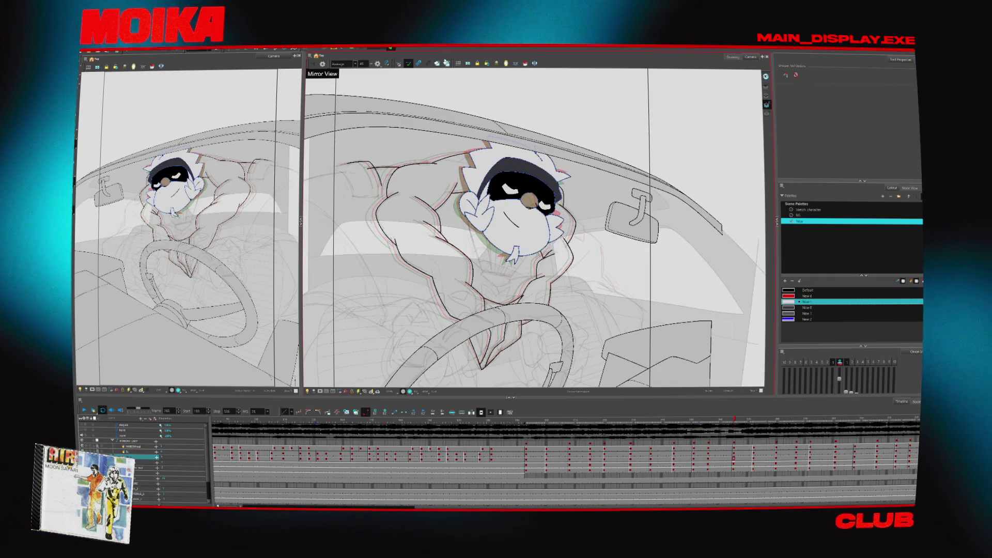
pyautogui.click(524, 64)
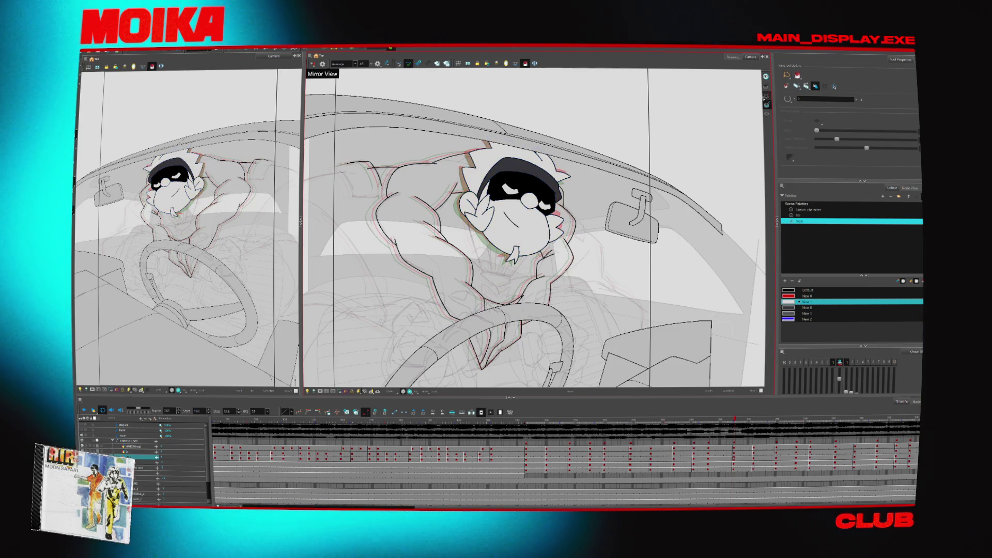
pyautogui.scroll(-5, 469, 328)
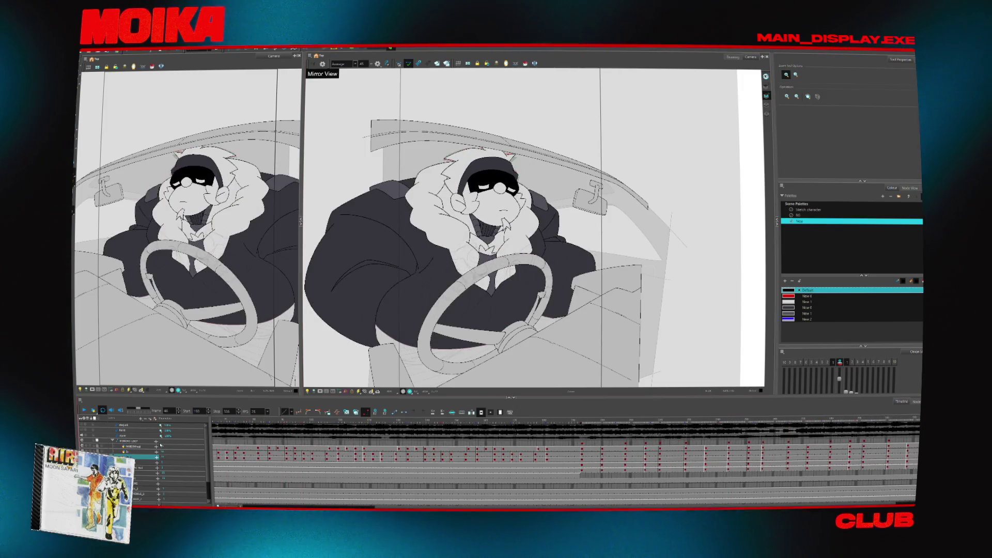
# - Move the playhead back to frame 1 and play the coloured opening of the shot
pyautogui.hscroll(-3, 223, 426)
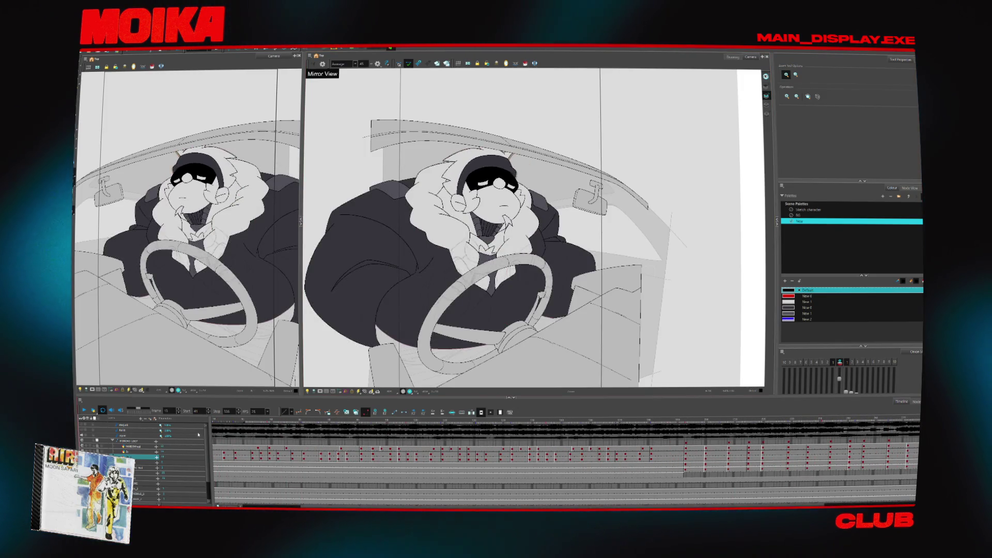
pyautogui.moveTo(235, 421); pyautogui.dragTo(175, 419)
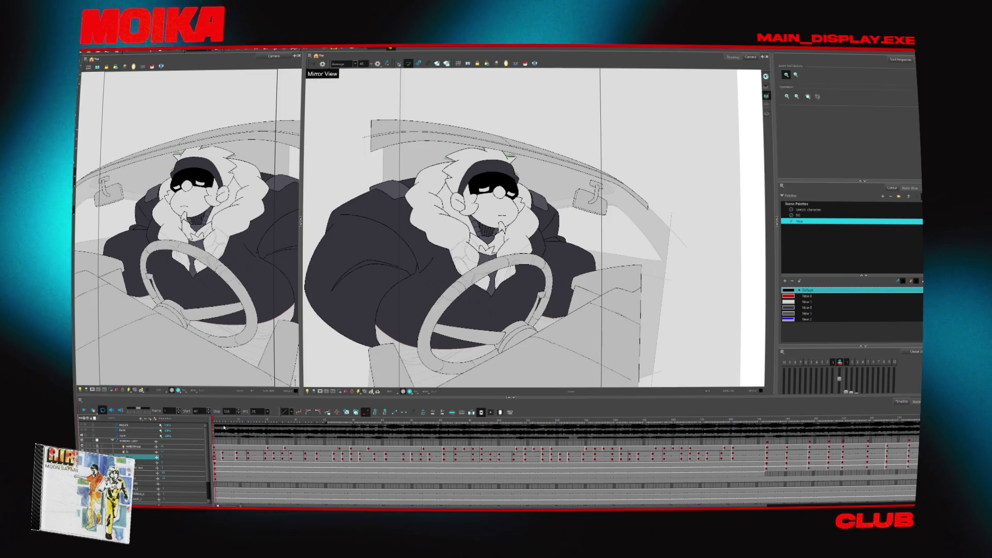
pyautogui.press('Return')
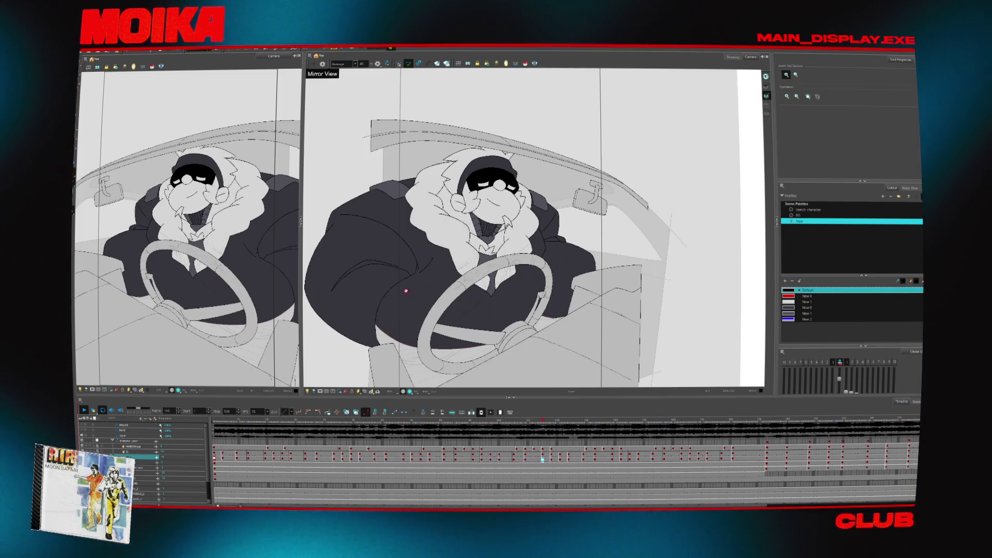
# - Zoom in on the driver's collar and mouth, step back a frame, and zoom out again
pyautogui.scroll(3, 451, 278)
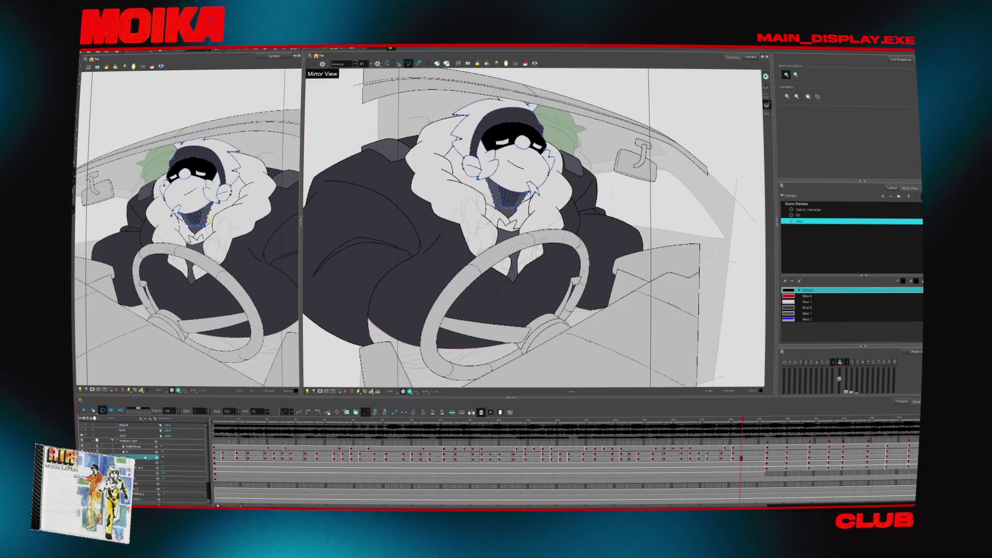
pyautogui.scroll(5, 501, 201)
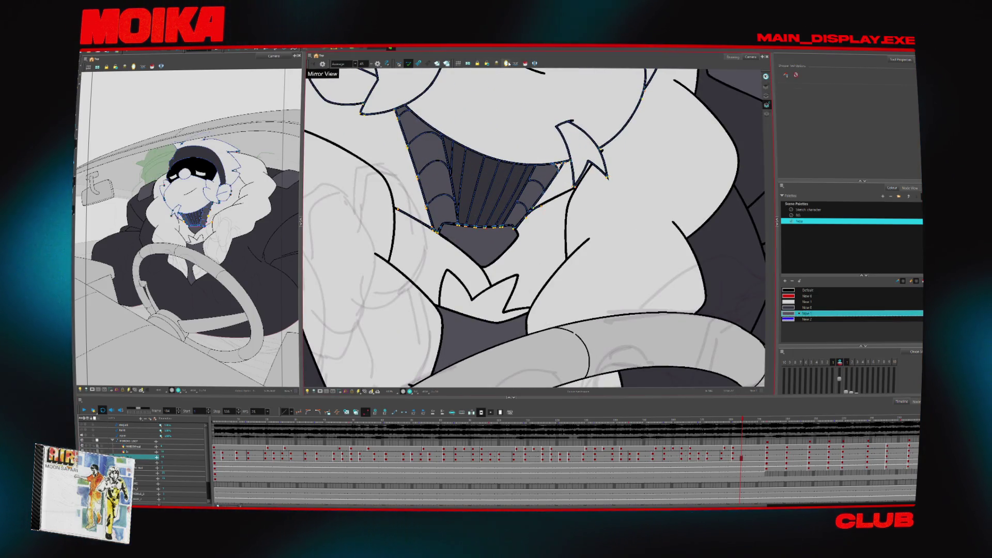
pyautogui.hotkey('alt', 'b')
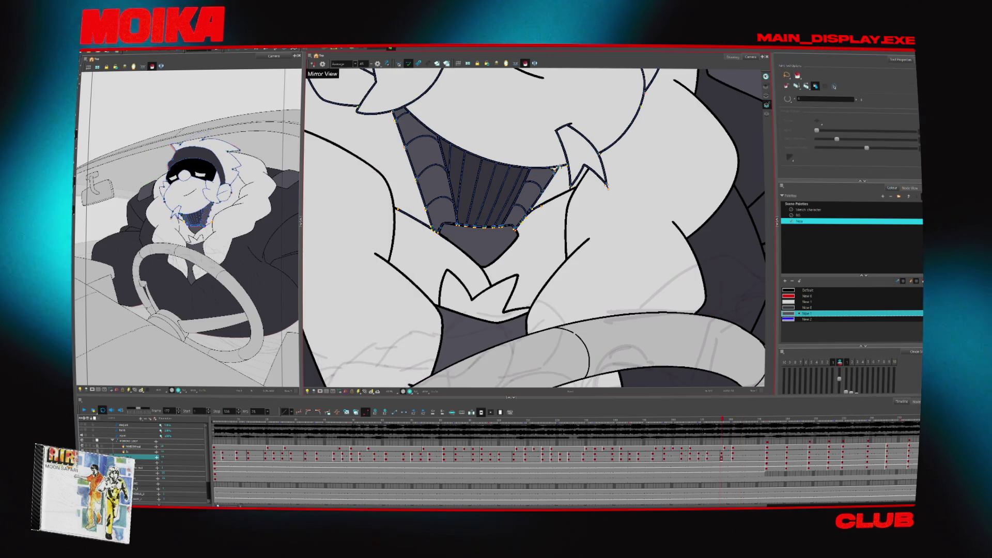
pyautogui.press(',')
pyautogui.press(',')
pyautogui.press(',')
pyautogui.press(',')
pyautogui.press(',')
pyautogui.press(',')
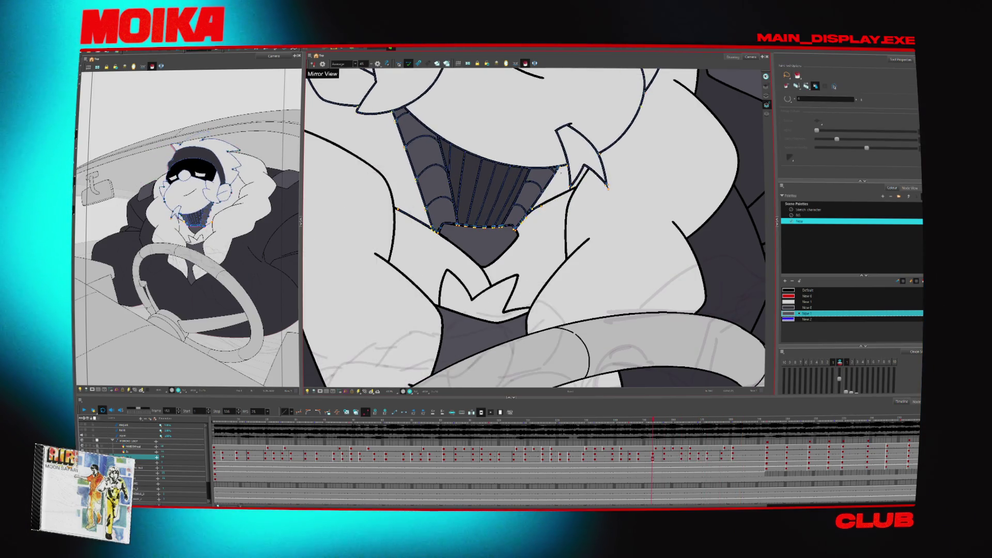
pyautogui.scroll(-5, 603, 206)
pyautogui.scroll(5, 603, 206)
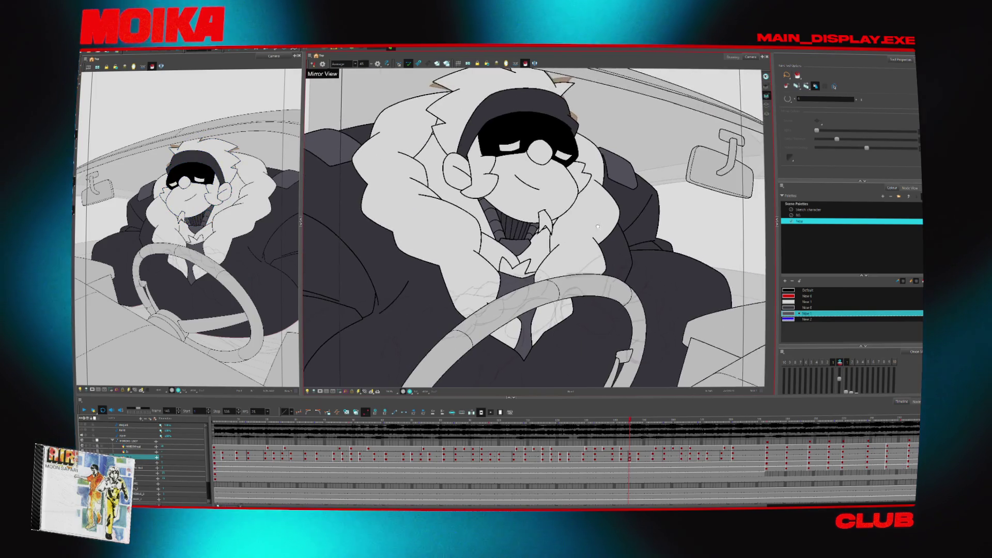
pyautogui.scroll(-5, 619, 236)
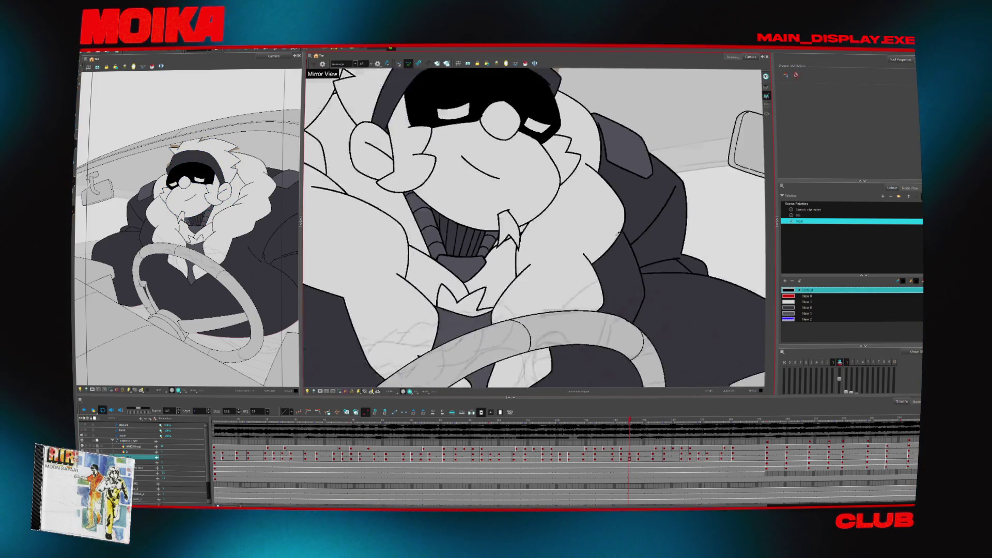
pyautogui.click(525, 64)
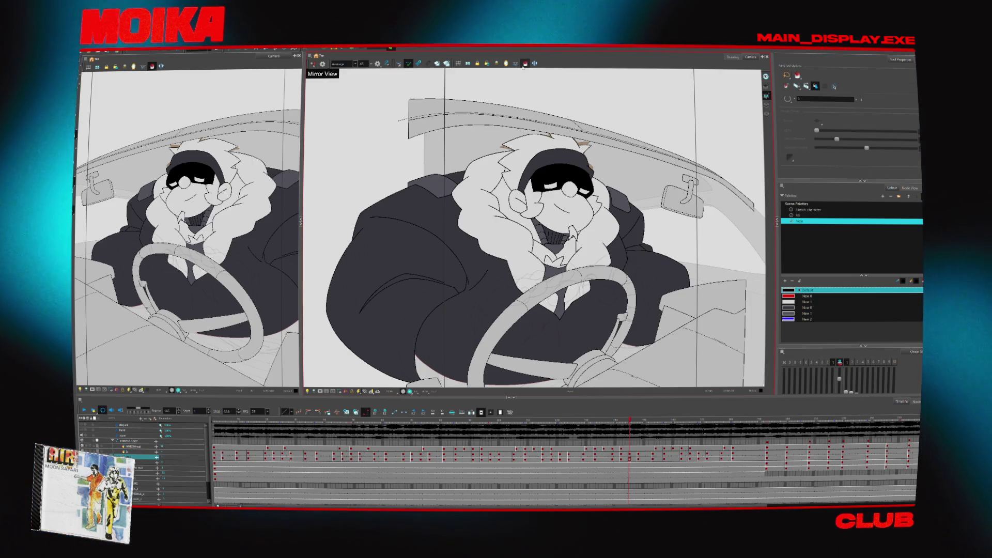
pyautogui.hotkey('alt', 'b')
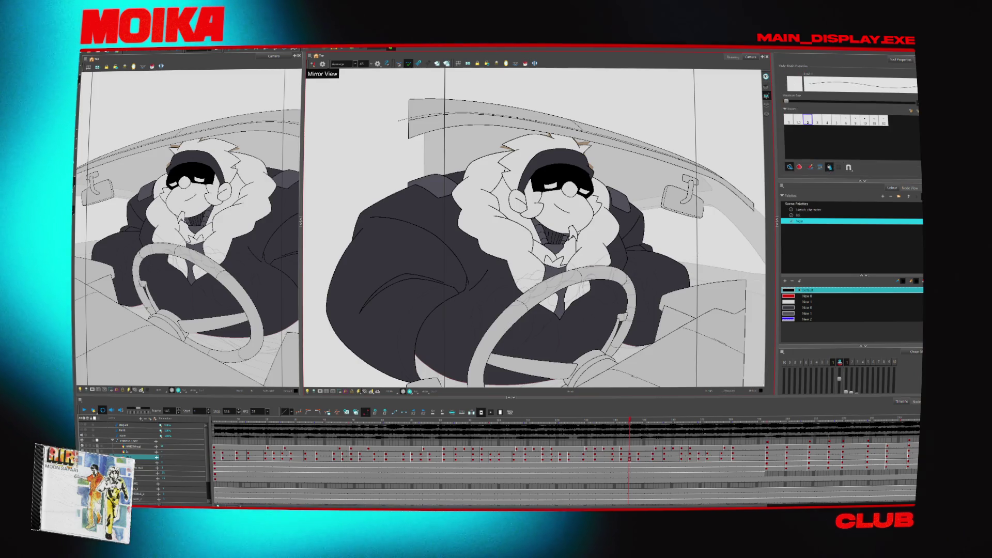
# - Jump to a later sketch frame, zoom in on the head and shoulders, and tilt the canvas about 30°
pyautogui.click(809, 451)
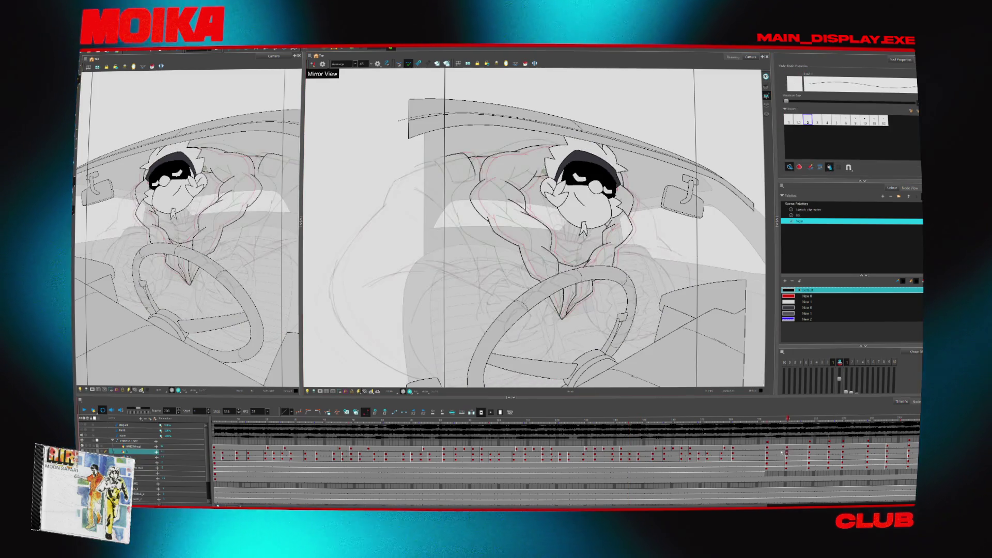
pyautogui.hotkey('alt', 'z')
pyautogui.click(445, 173)
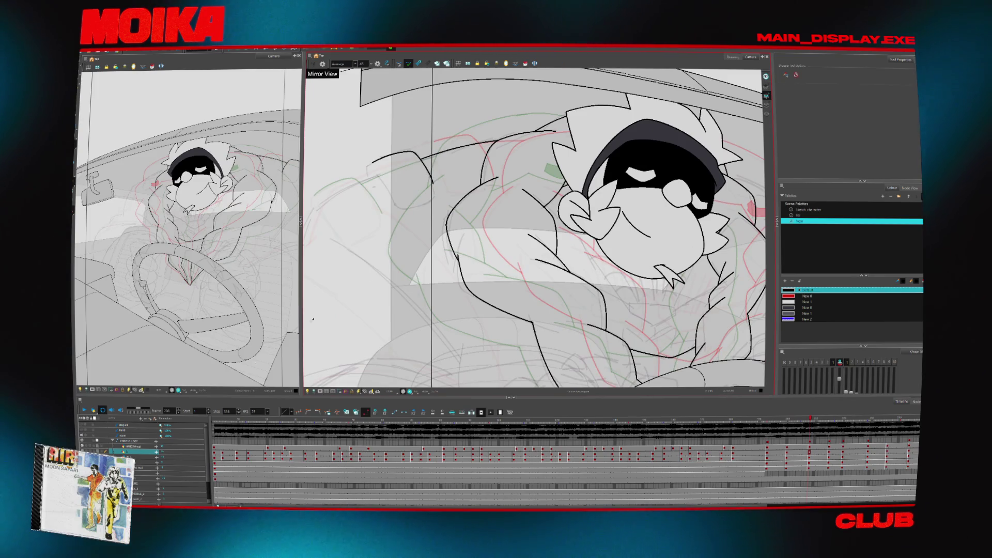
pyautogui.click(148, 467)
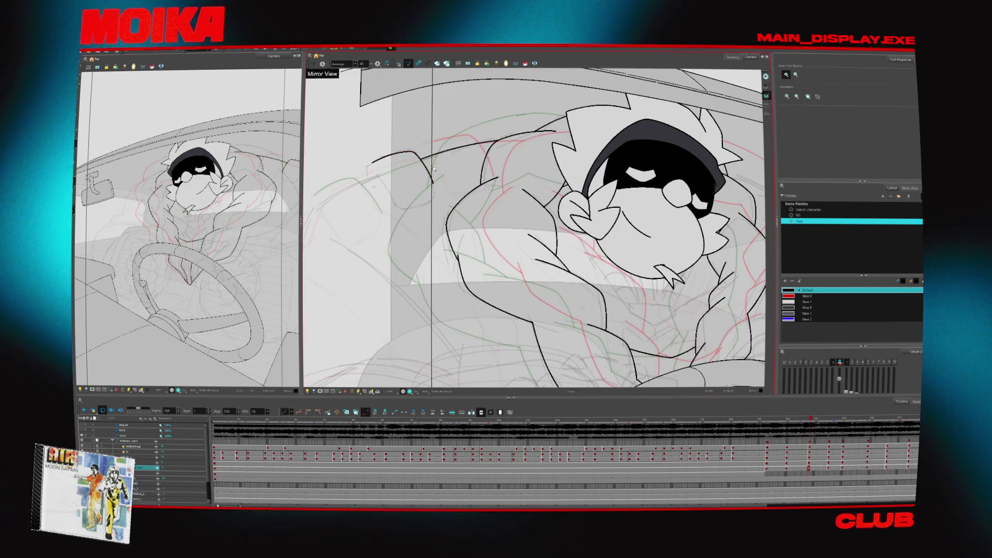
pyautogui.press('2')
pyautogui.hotkey('alt', 'z')
pyautogui.keyDown('alt'); pyautogui.click(529, 275); pyautogui.keyUp('alt')
pyautogui.keyDown('alt'); pyautogui.click(529, 275); pyautogui.keyUp('alt')
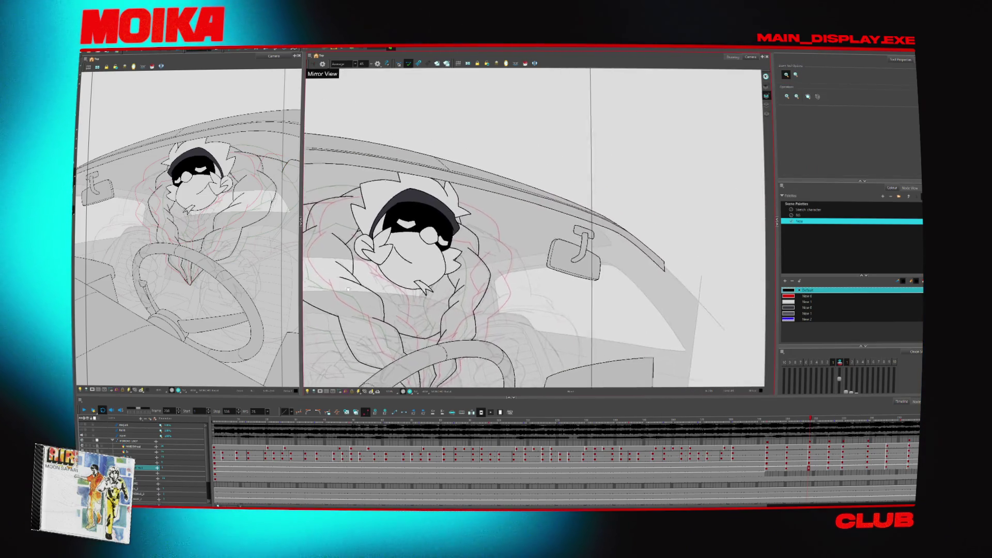
pyautogui.moveTo(530, 275); pyautogui.dragTo(499, 274)
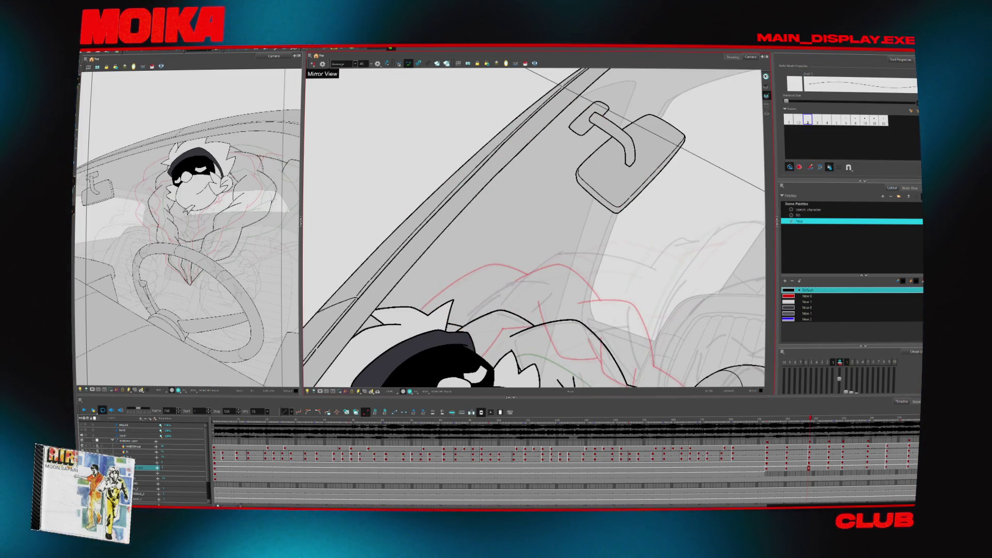
# - Play back the motion, then undo the short stray black stroke over the shoulder
pyautogui.press('Return')
pyautogui.moveTo(533, 258); pyautogui.dragTo(548, 221)
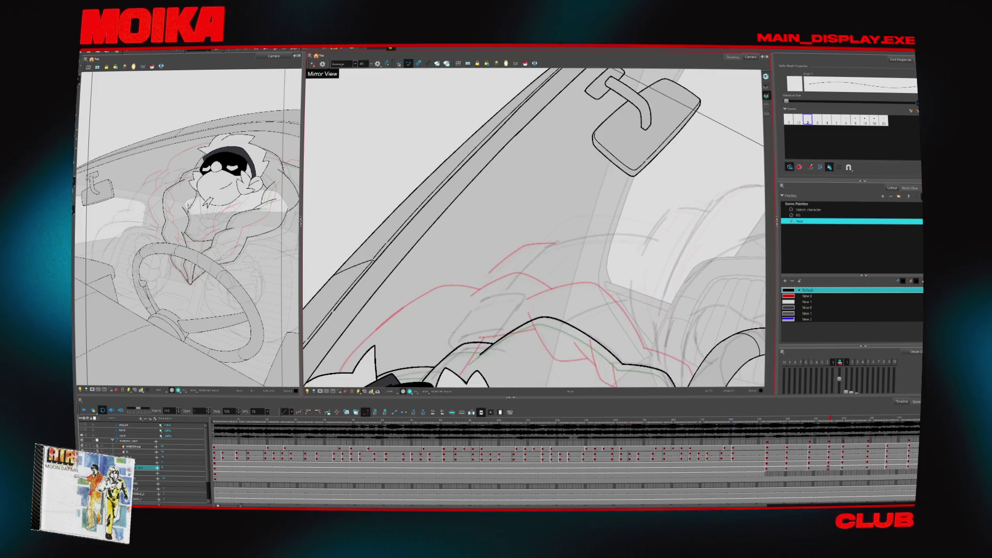
pyautogui.hotkey('ctrl', 'z')
pyautogui.press('g')
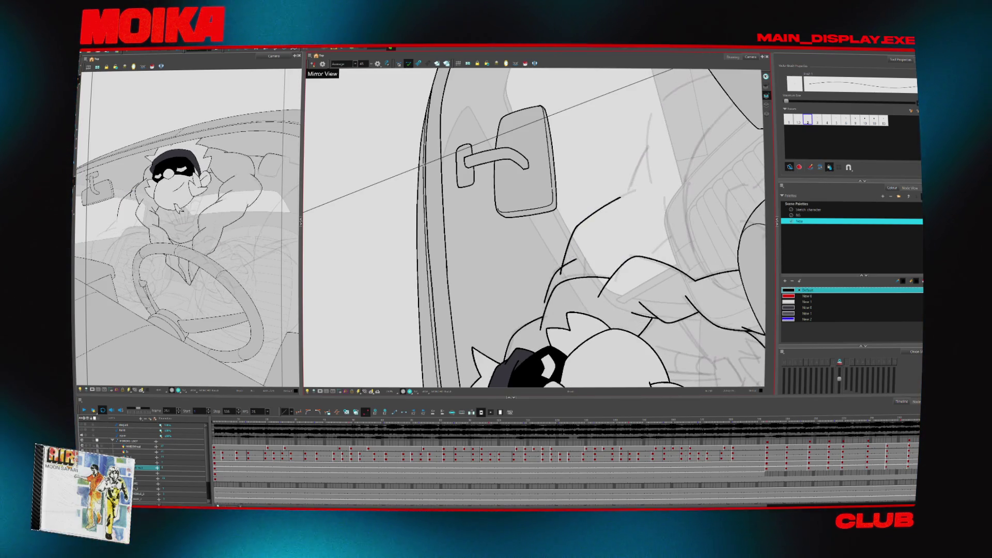
# - Ink a curved shoulder line beside the mirror, select it, and turn off Mirror View
pyautogui.moveTo(605, 229); pyautogui.dragTo(547, 308)
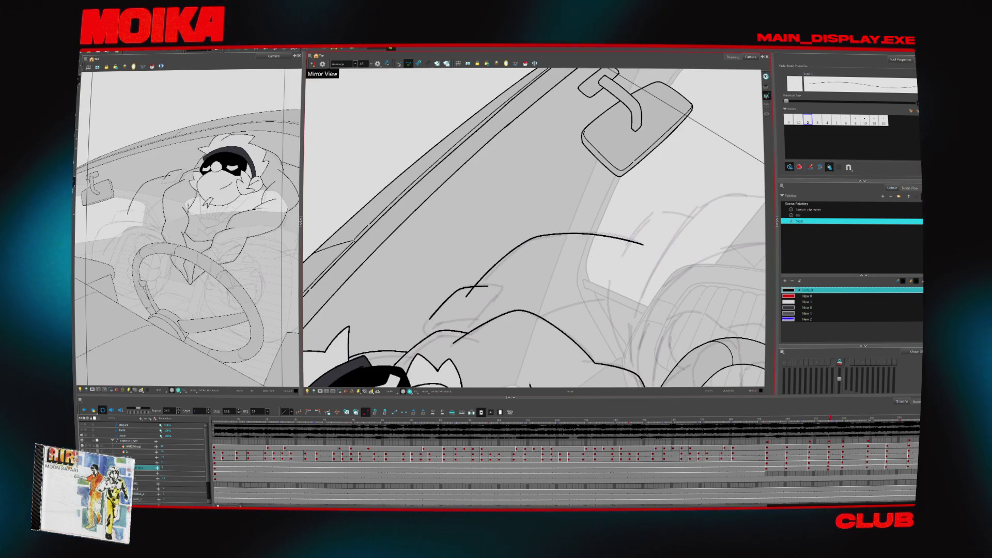
pyautogui.click(621, 245)
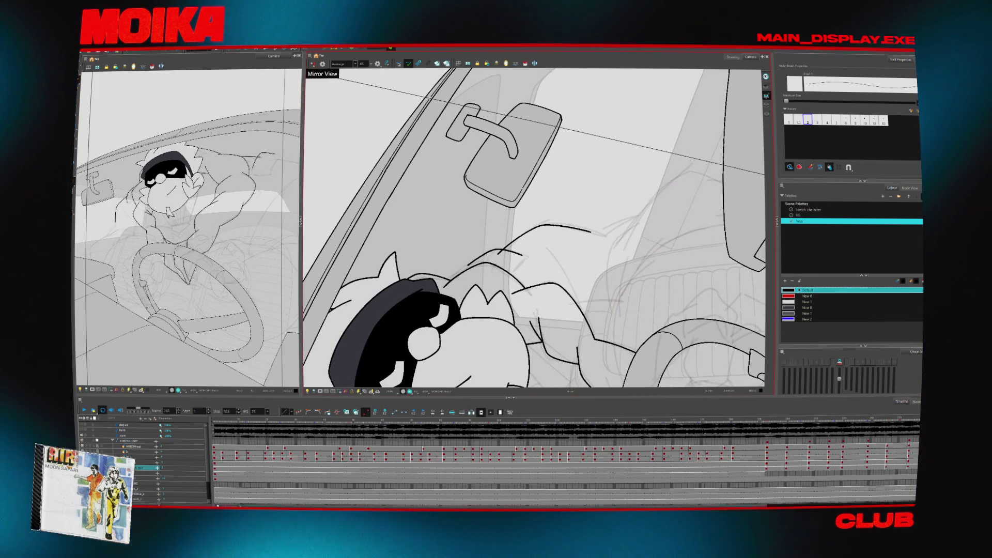
pyautogui.press('4')
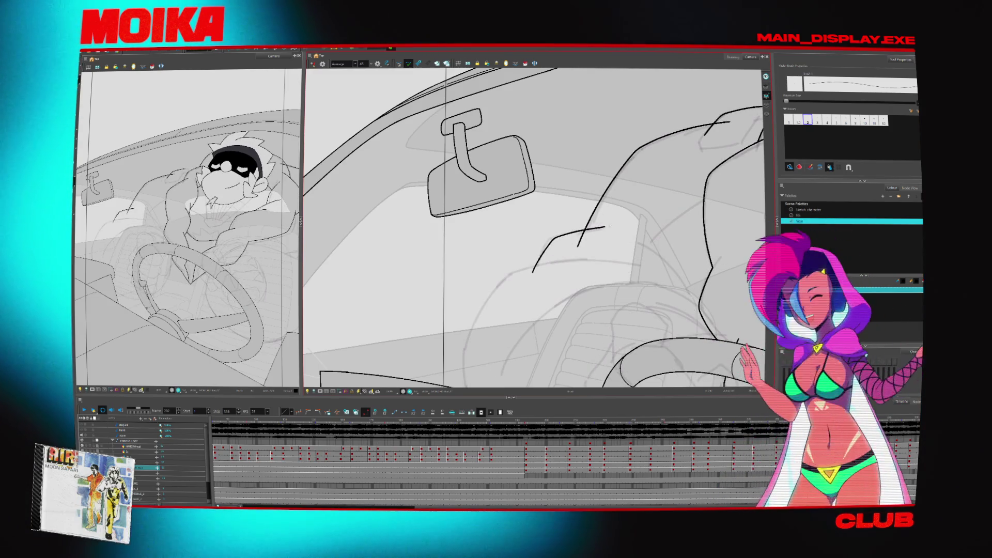
pyautogui.click(588, 244)
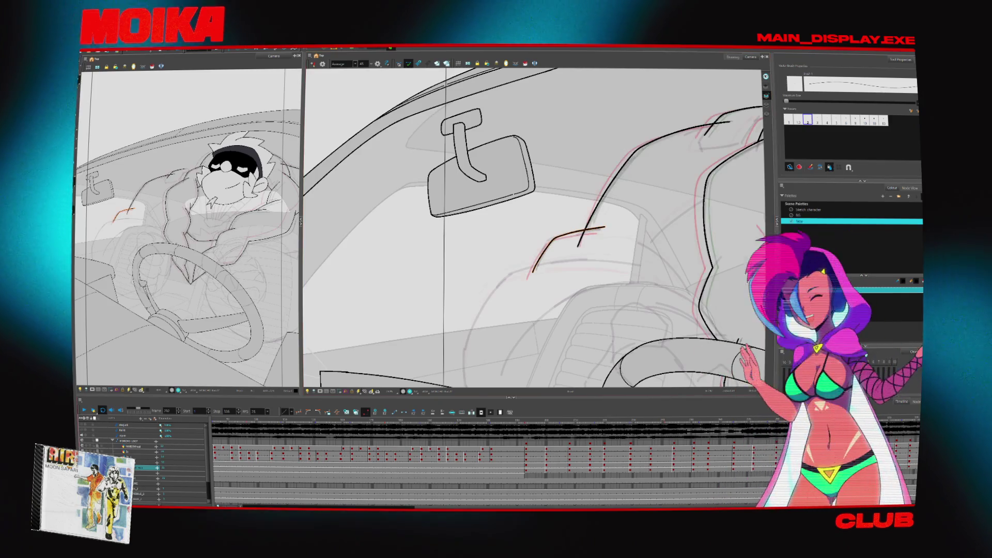
# - Zoom in around the selected stroke and brush a curved arm contour line
pyautogui.hotkey('alt', 'z')
pyautogui.click(588, 233)
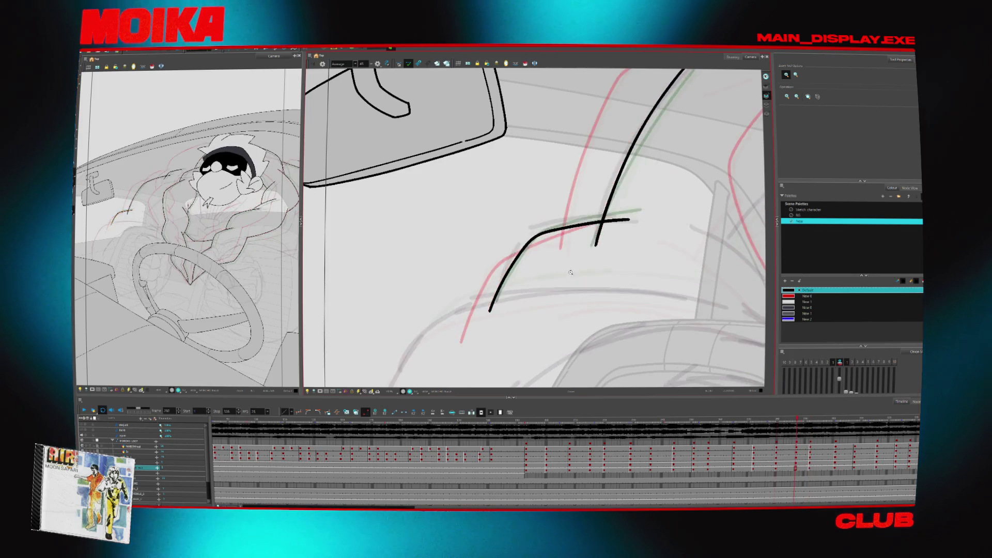
pyautogui.scroll(-1, 571, 258)
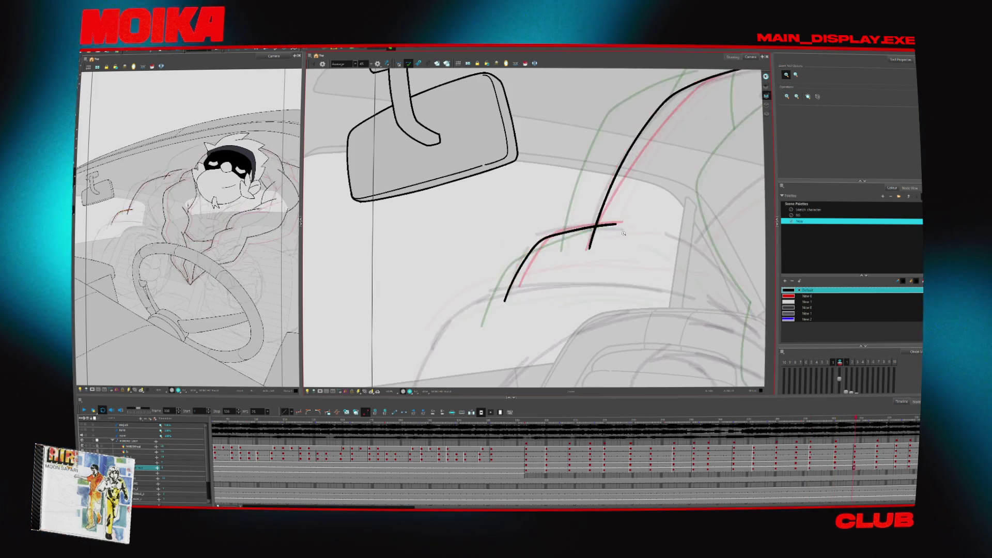
pyautogui.scroll(-3, 494, 297)
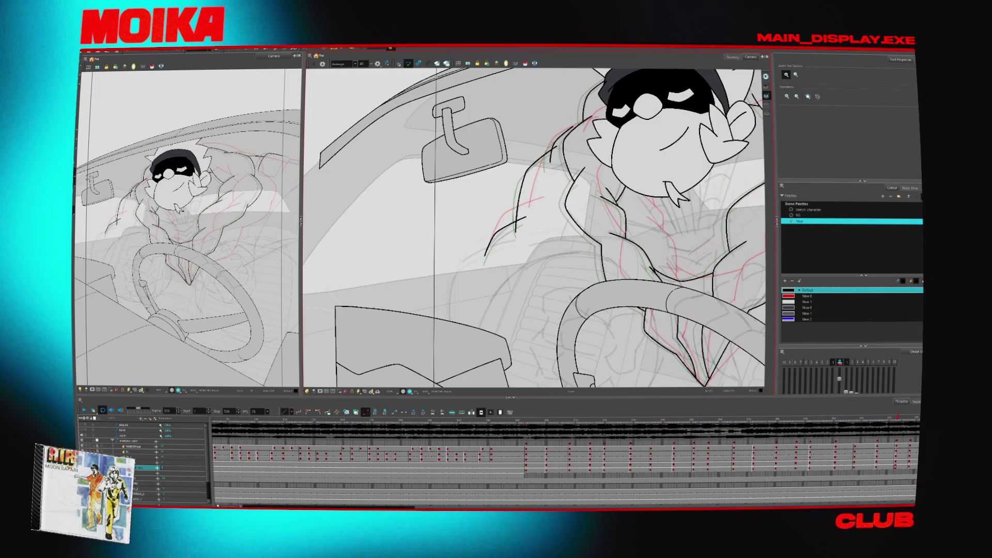
pyautogui.scroll(3, 486, 316)
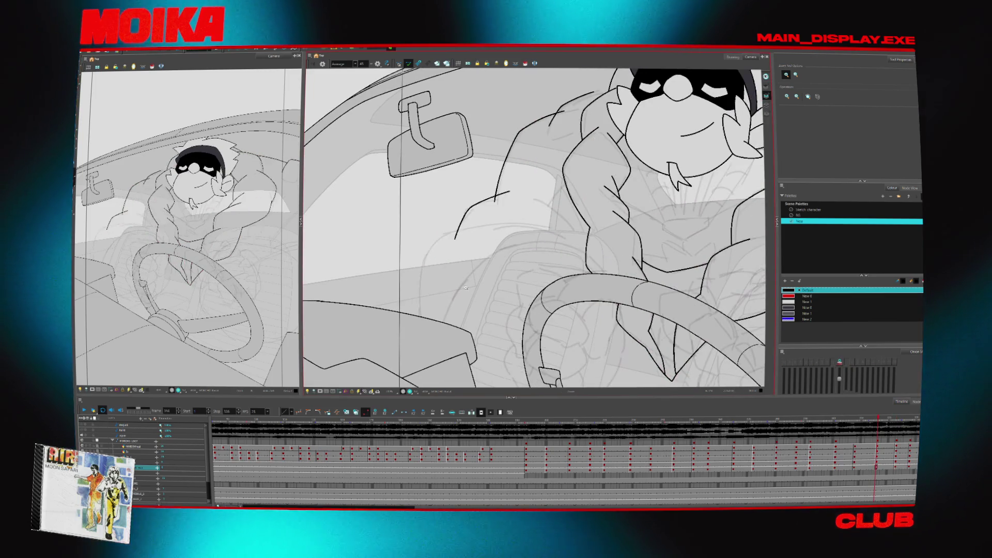
pyautogui.hotkey('alt', 'b')
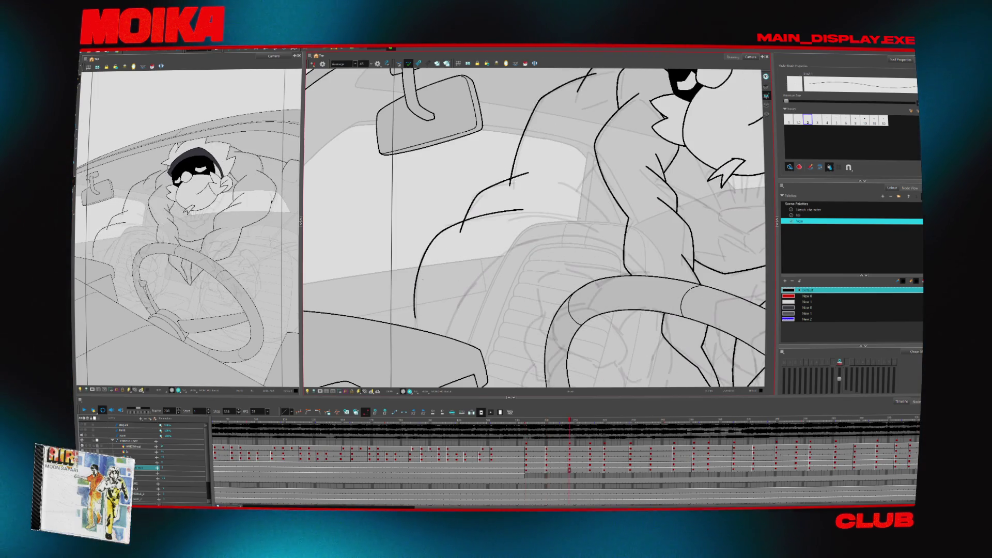
pyautogui.moveTo(452, 224); pyautogui.dragTo(411, 307)
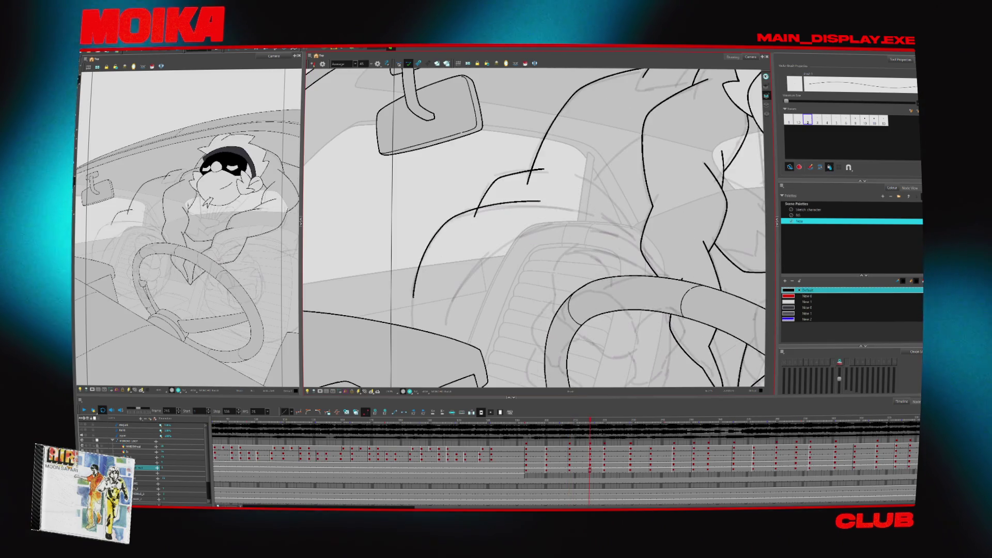
# - Draw a curved arm line on the next drawing, play back to check, and paste the peaked neckline stroke
pyautogui.press('.')
pyautogui.moveTo(563, 198); pyautogui.dragTo(413, 281)
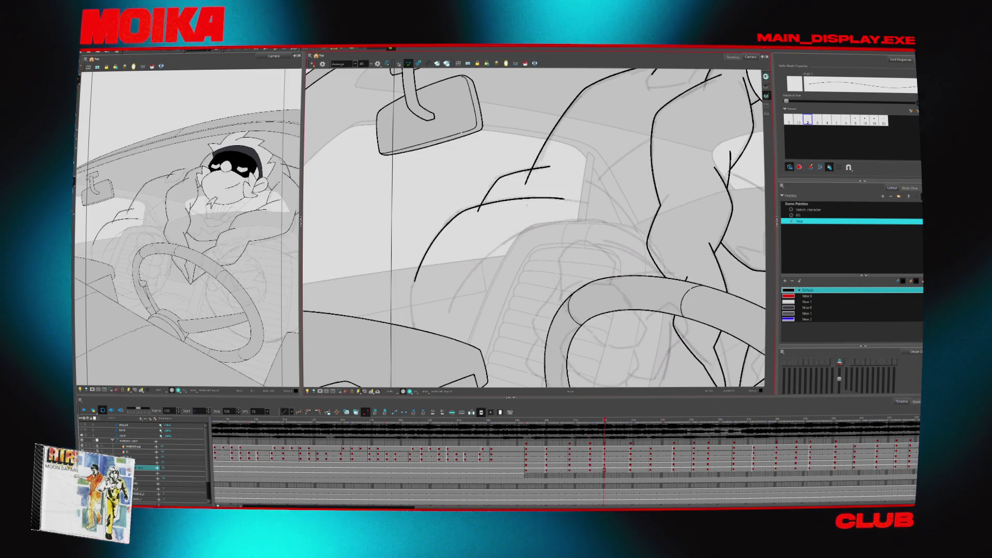
pyautogui.press('g')
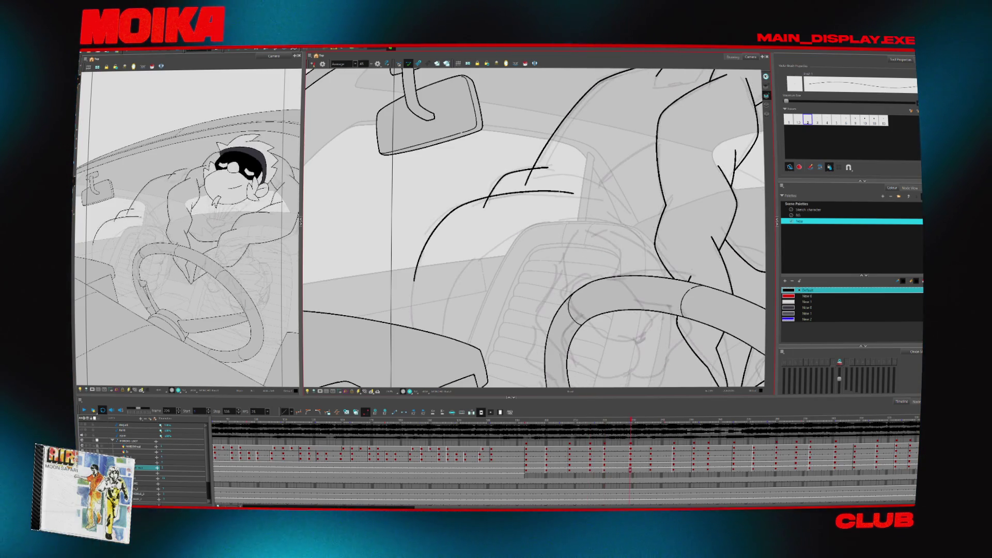
pyautogui.press('space')
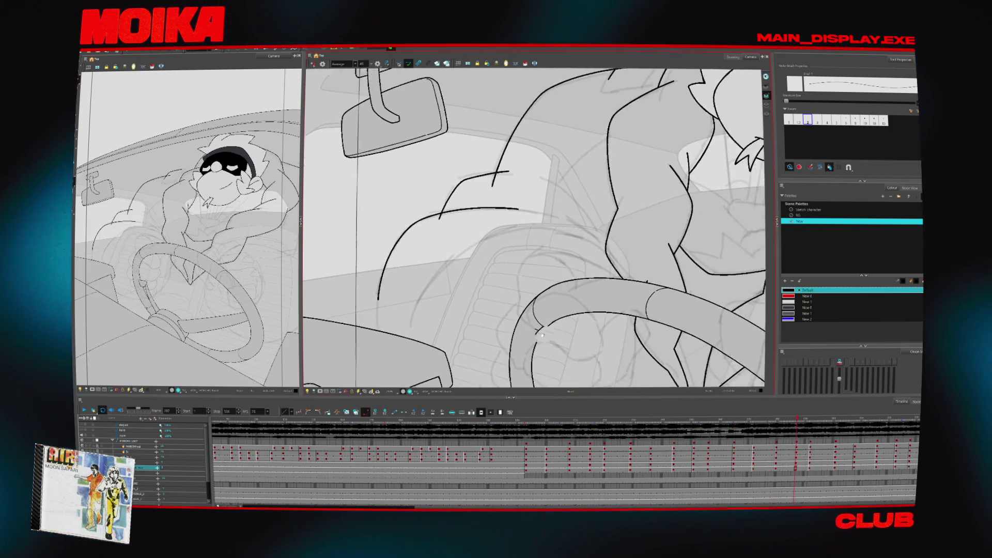
pyautogui.click(312, 63)
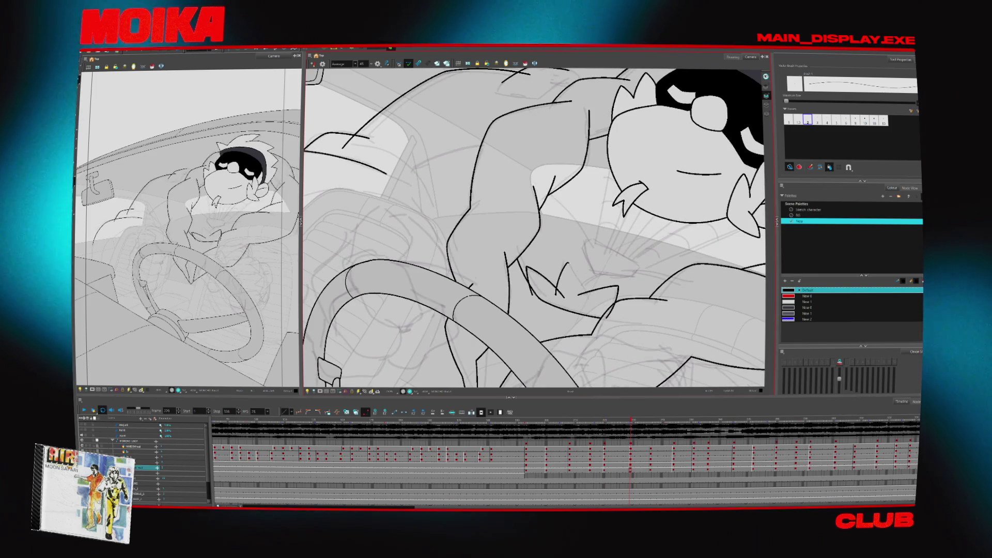
pyautogui.hotkey('ctrl', 'v')
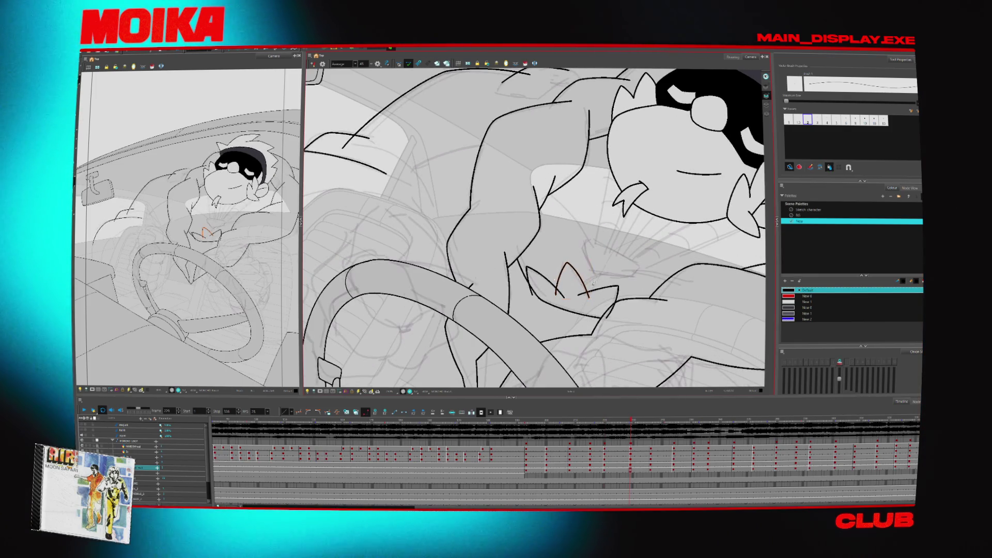
# - Review the pasted neckline in playback, reselect it below the chin, and zoom in on the chest
pyautogui.press('Return')
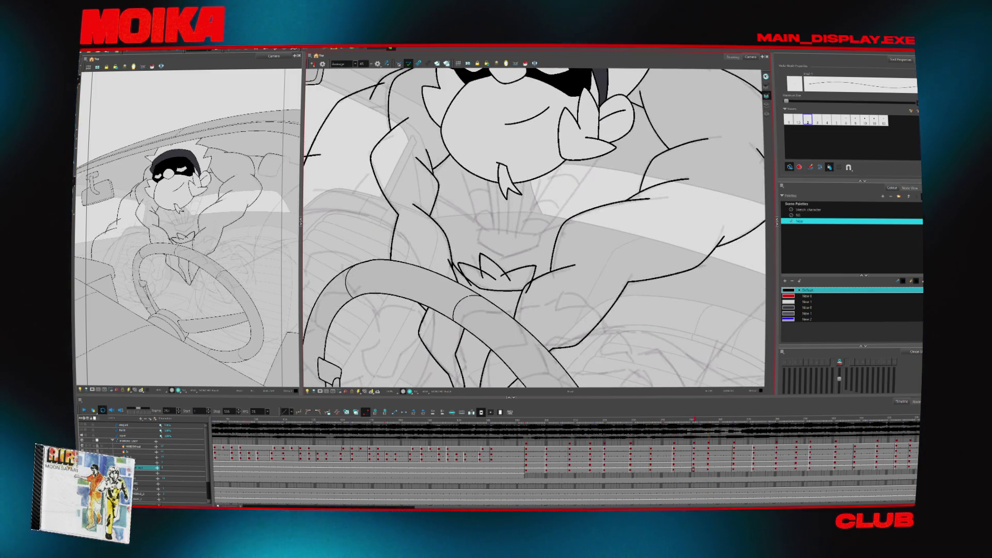
pyautogui.click(486, 261)
pyautogui.click(483, 236)
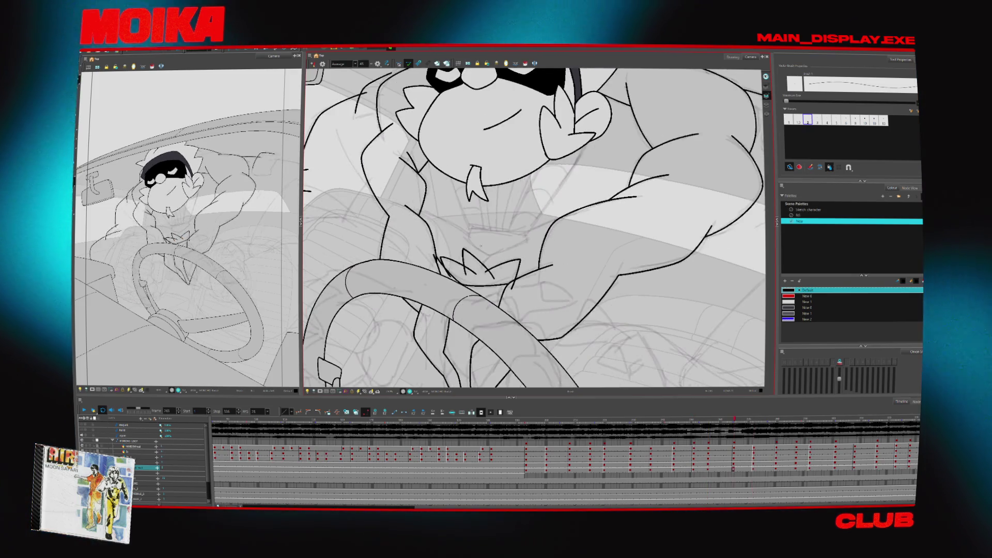
pyautogui.click(487, 247)
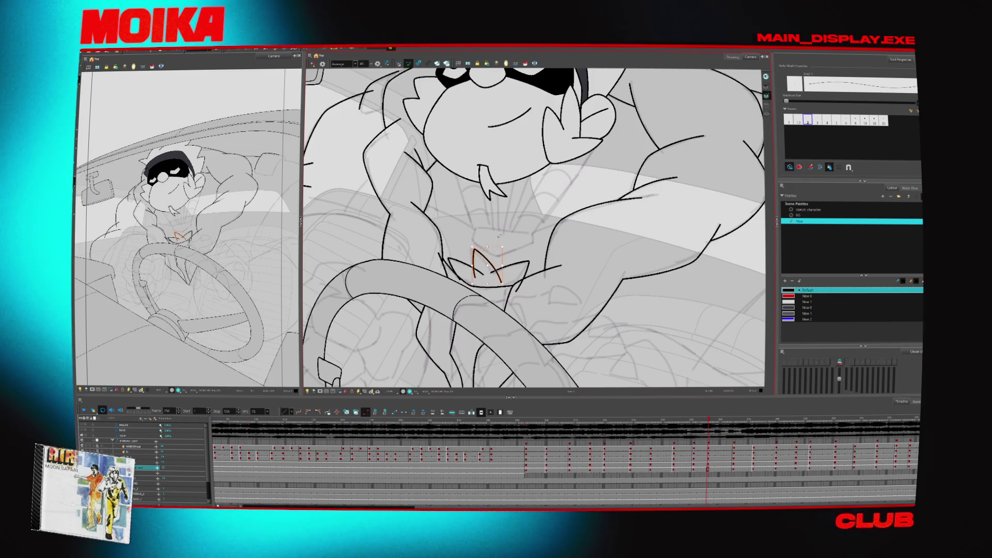
pyautogui.scroll(1, 499, 236)
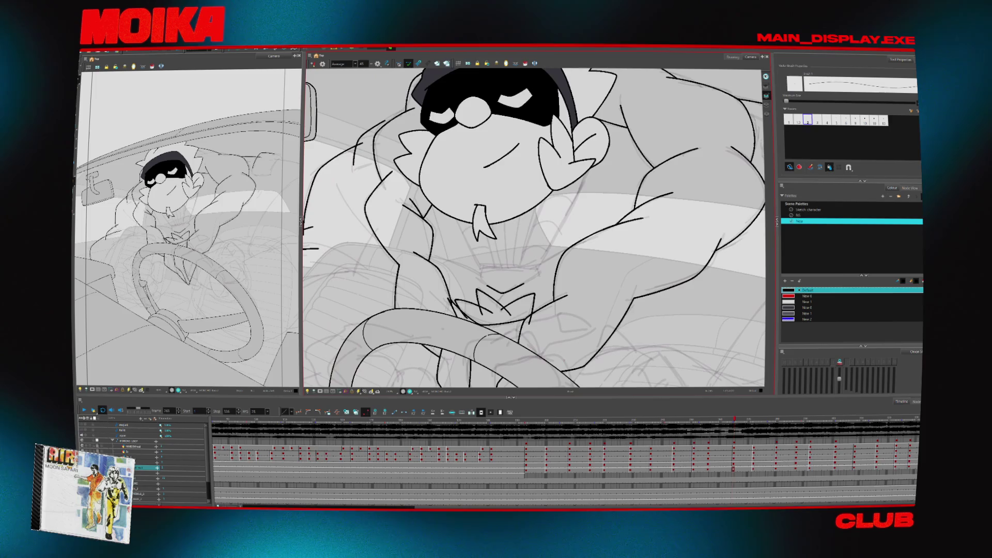
pyautogui.click(564, 318)
pyautogui.click(563, 319)
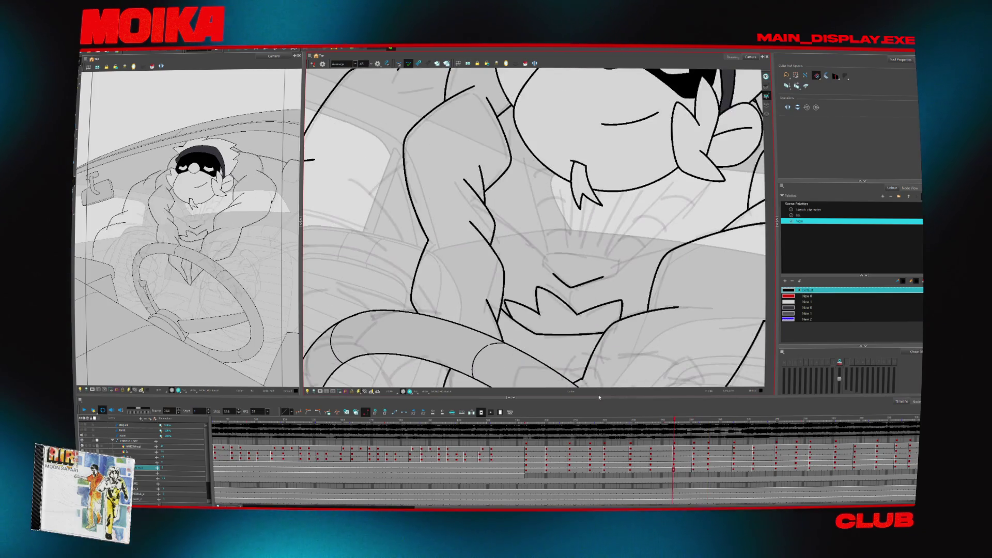
# - Jump back to an earlier frame, rotate the view counter-clockwise, and step forward five drawing poses
pyautogui.click(537, 418)
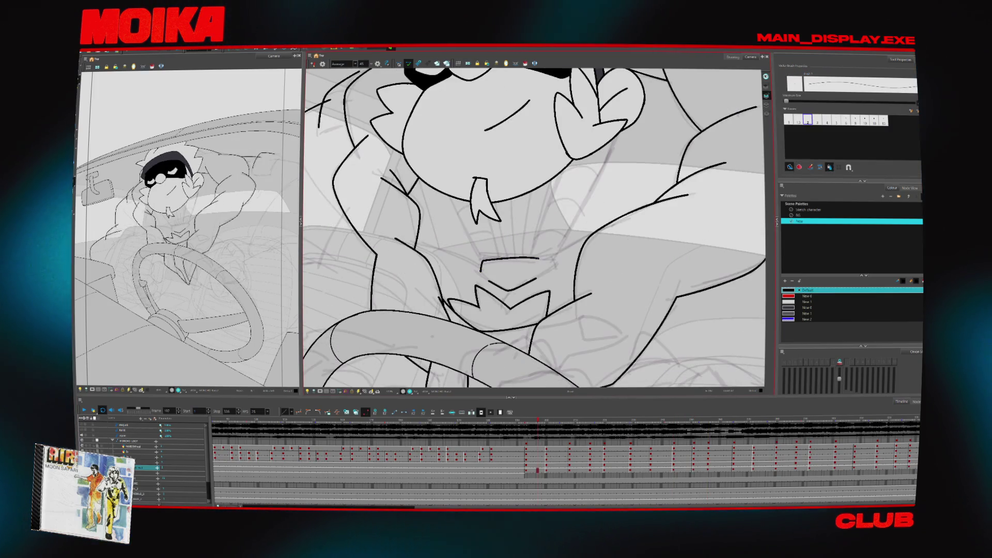
pyautogui.hotkey('ctrl', 'alt', '[')
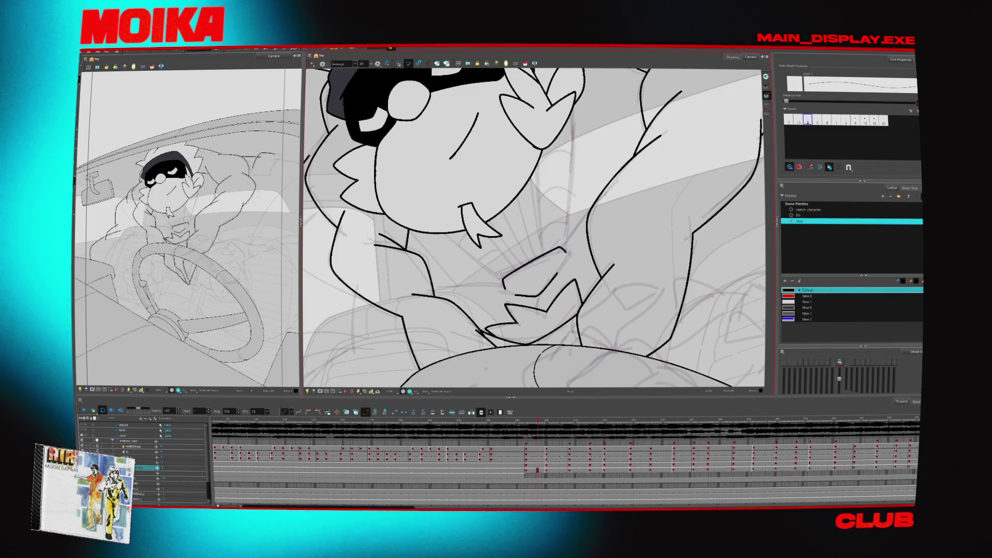
pyautogui.press('g')
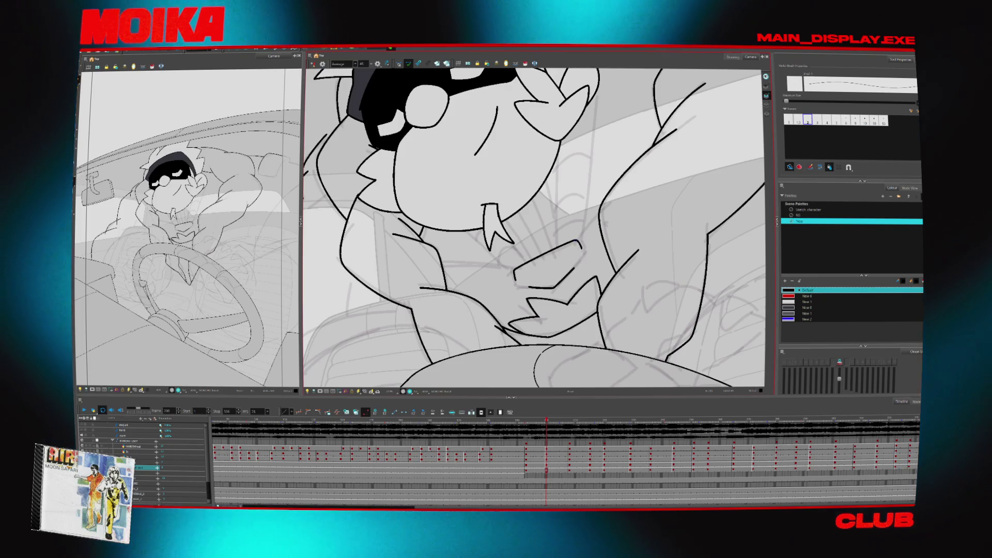
pyautogui.press("'")
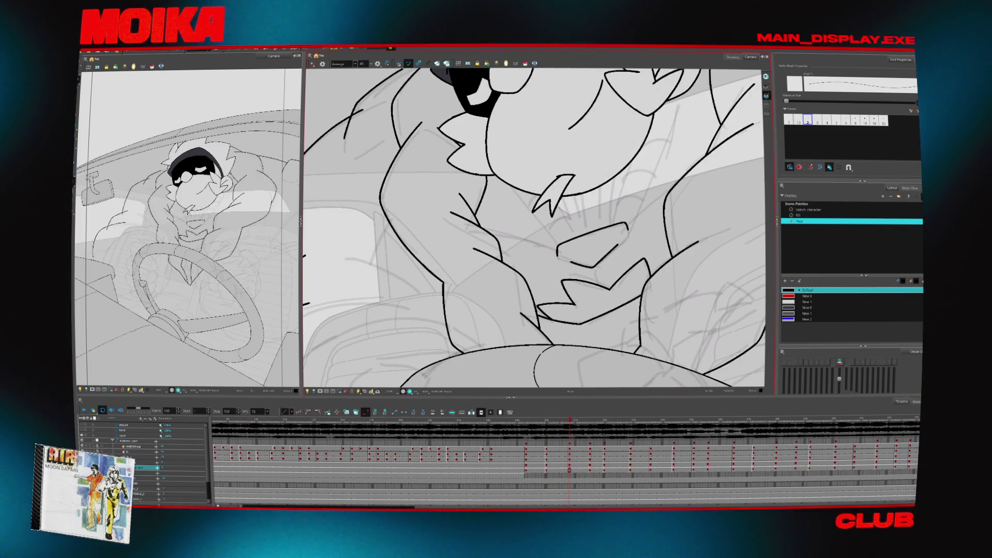
pyautogui.press("'")
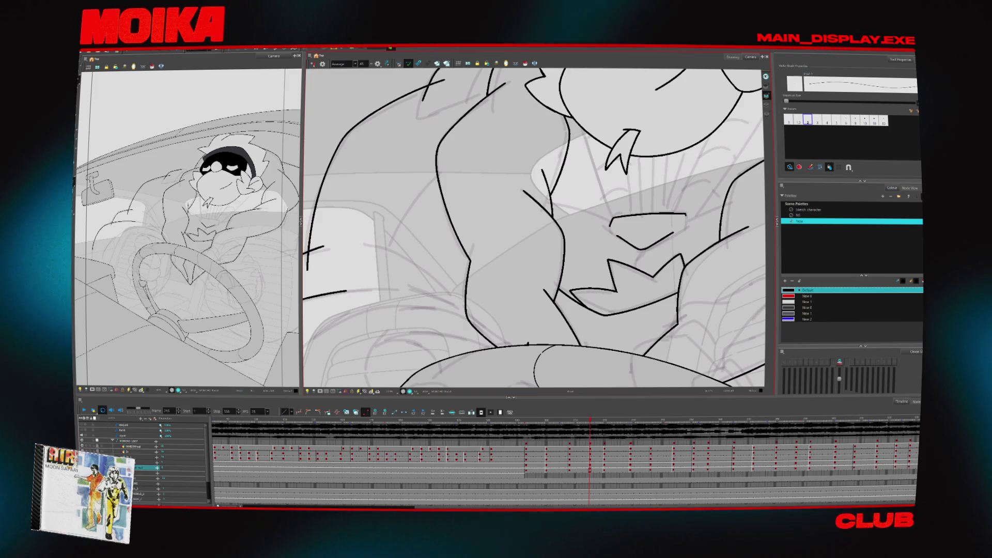
pyautogui.press("'")
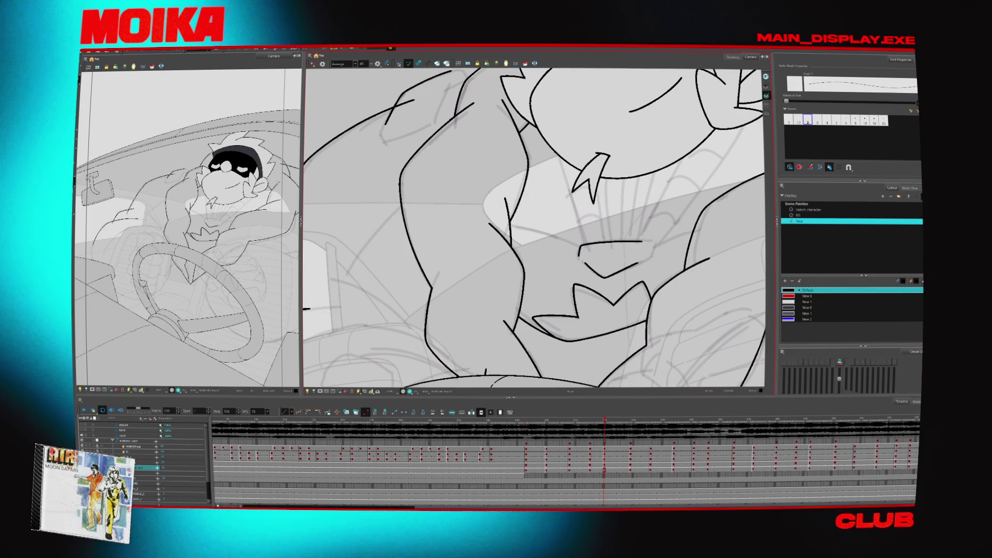
pyautogui.press("'")
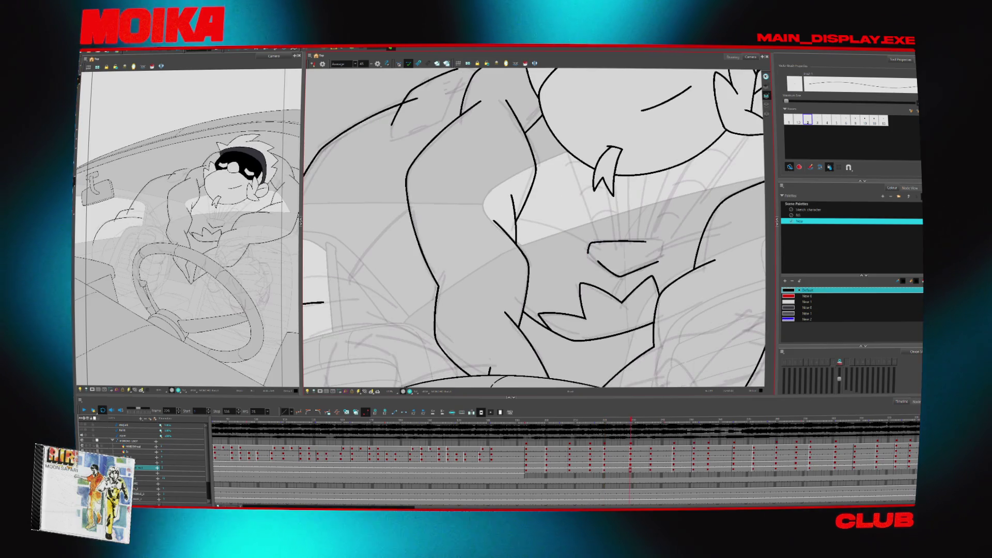
# - Close the peaked shape below the chin and draw a new line across the chest
pyautogui.moveTo(643, 241); pyautogui.dragTo(662, 253)
pyautogui.press('Return')
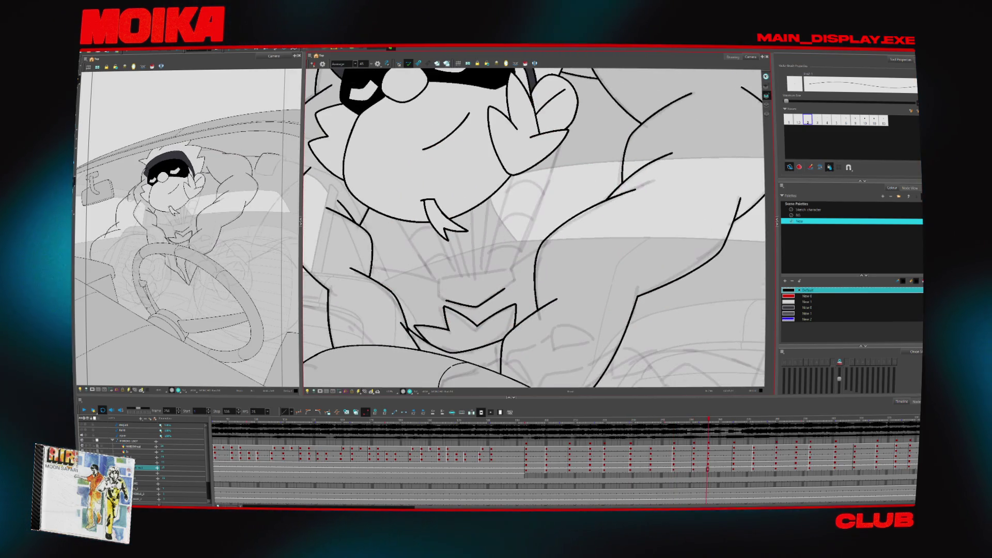
pyautogui.moveTo(446, 282); pyautogui.dragTo(507, 269)
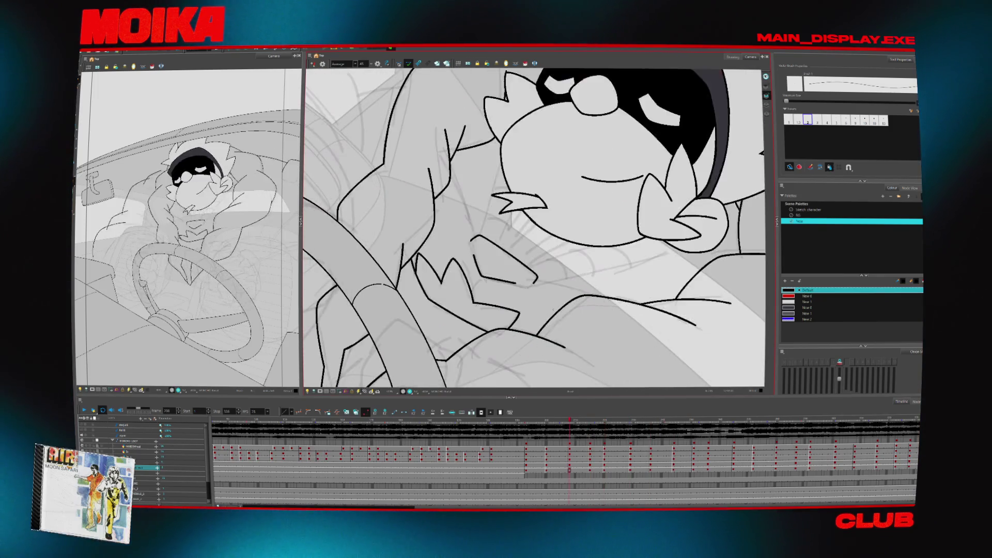
# - Jump back in the sequence, check the stroke near the hand, and step forward five drawings
pyautogui.click(527, 419)
pyautogui.click(429, 247)
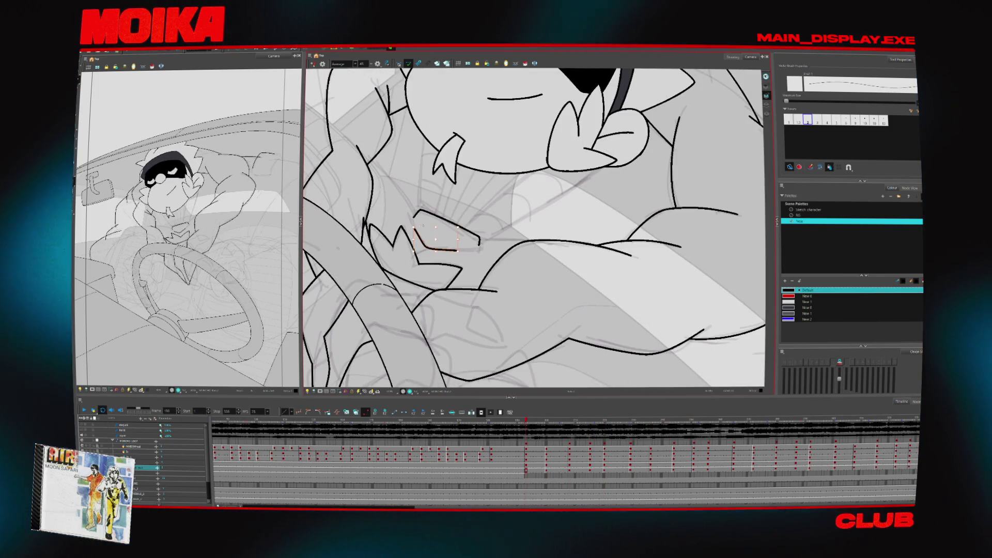
pyautogui.press('Escape')
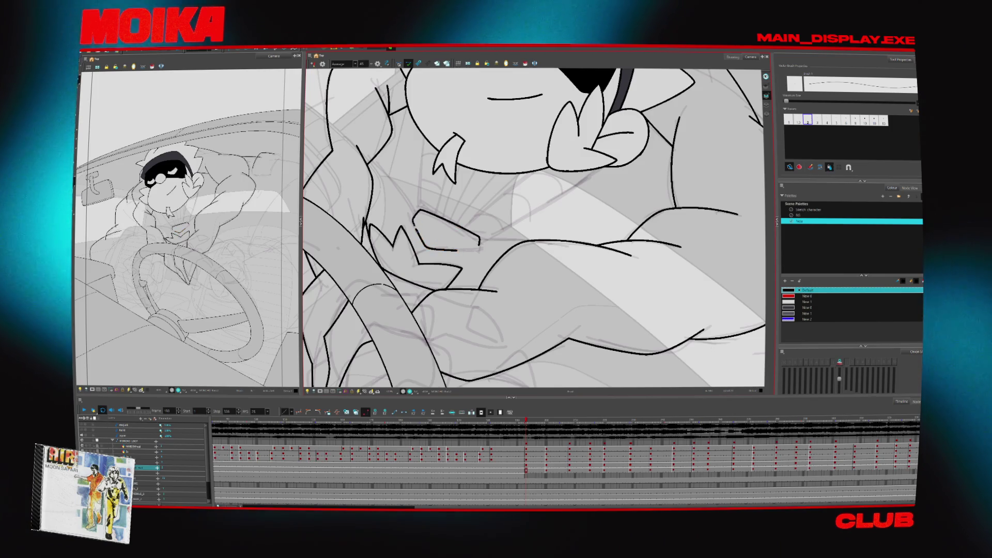
pyautogui.press('g')
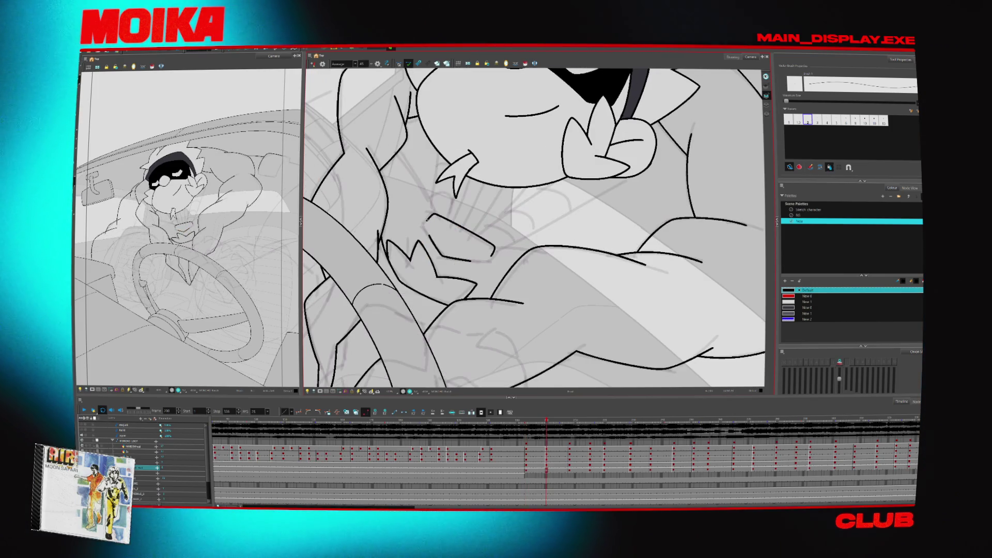
pyautogui.press('g')
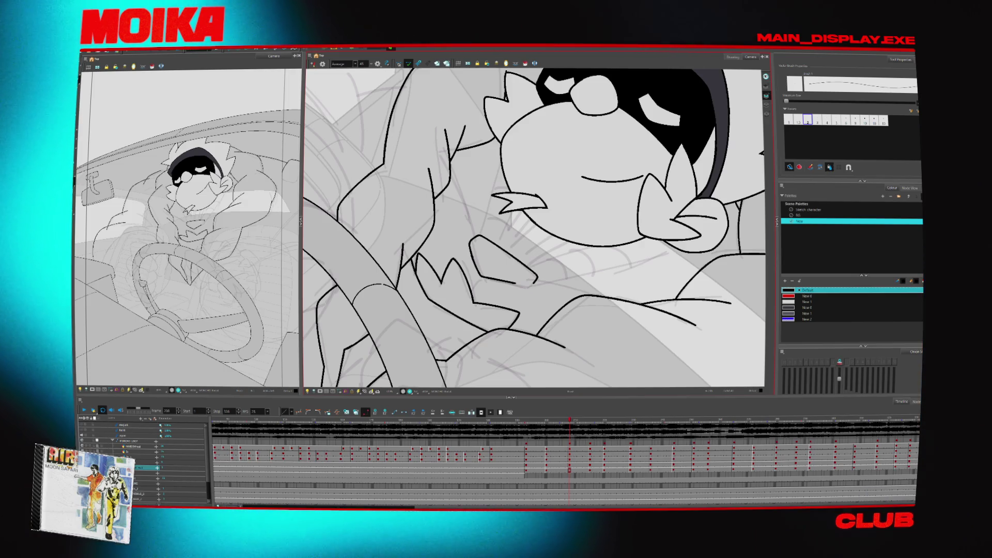
pyautogui.press('g')
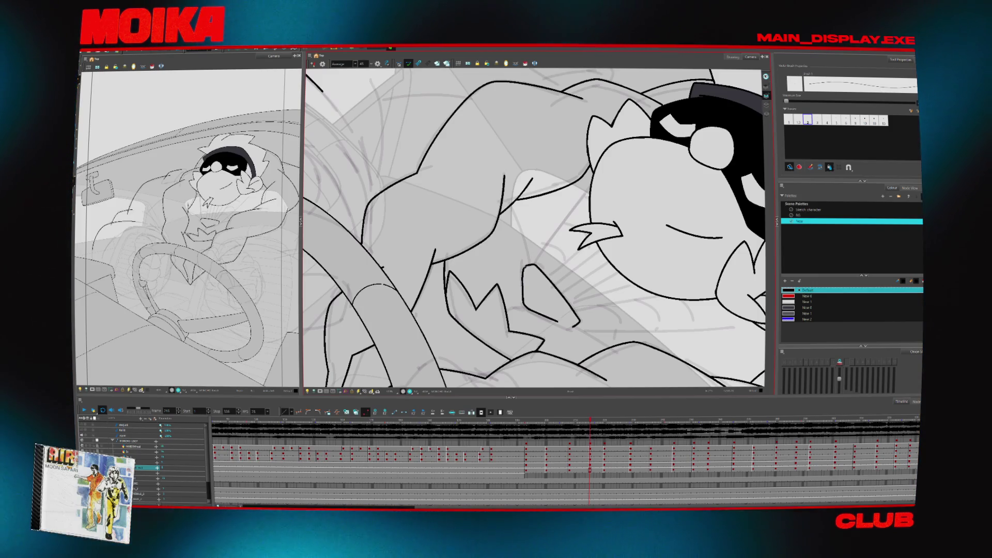
pyautogui.press('g')
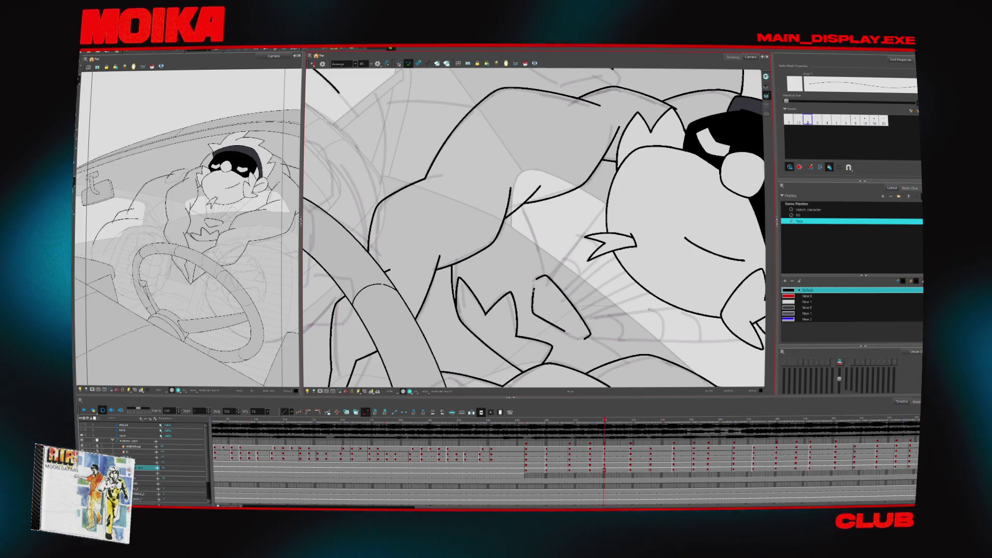
pyautogui.press('g')
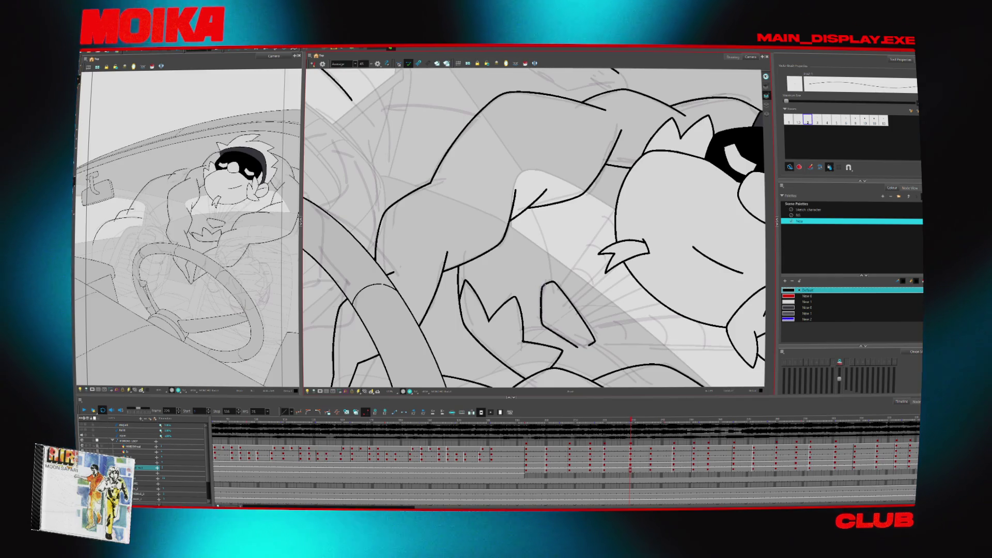
# - Play the inbetweens, scrub back and replay them, then turn on onion skins
pyautogui.press('Return')
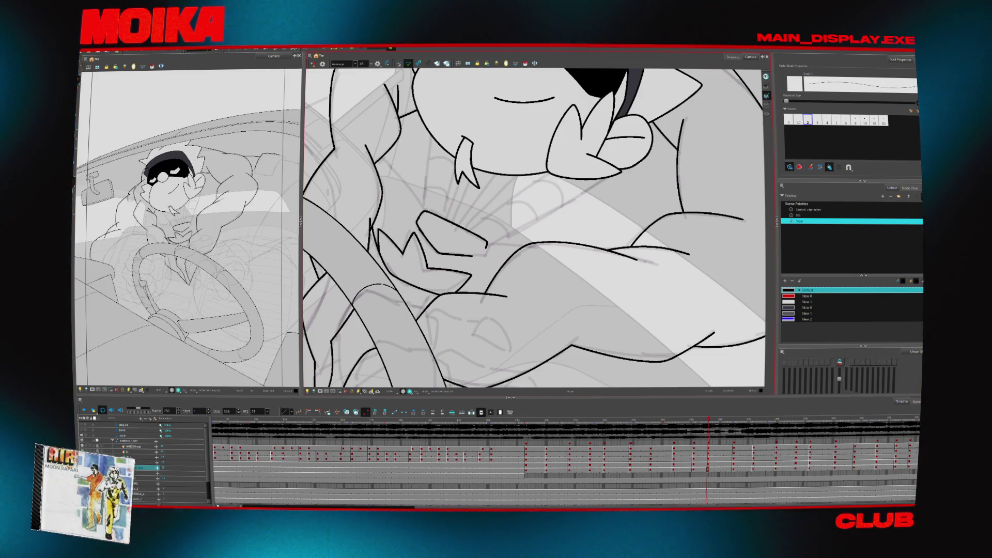
pyautogui.moveTo(708, 428); pyautogui.dragTo(526, 420)
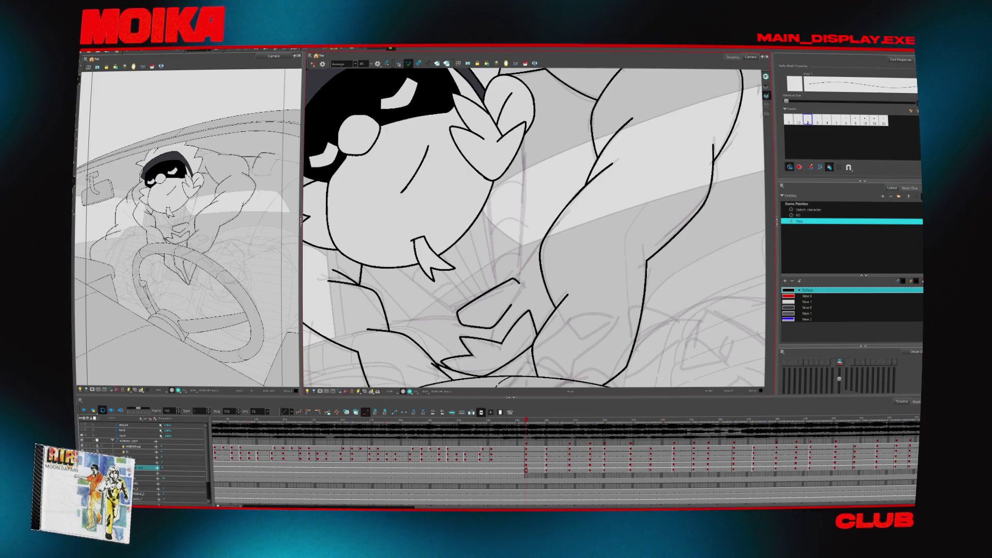
pyautogui.press('Return')
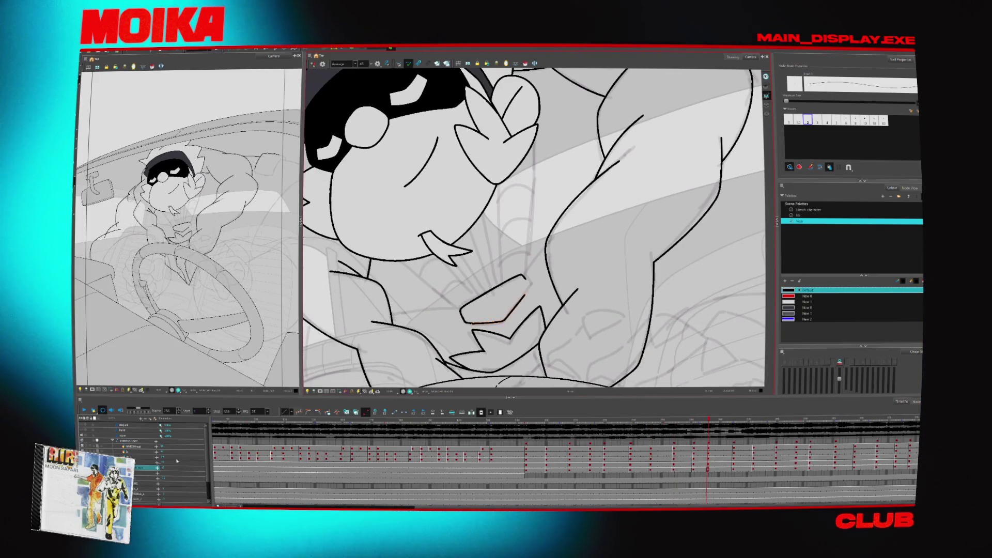
pyautogui.hotkey('alt', 'o')
# - Zoom and rotate the view on the hand area, then refine the linework there with the Brush
pyautogui.hotkey('alt', 'z')
pyautogui.click(517, 305)
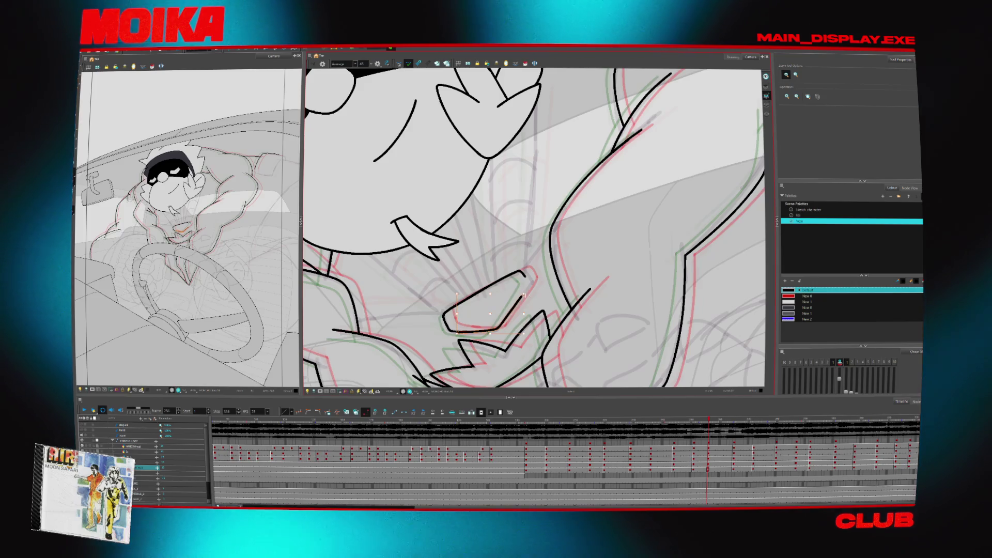
pyautogui.press('v')
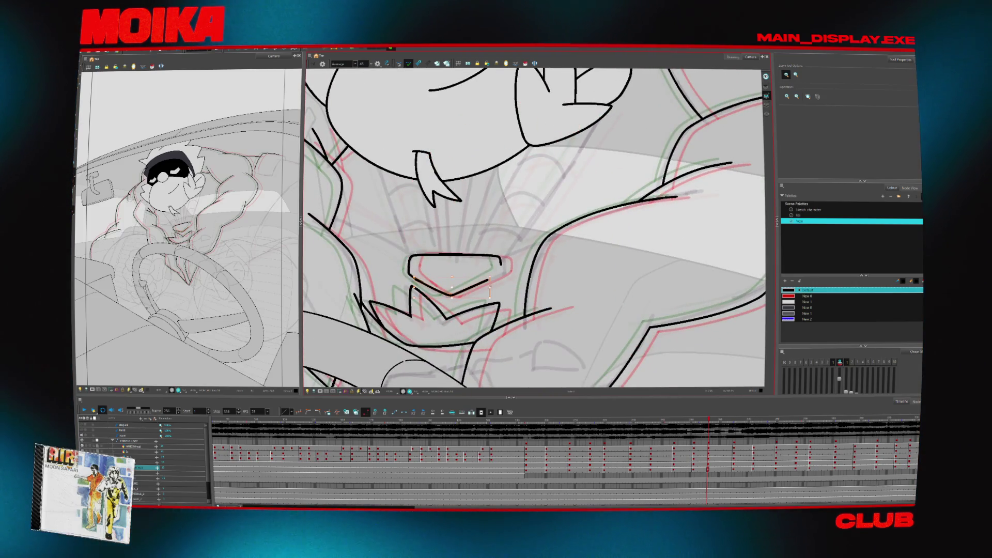
pyautogui.hotkey('alt', 'b')
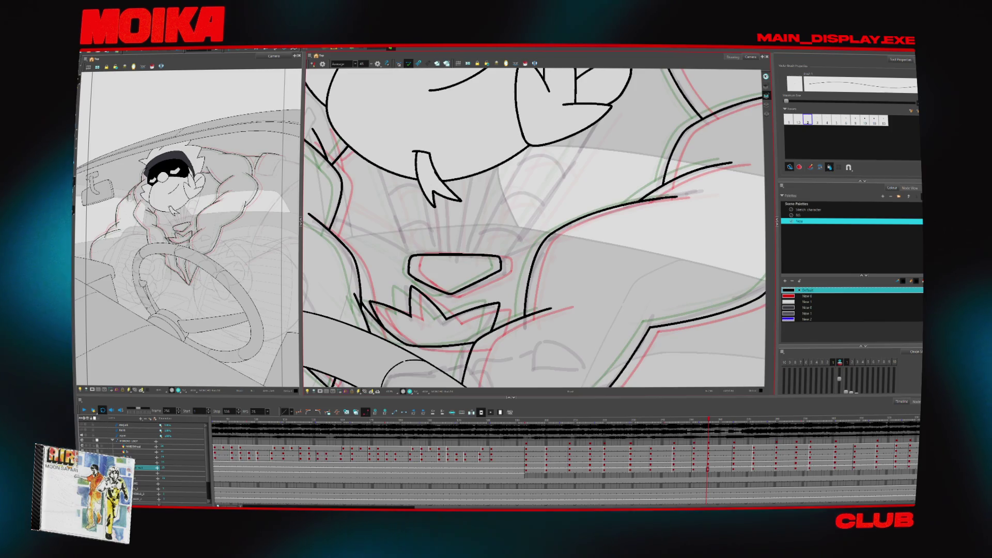
pyautogui.press('c')
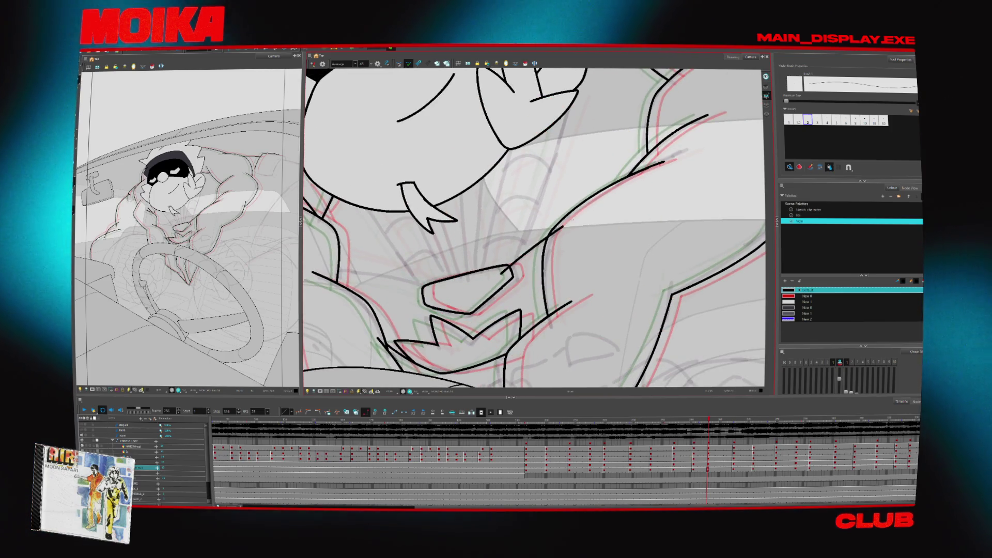
pyautogui.hotkey('ctrl', 'z')
# - Step forward and back through the inbetweens, then return to an earlier drawing centred on the arm
pyautogui.press('g')
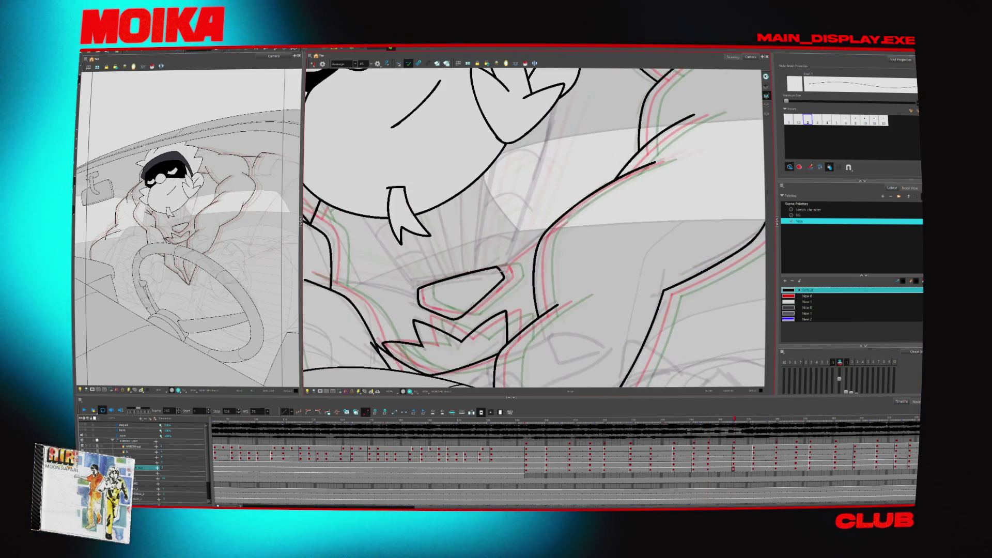
pyautogui.press('g')
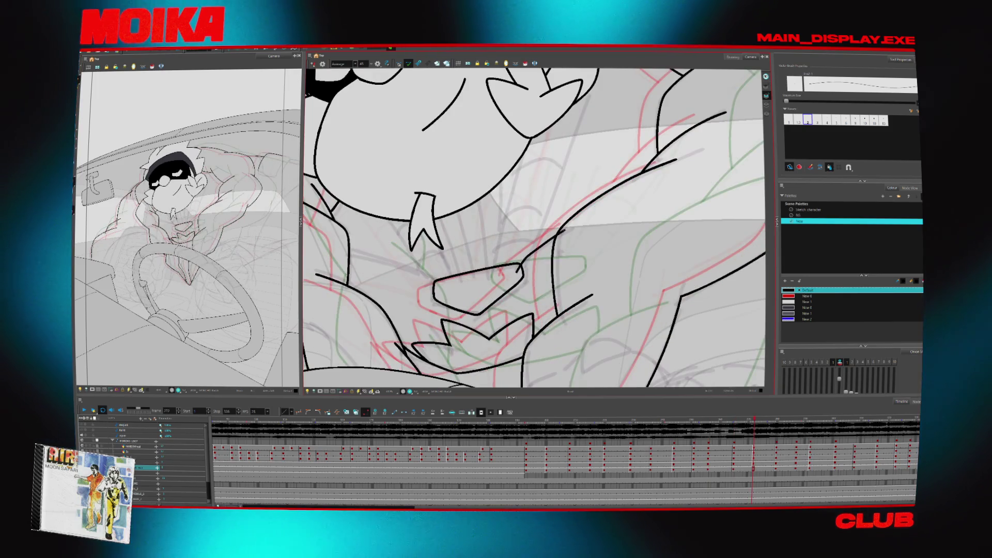
pyautogui.press('g')
pyautogui.press('g')
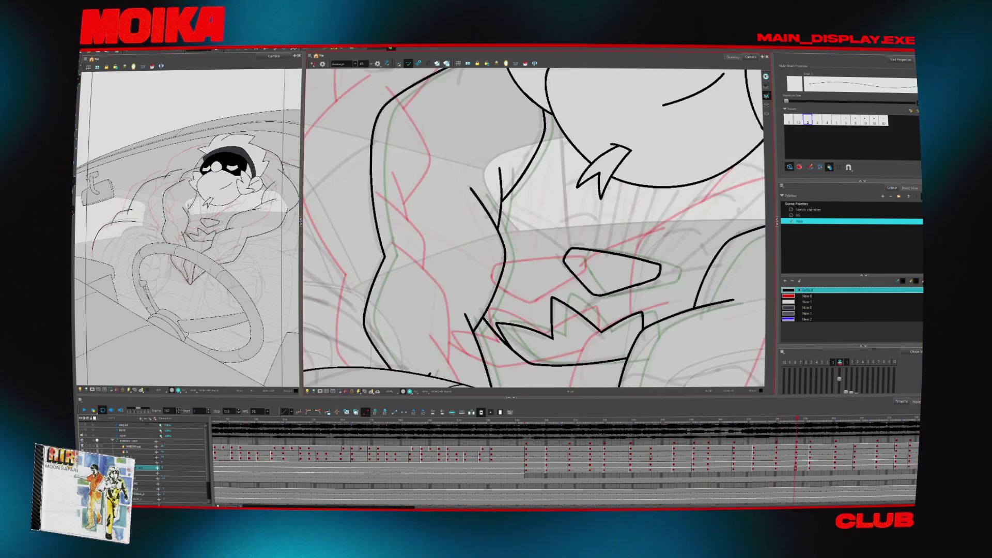
pyautogui.press('g')
pyautogui.press('g')
pyautogui.press('g')
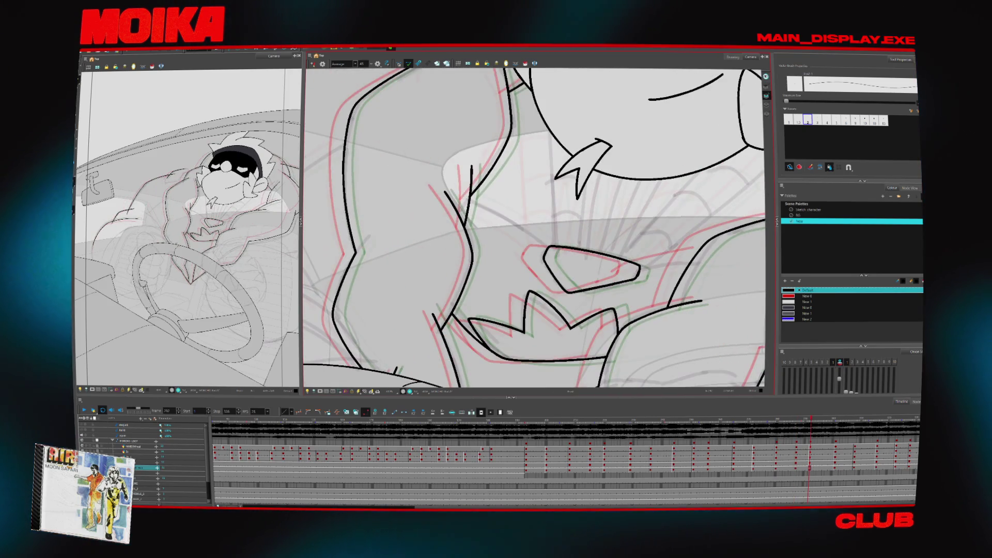
pyautogui.press('f')
pyautogui.press('g')
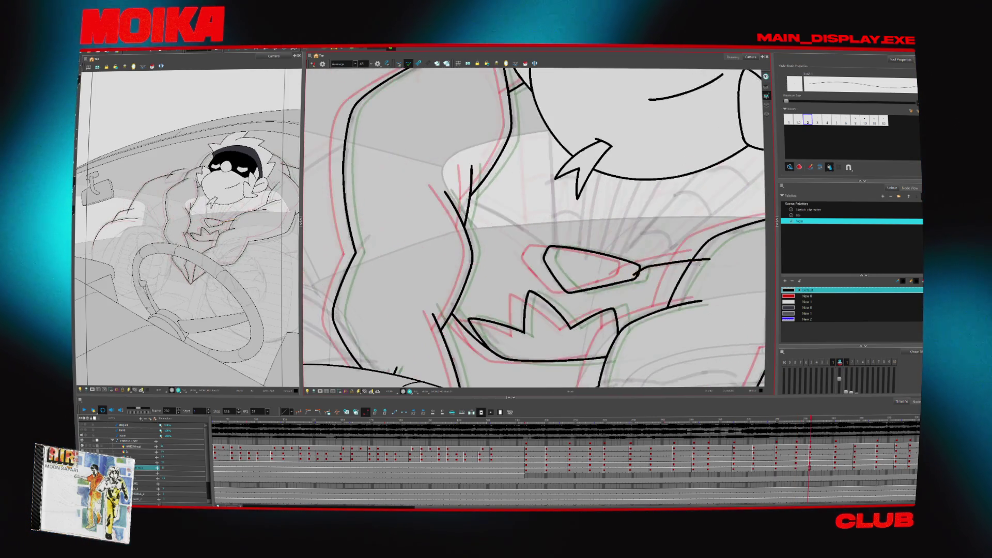
pyautogui.press('g')
pyautogui.press('f')
pyautogui.press('f')
pyautogui.press('f')
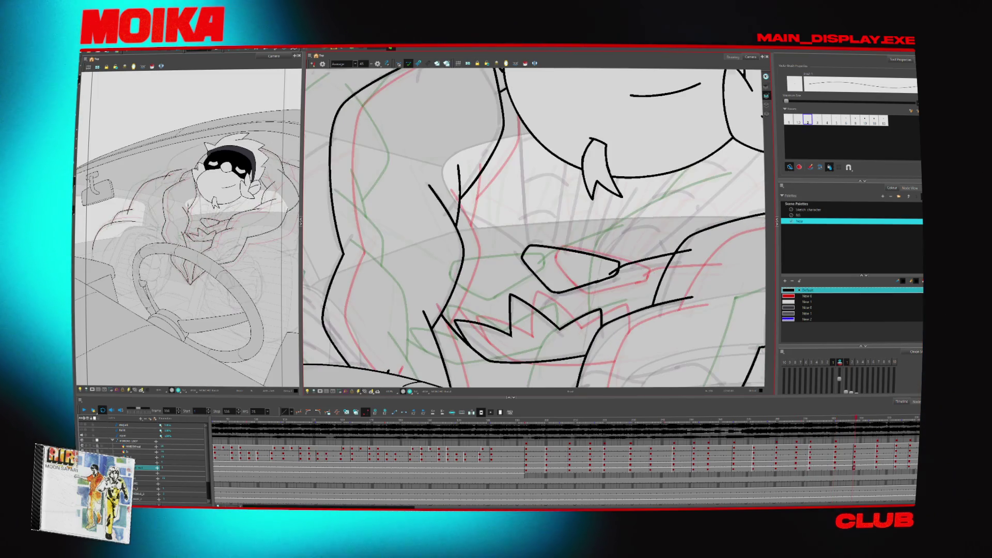
pyautogui.press('f')
pyautogui.press('f')
pyautogui.press('f')
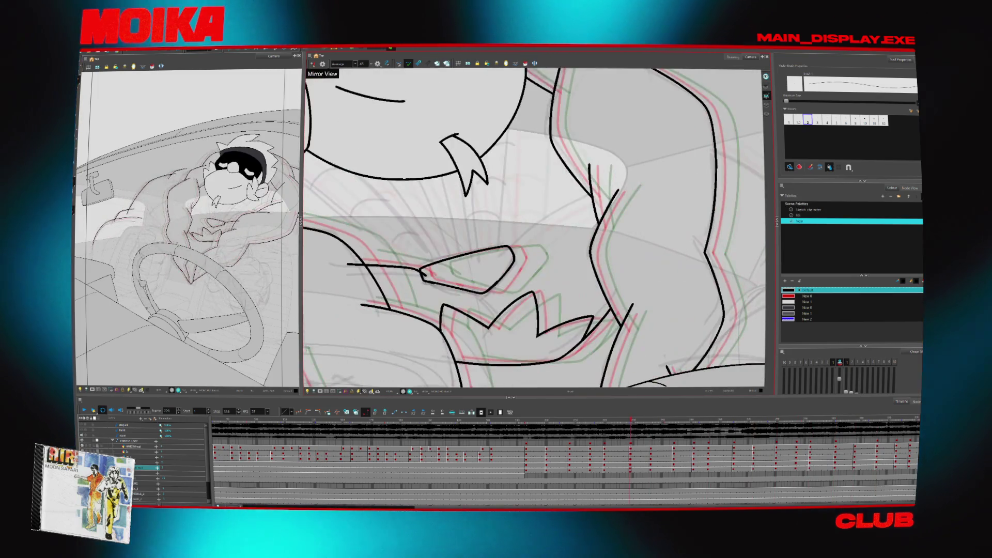
pyautogui.click(529, 418)
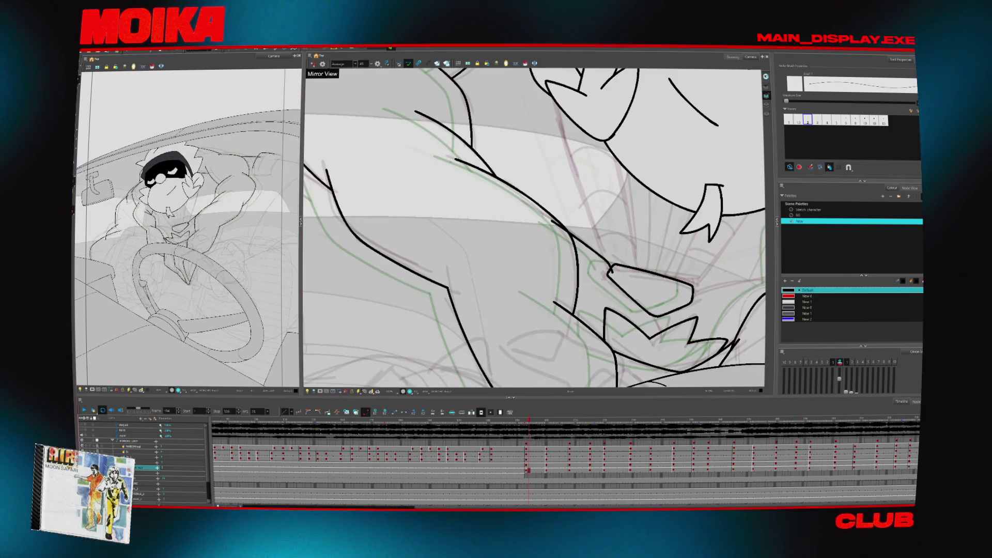
pyautogui.moveTo(534, 228); pyautogui.dragTo(469, 217)
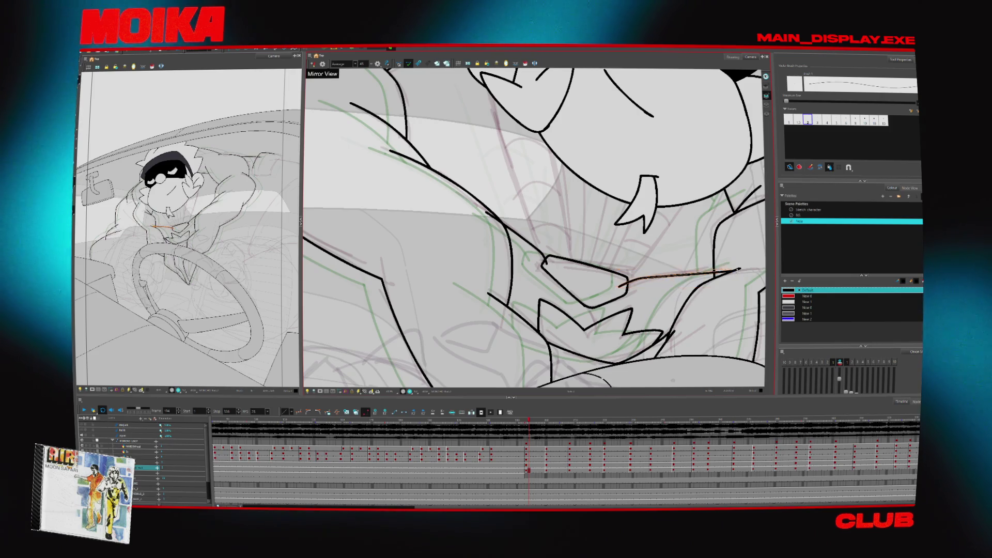
# - Flip back and forth between neighbouring drawings to compare the chest and shoulder motion
pyautogui.press('g')
pyautogui.press('g')
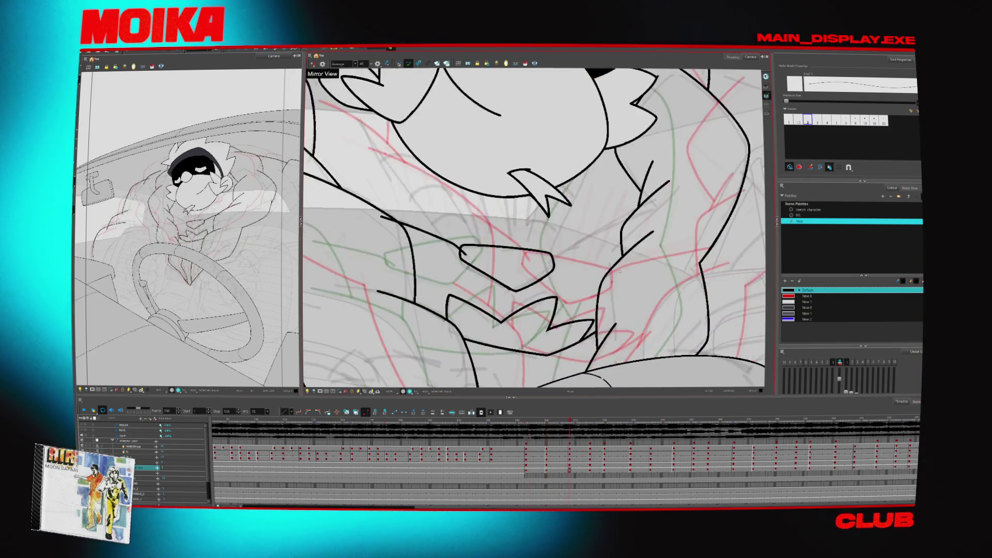
pyautogui.press('g')
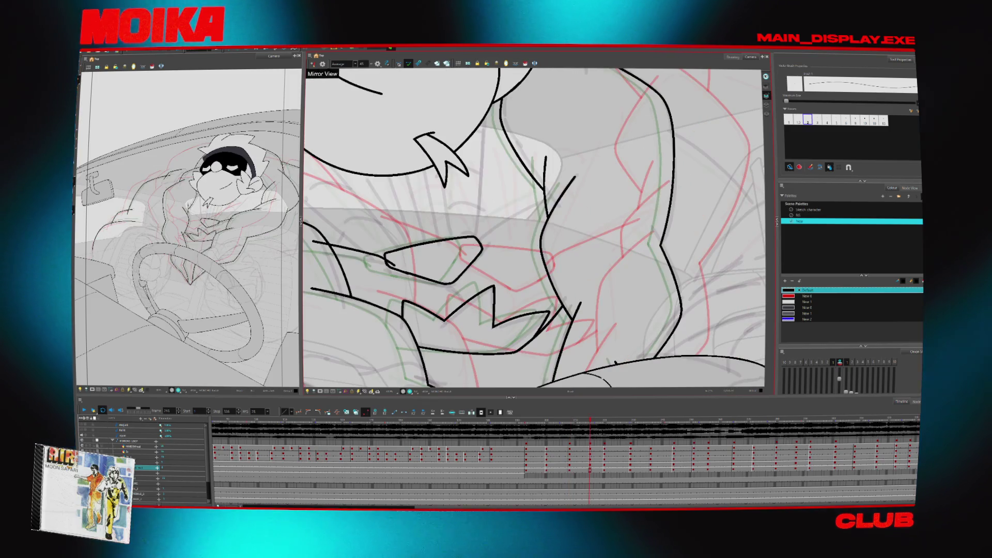
pyautogui.press('g')
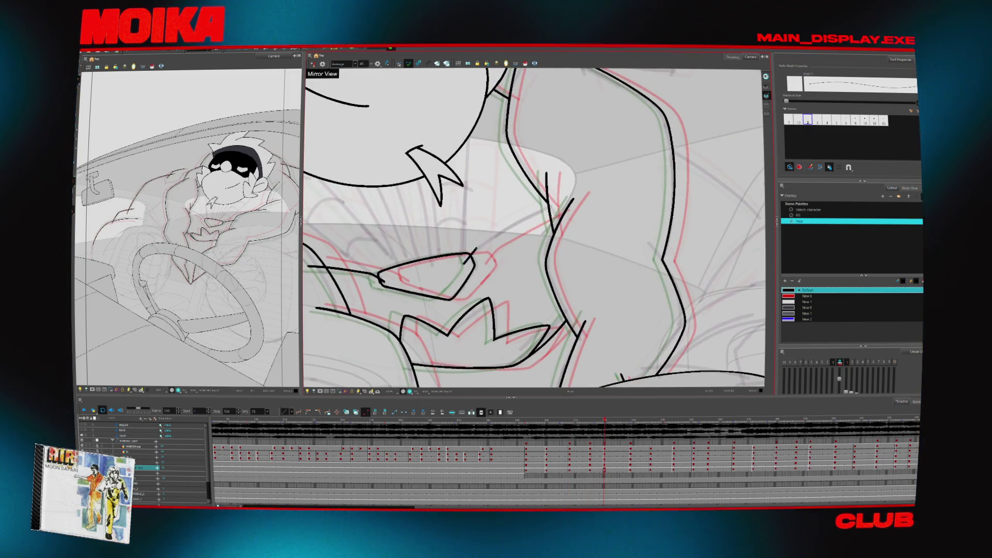
pyautogui.press('f')
pyautogui.press('g')
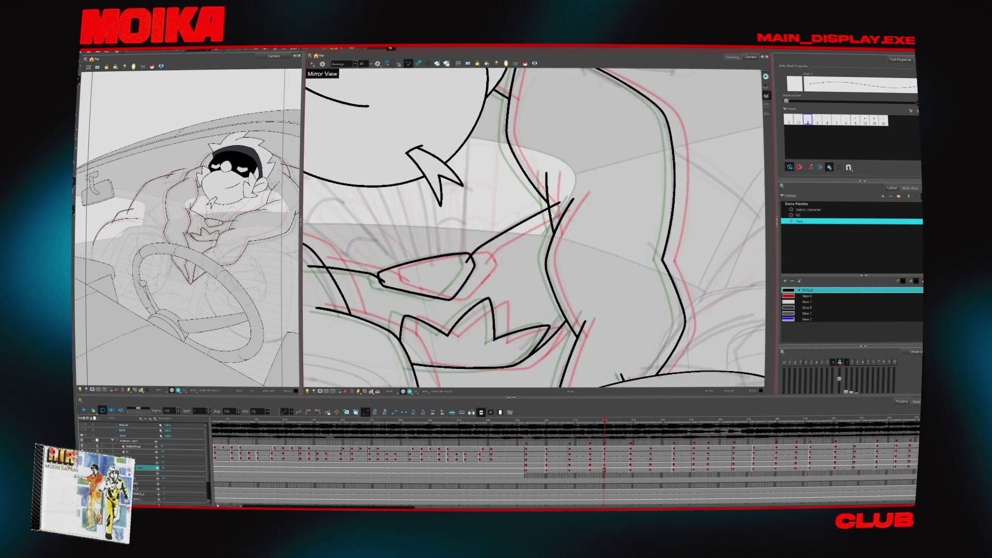
pyautogui.press('g')
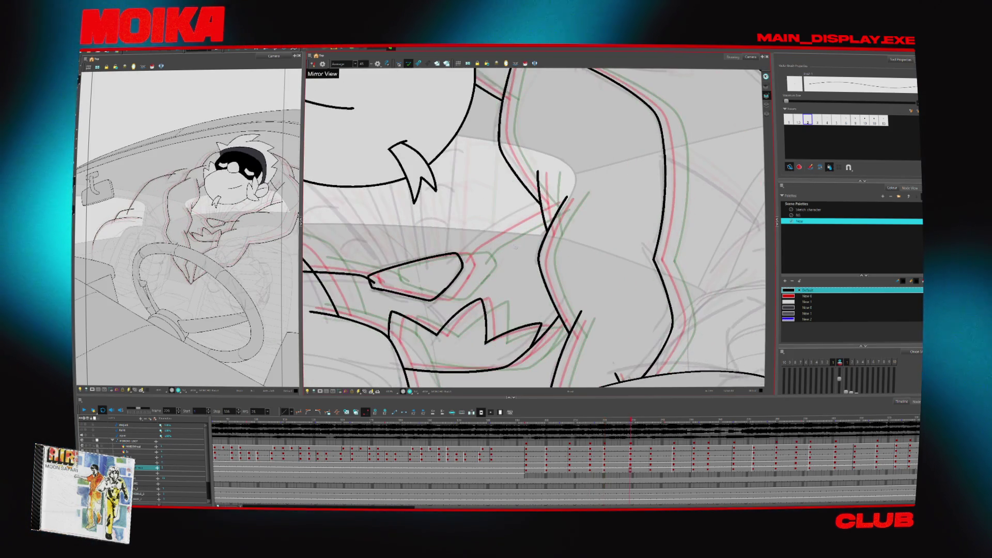
pyautogui.press('f')
pyautogui.press('g')
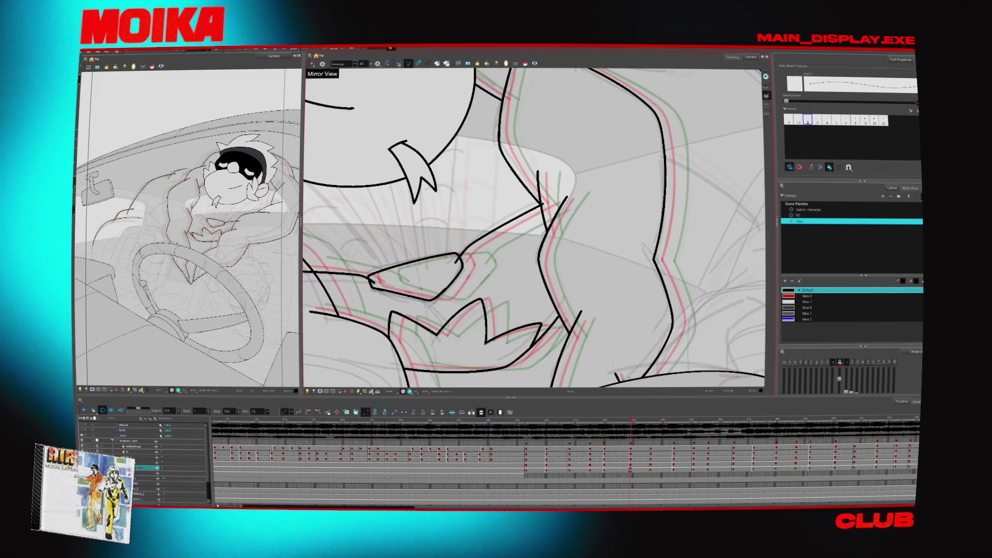
pyautogui.press('f')
pyautogui.press('g')
pyautogui.press('f')
pyautogui.press('g')
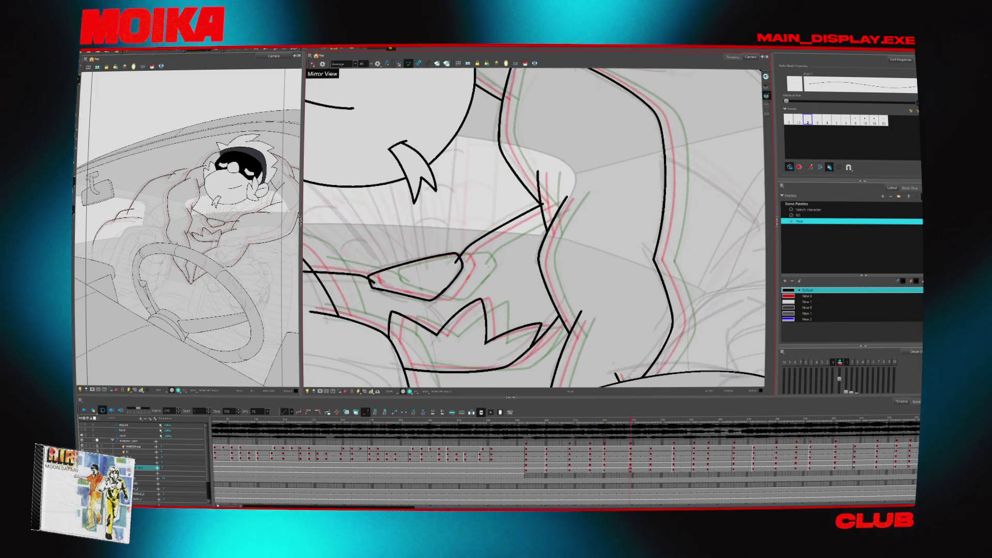
pyautogui.press('g')
pyautogui.press('g')
# - Advance two drawings and ink a black line joining the existing arm contour, then zoom out
pyautogui.hotkey('alt', 's')
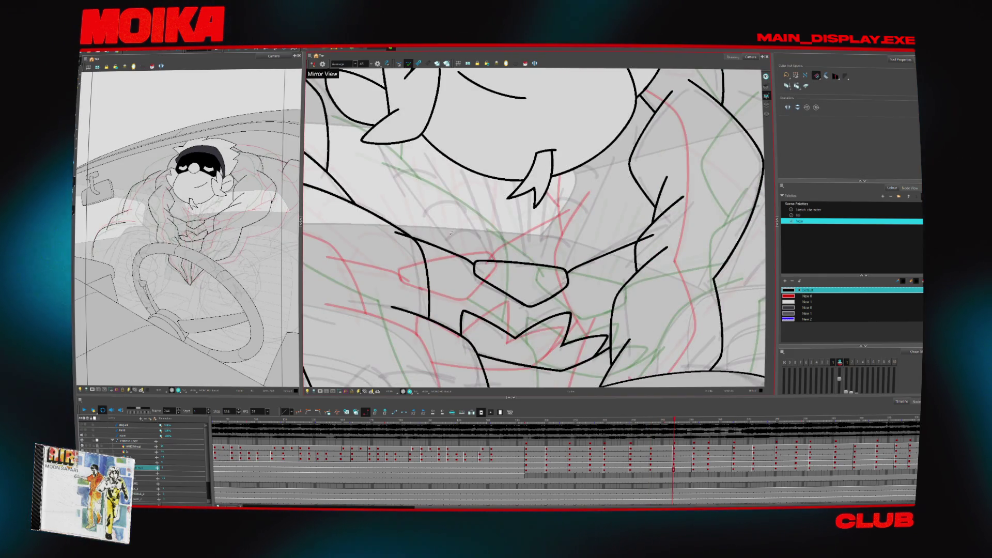
pyautogui.press('g')
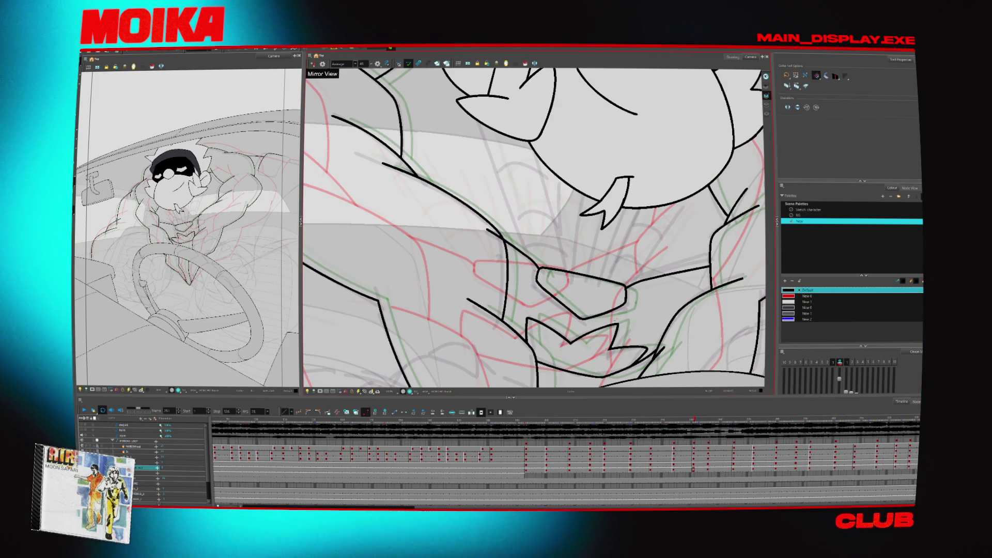
pyautogui.press('g')
pyautogui.press('g')
pyautogui.press('g')
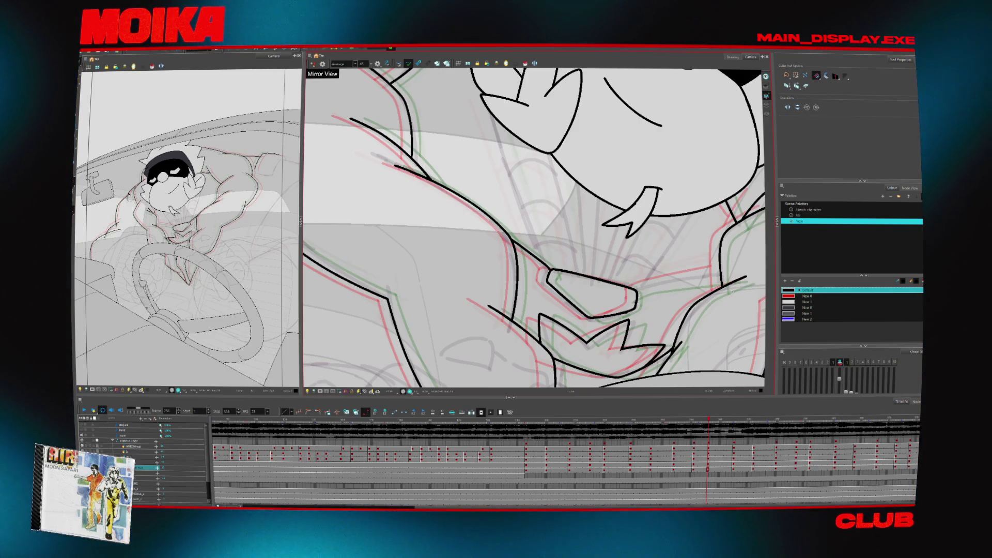
pyautogui.moveTo(633, 293); pyautogui.dragTo(721, 279)
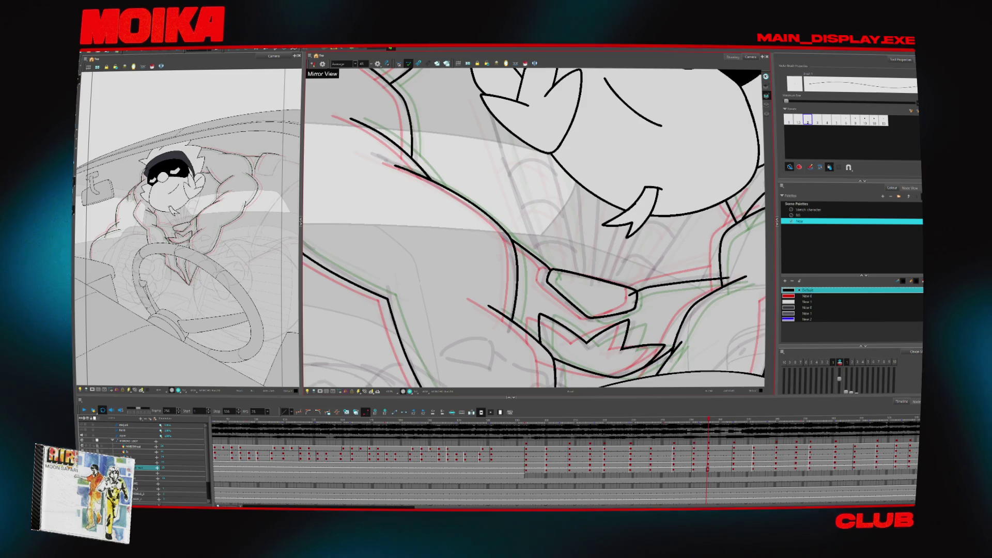
pyautogui.press('g')
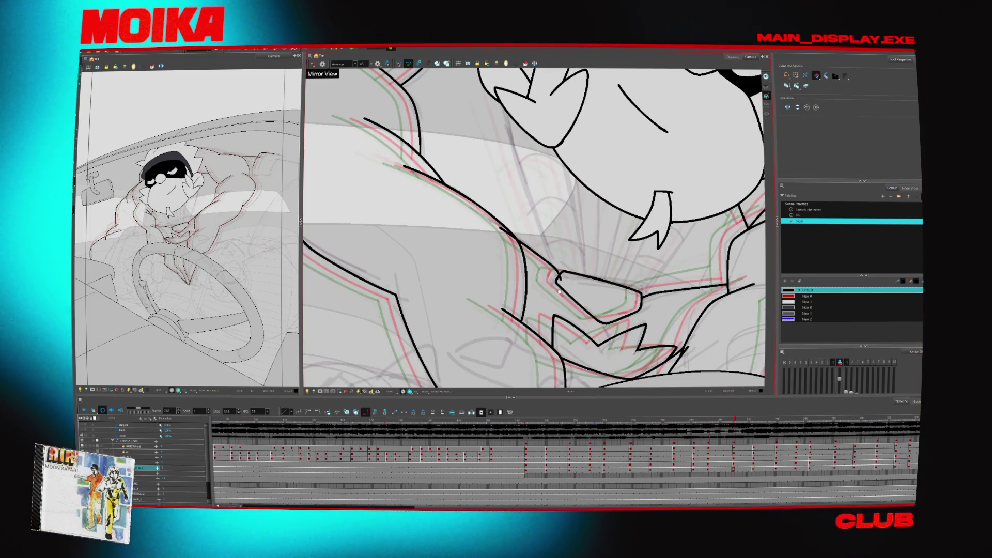
pyautogui.moveTo(563, 291); pyautogui.dragTo(501, 275)
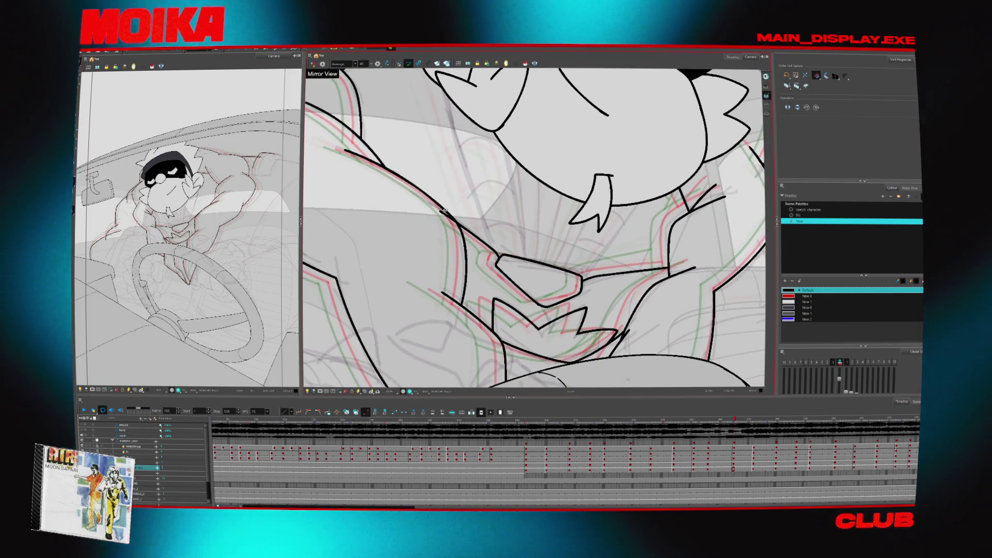
pyautogui.press('Return')
pyautogui.moveTo(453, 303); pyautogui.dragTo(484, 344)
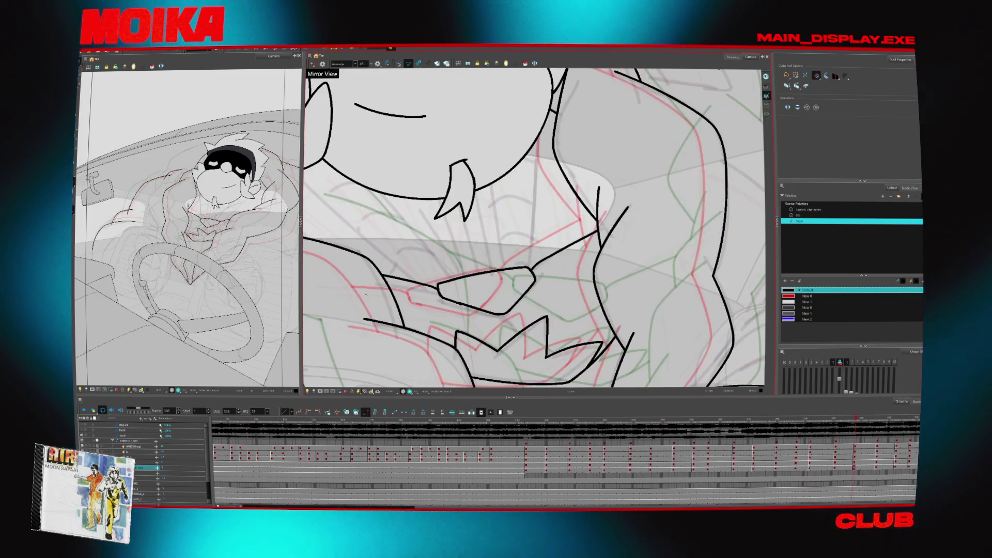
pyautogui.hotkey('alt', 'z')
pyautogui.scroll(-4, 575, 385)
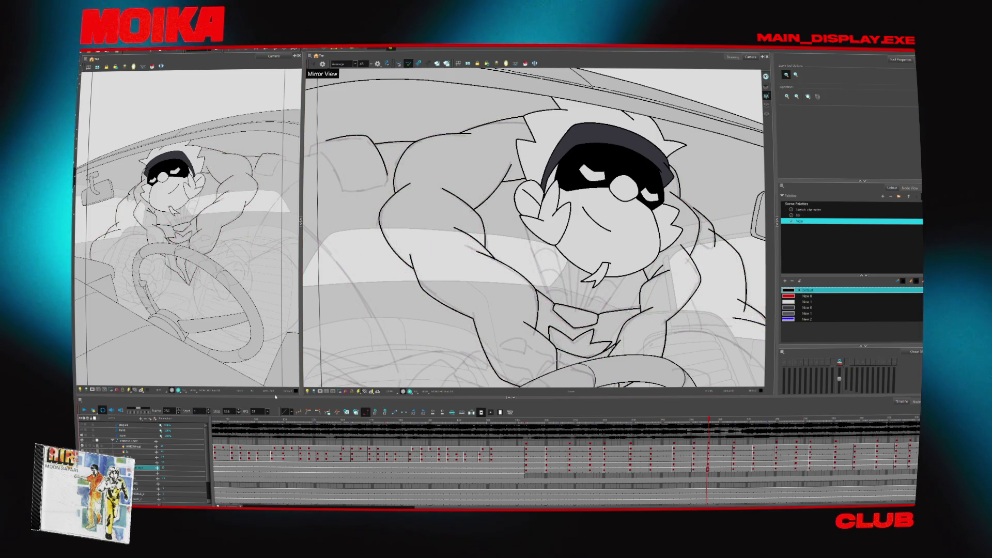
# - Rotate the canvas, flip forward through five pose drawings, then jump back to an earlier Timeline frame
pyautogui.scroll(-5, 544, 282)
pyautogui.moveTo(543, 281)
pyautogui.mouseDown()
pyautogui.moveTo(507, 126)
pyautogui.moveTo(444, 217)
pyautogui.mouseUp()
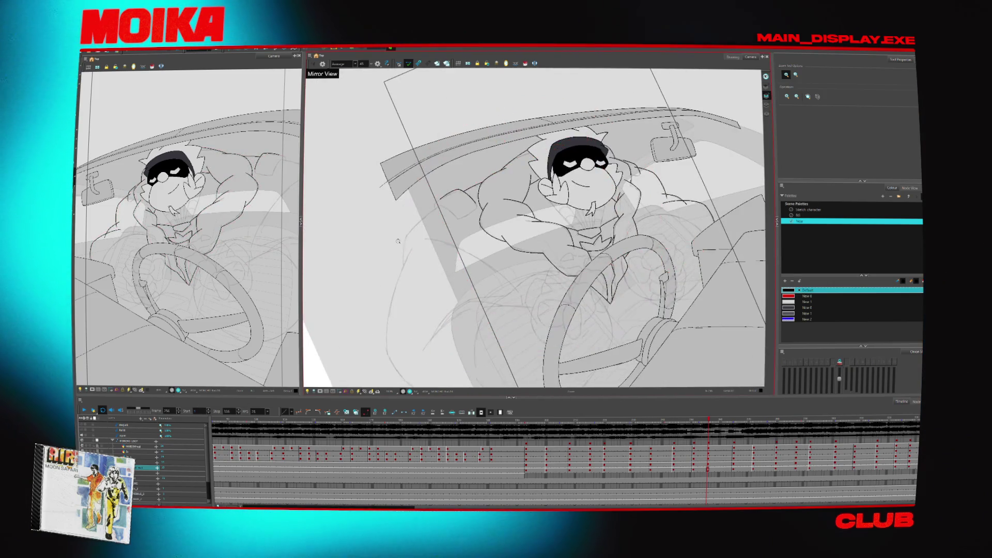
pyautogui.scroll(5, 406, 296)
pyautogui.hotkey('alt', 'b')
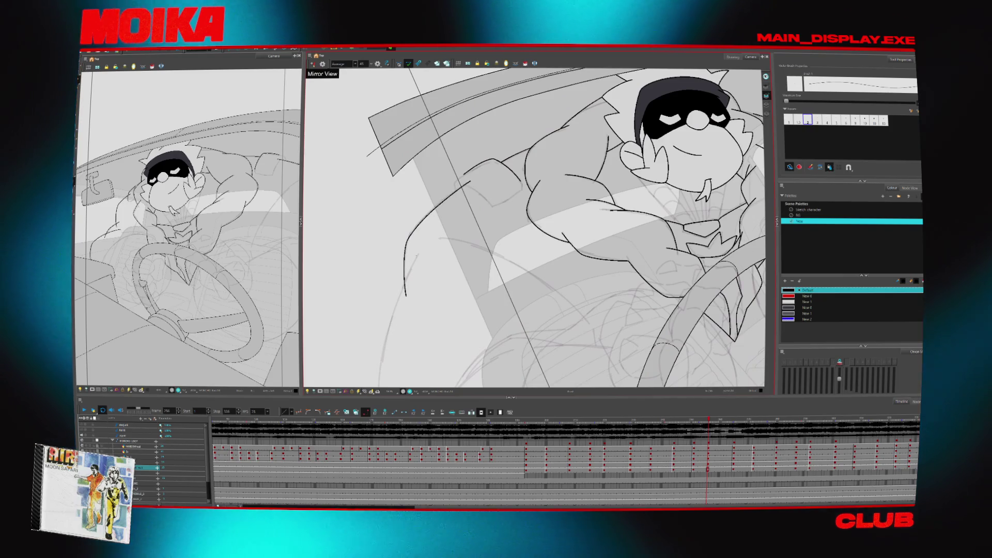
pyautogui.press('g')
pyautogui.press('g')
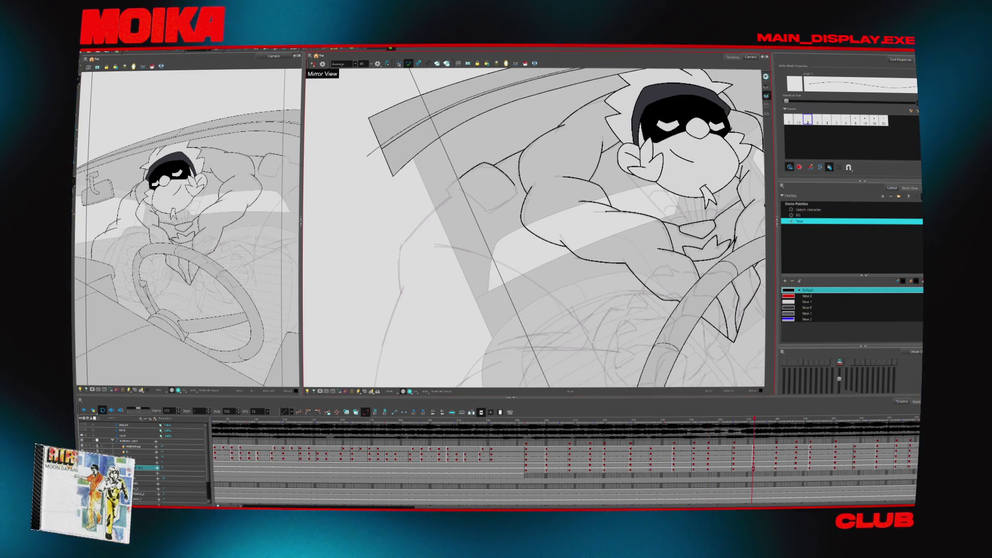
pyautogui.press('g')
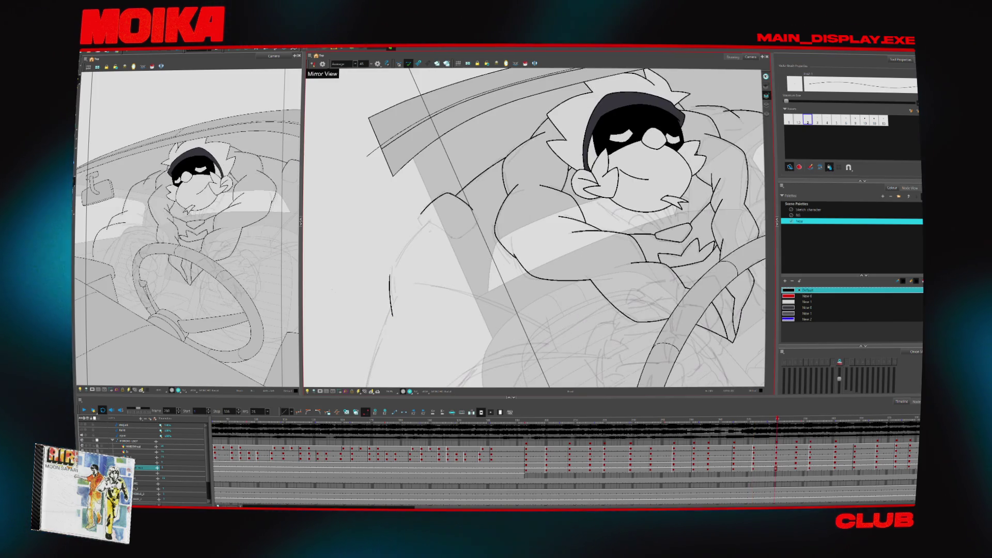
pyautogui.press('g')
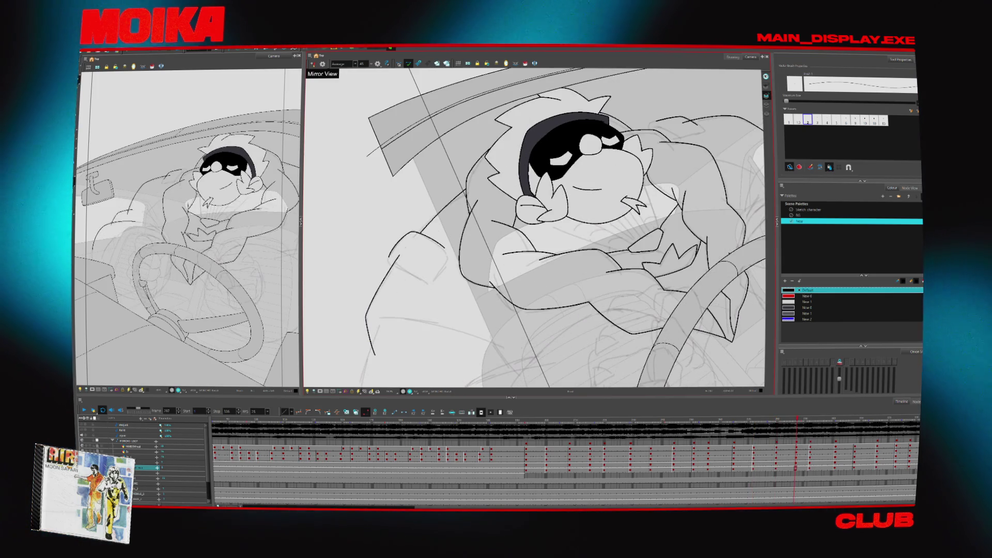
pyautogui.press('g')
pyautogui.press('g')
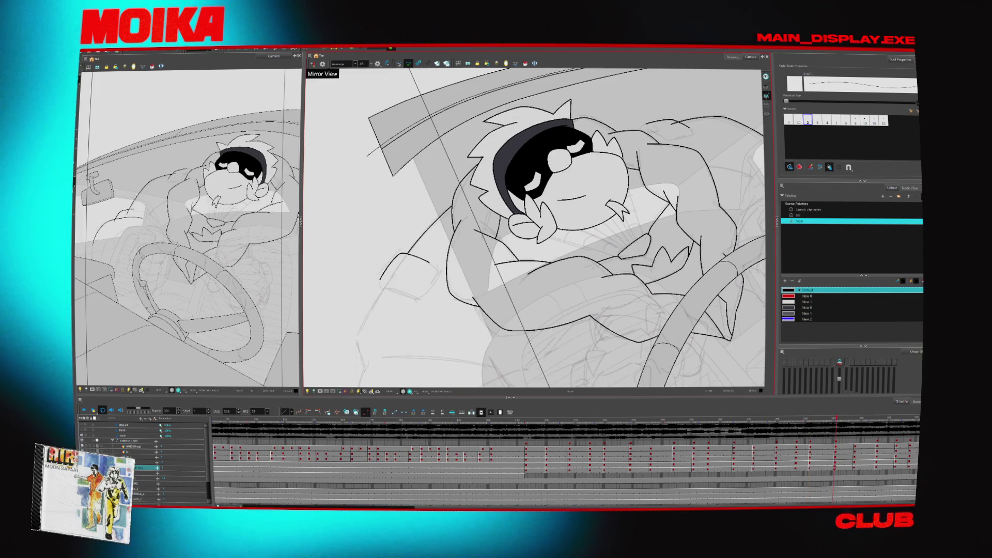
pyautogui.press('g')
pyautogui.press('g')
pyautogui.press('g')
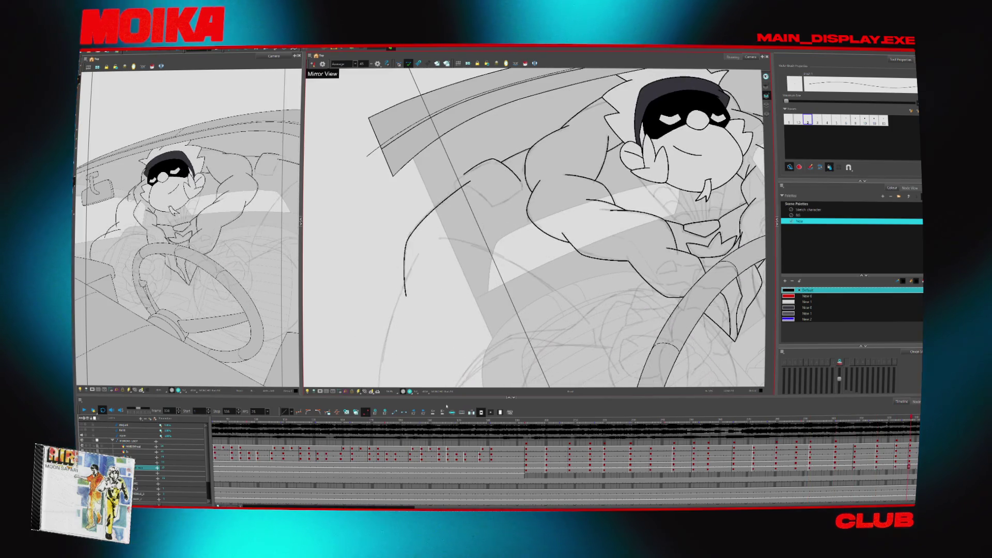
pyautogui.click(569, 419)
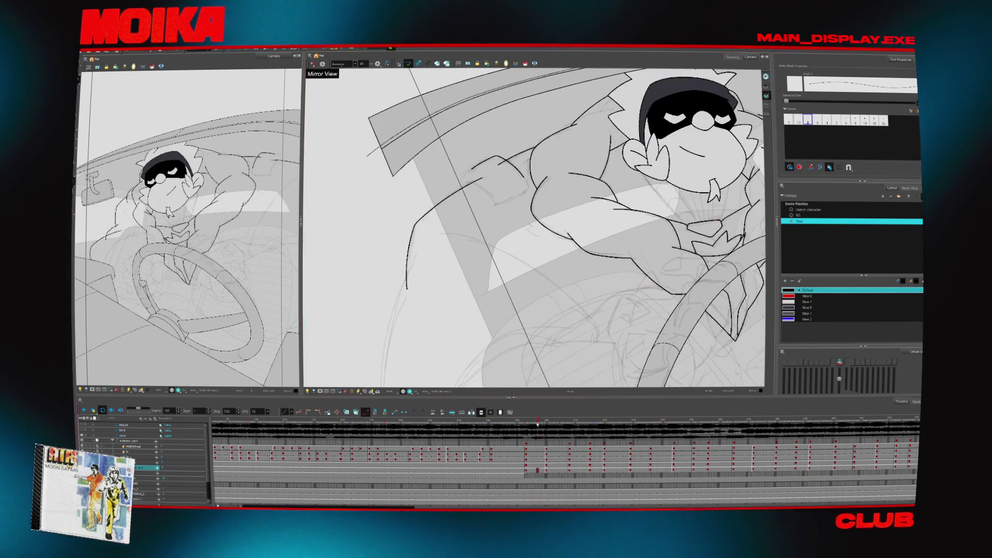
pyautogui.press('g')
pyautogui.scroll(5, 628, 307)
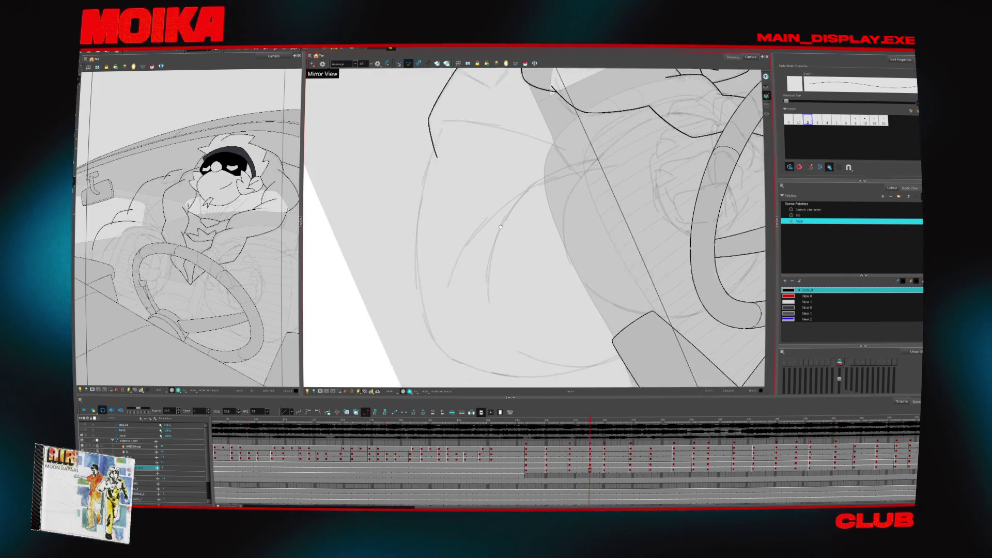
# - Reframe the view around the far arm and begin inking its black shoulder and arm strokes
pyautogui.scroll(-5, 629, 308)
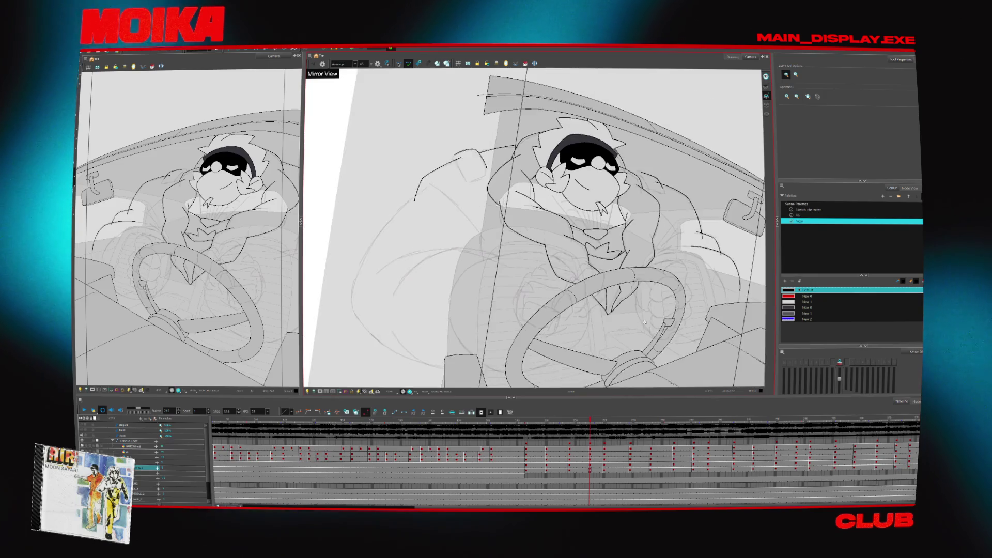
pyautogui.scroll(5, 535, 227)
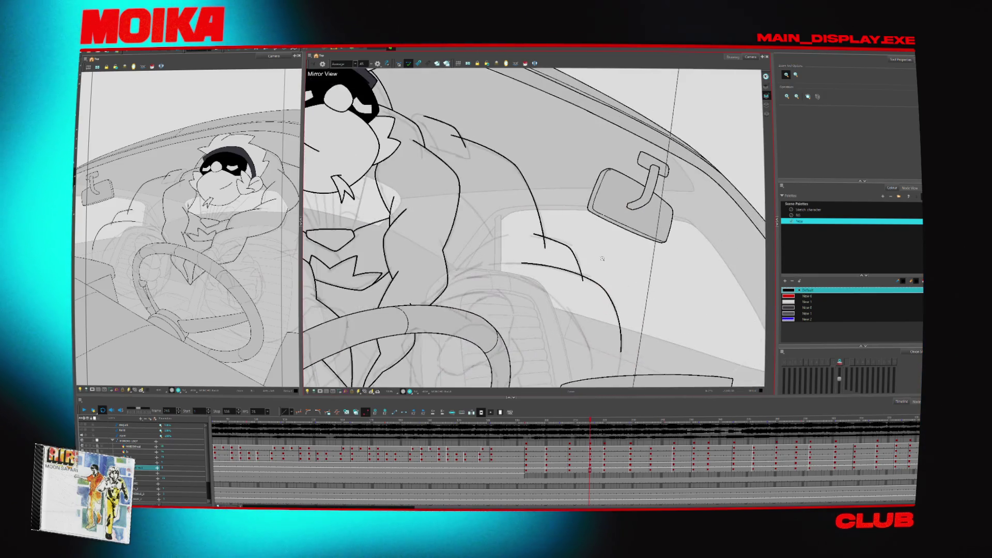
pyautogui.press('v')
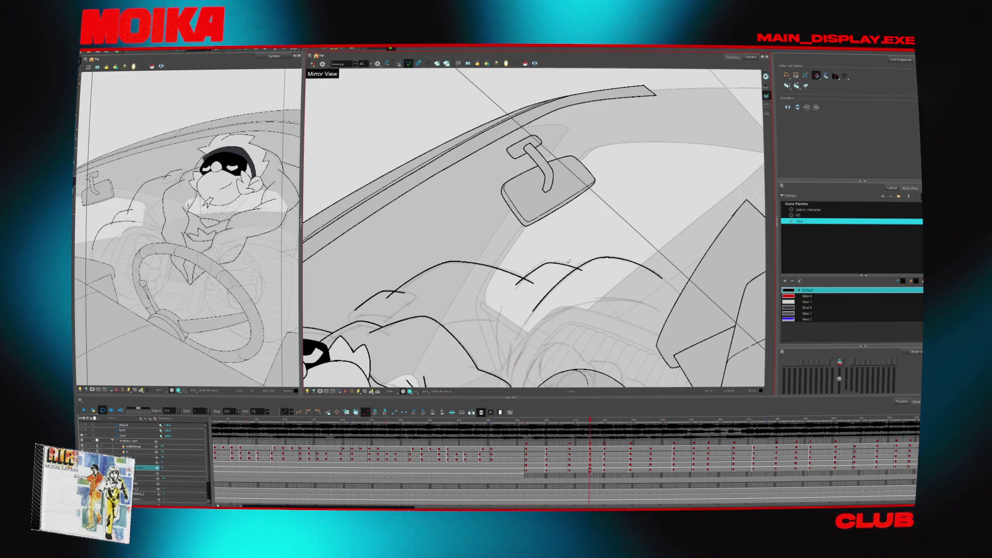
pyautogui.press('f')
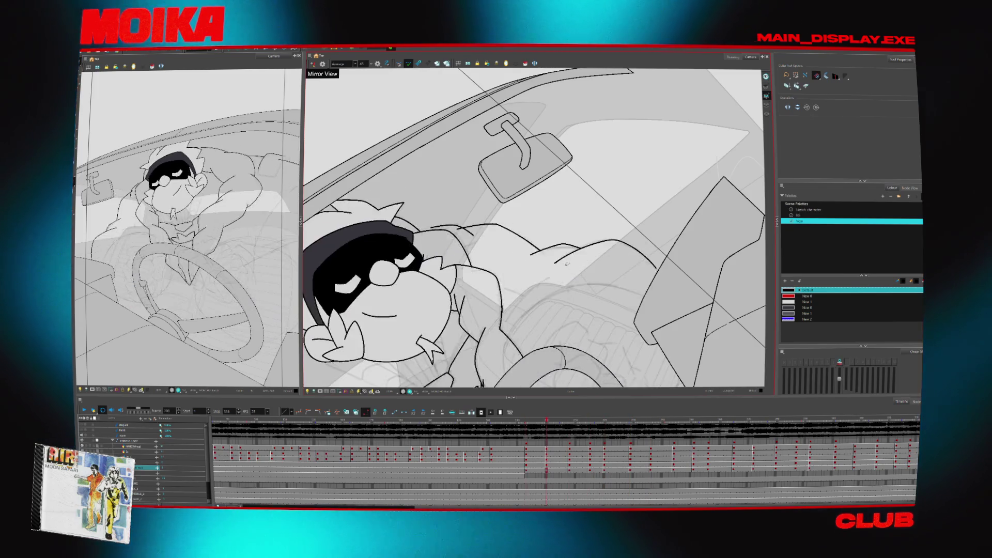
pyautogui.hotkey('alt', 'z')
pyautogui.click(493, 273)
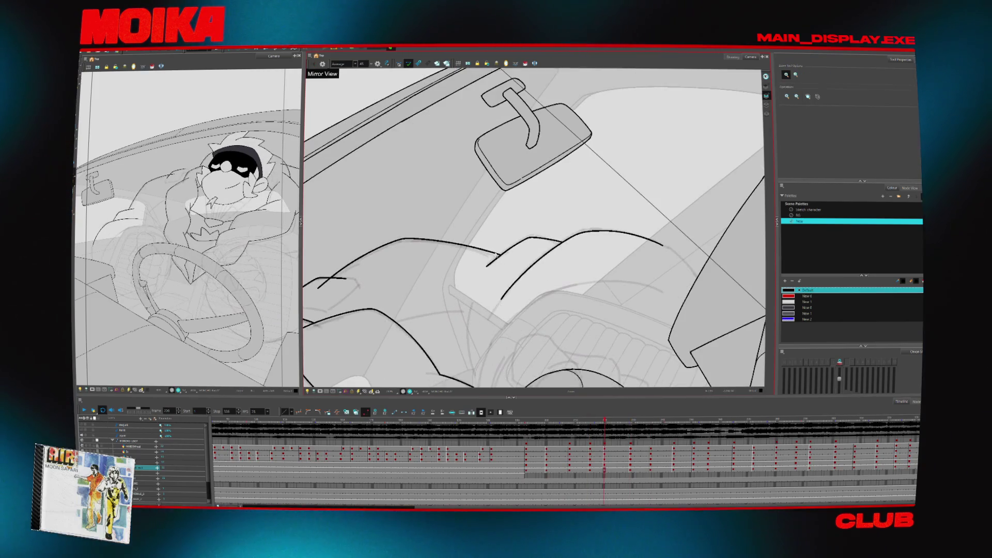
pyautogui.hotkey('alt', 'b')
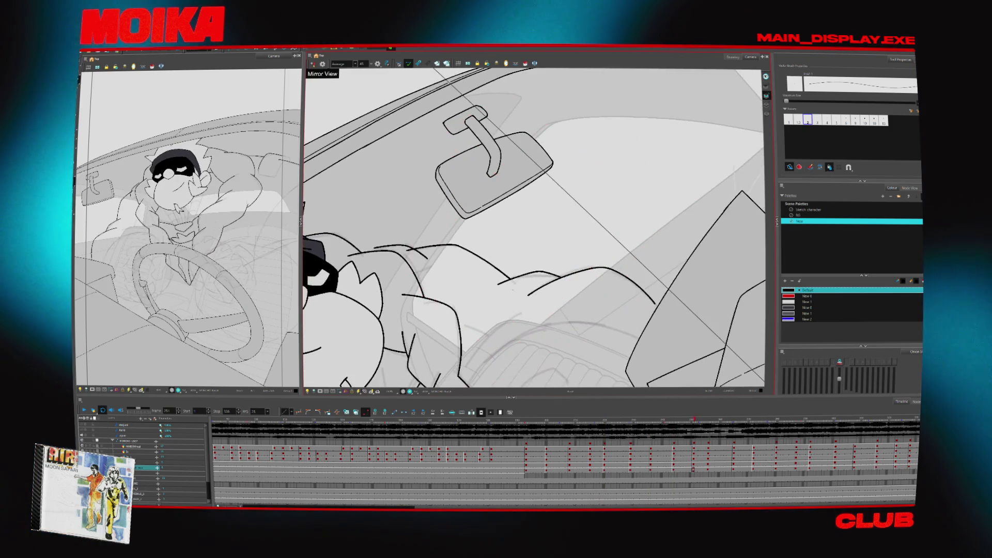
pyautogui.hotkey('alt', 's')
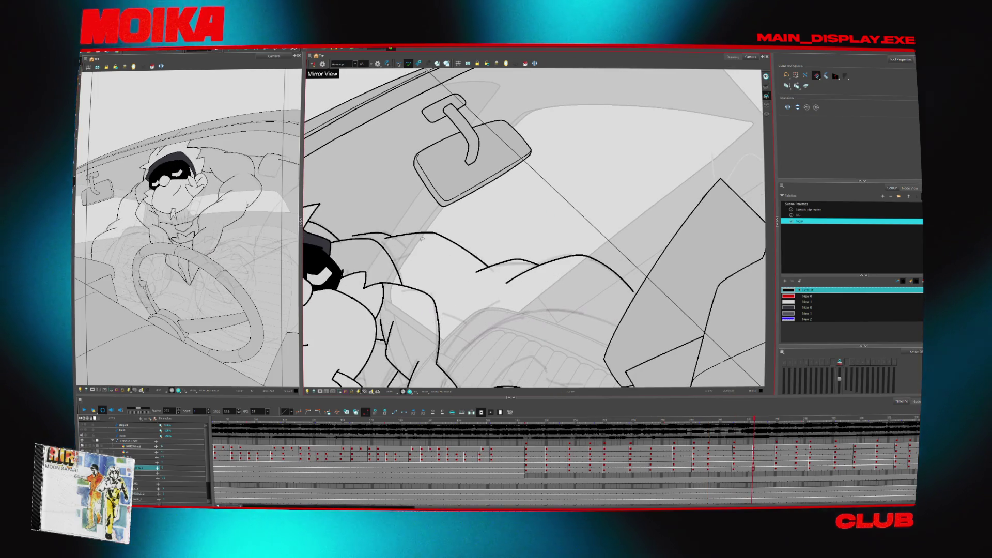
# - Jump to frame 365, then step back through frames 344, 336 and 300
pyautogui.click(734, 419)
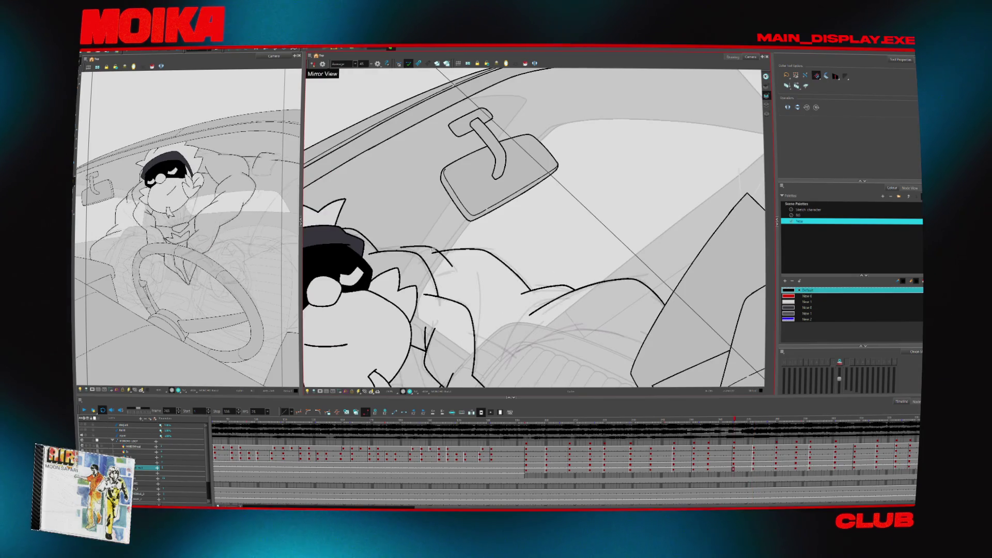
pyautogui.press(',')
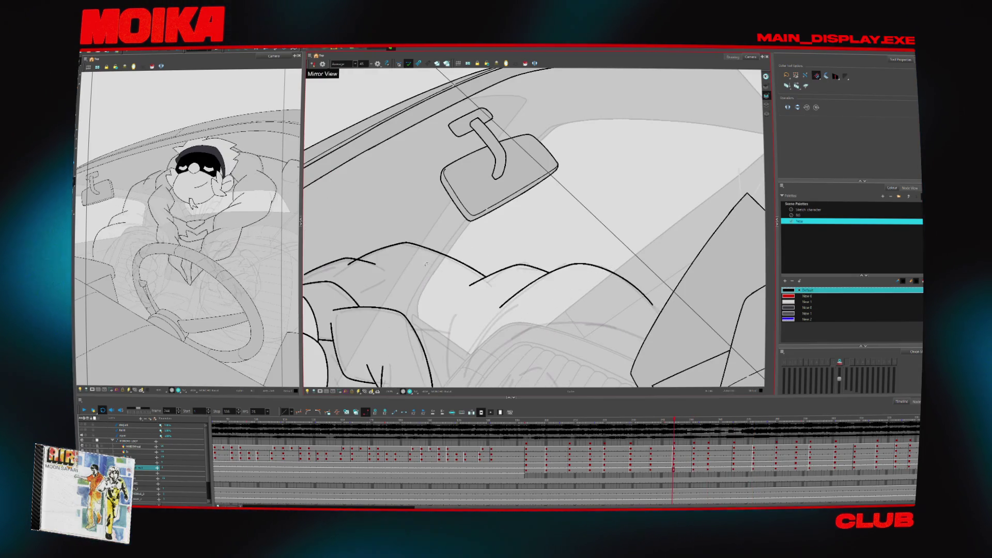
pyautogui.press(',')
pyautogui.press(',')
pyautogui.press(',')
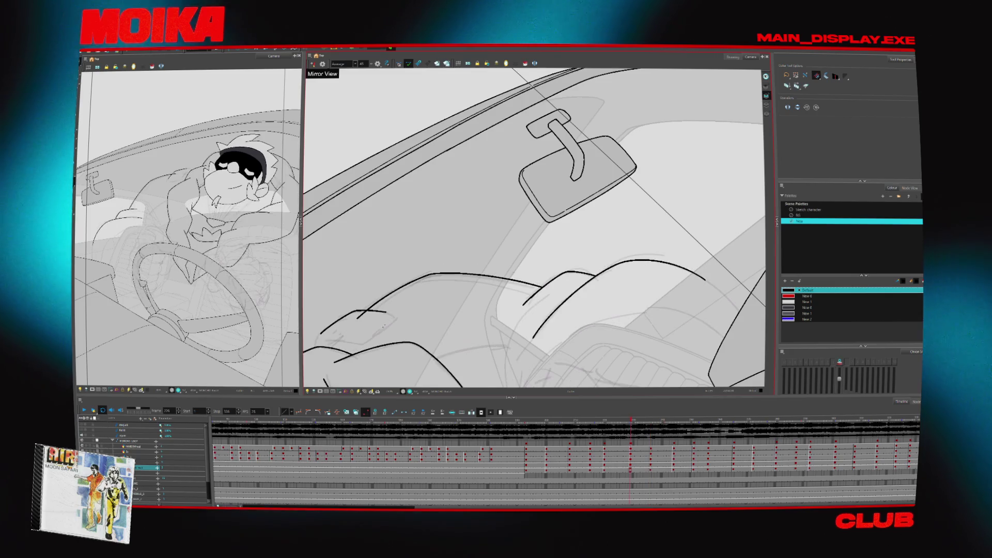
pyautogui.press(',')
pyautogui.press(',')
pyautogui.press(',')
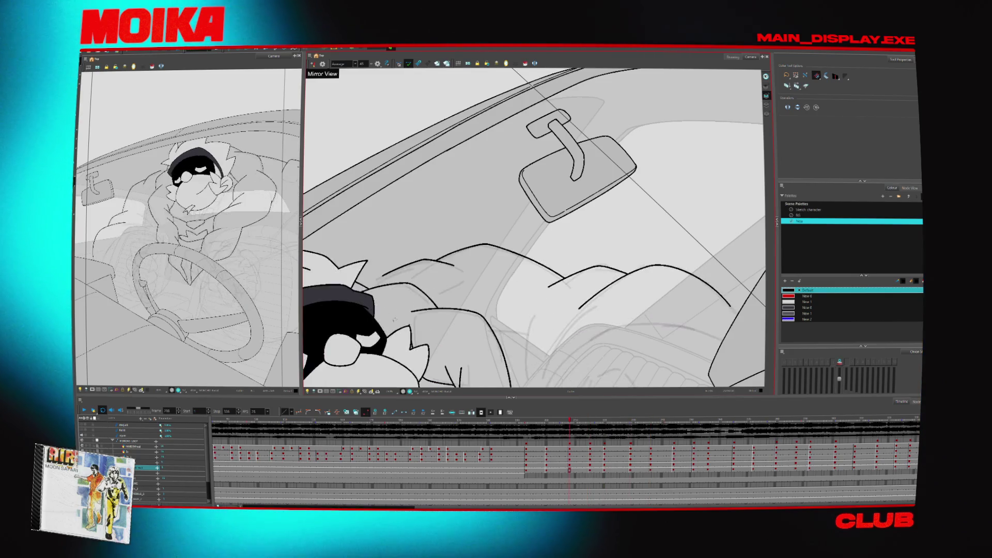
pyautogui.press(',')
pyautogui.press(',')
pyautogui.press(',')
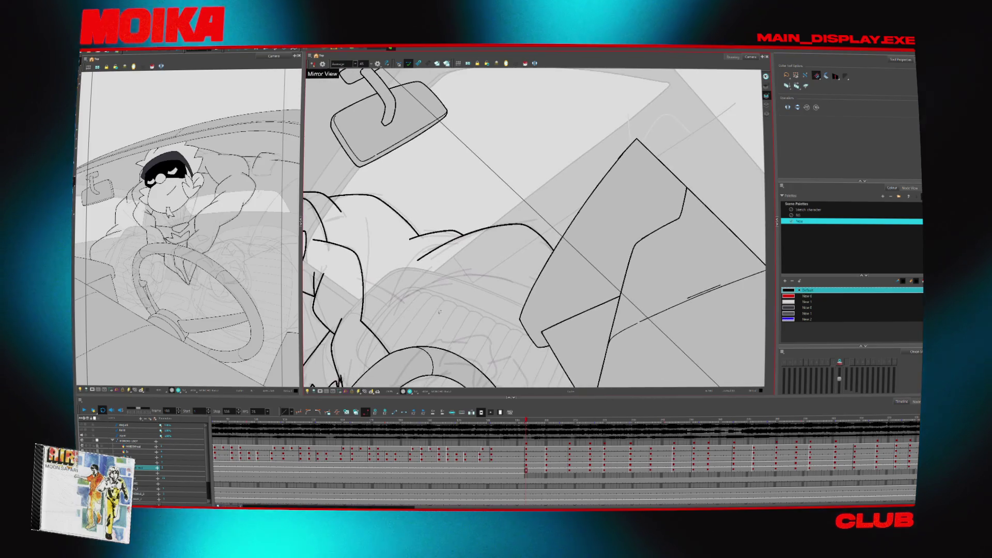
pyautogui.hotkey('alt', 'z')
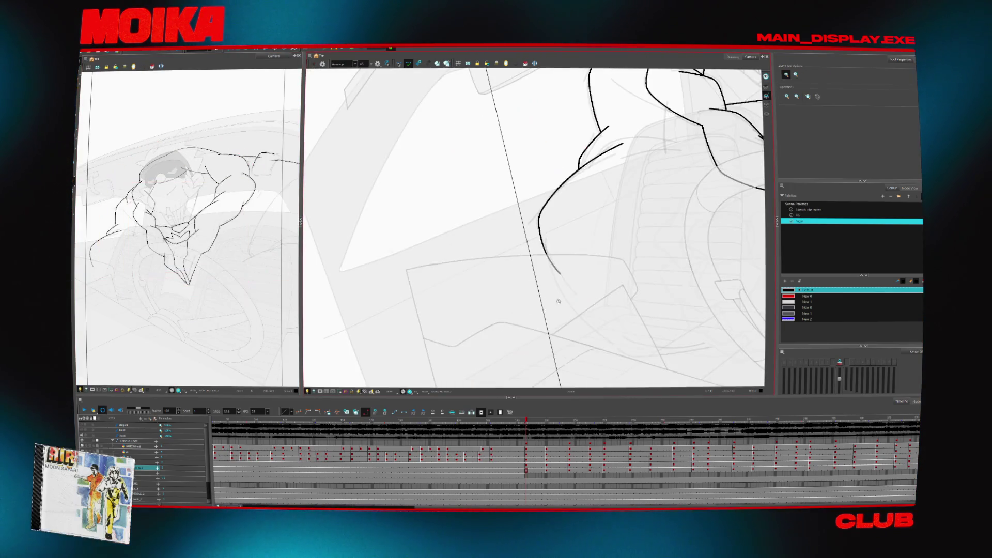
# - Ink a long black contour along the driver's outstretched far arm, checking the whole shot zoomed out
pyautogui.moveTo(582, 307)
pyautogui.mouseDown()
pyautogui.moveTo(633, 285)
pyautogui.moveTo(563, 278)
pyautogui.moveTo(456, 231)
pyautogui.mouseUp()
pyautogui.press('4')
pyautogui.hotkey('alt', 'b')
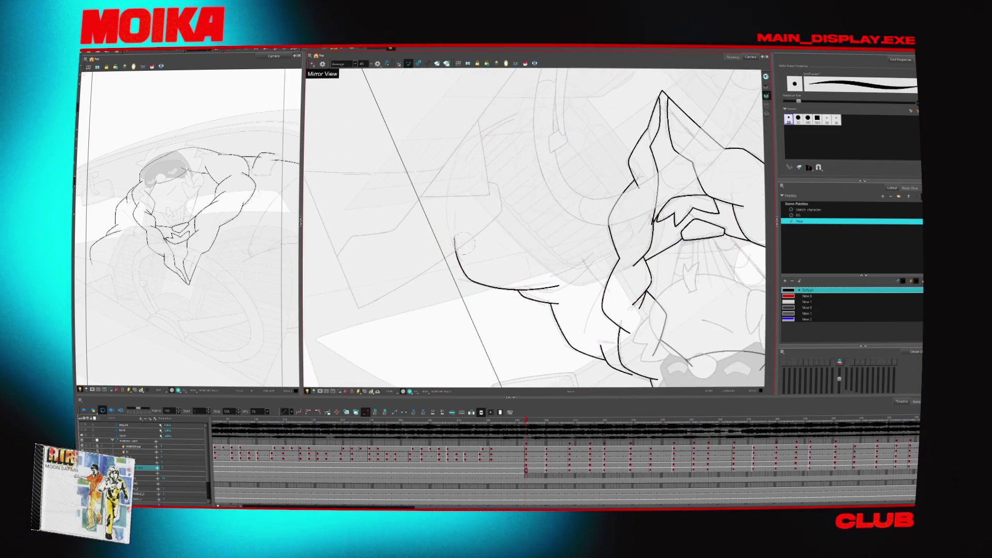
pyautogui.hotkey('alt', '/')
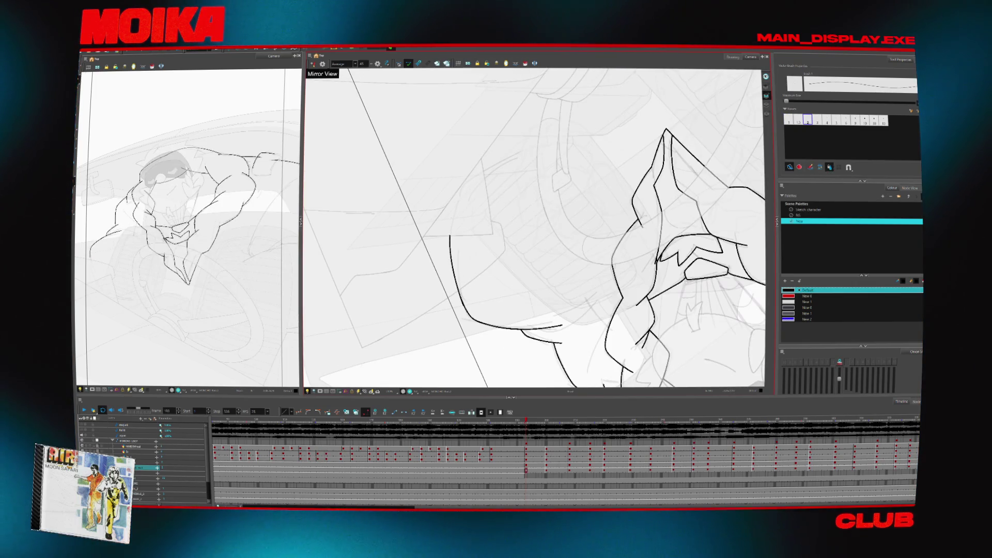
pyautogui.press('g')
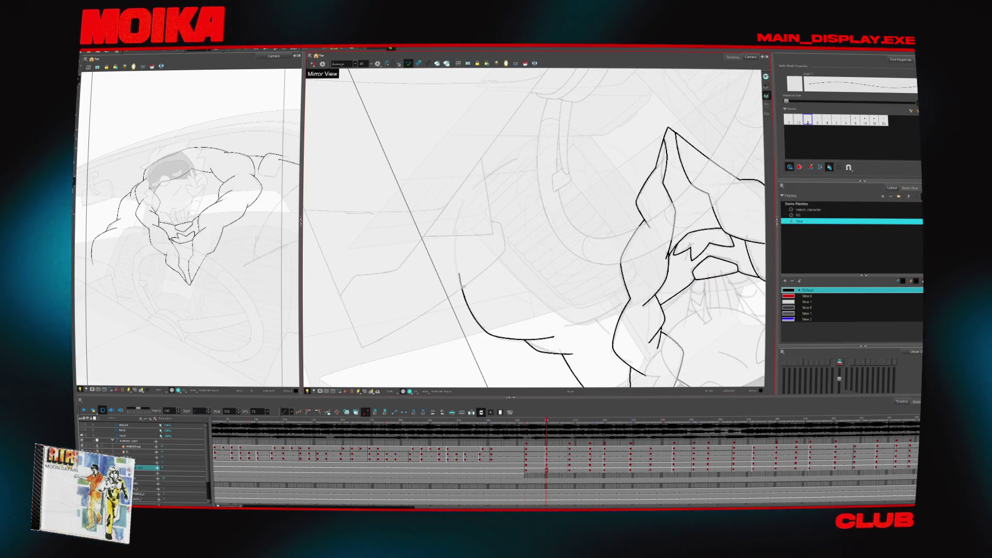
pyautogui.press('g')
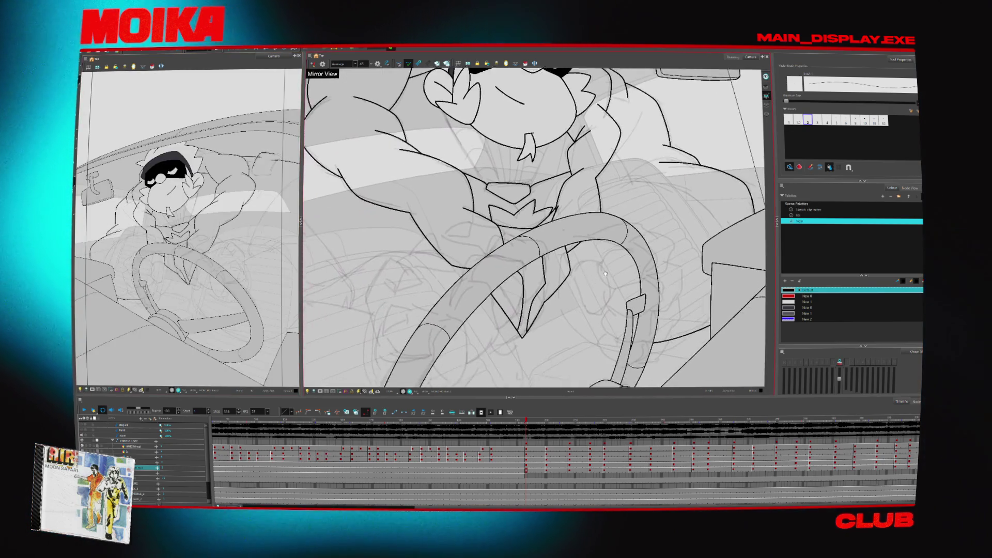
pyautogui.hotkey('alt', 'z')
pyautogui.moveTo(605, 275)
pyautogui.mouseDown()
pyautogui.moveTo(645, 191)
pyautogui.moveTo(577, 218)
pyautogui.mouseUp()
pyautogui.click(644, 191)
pyautogui.hotkey('alt', 'b')
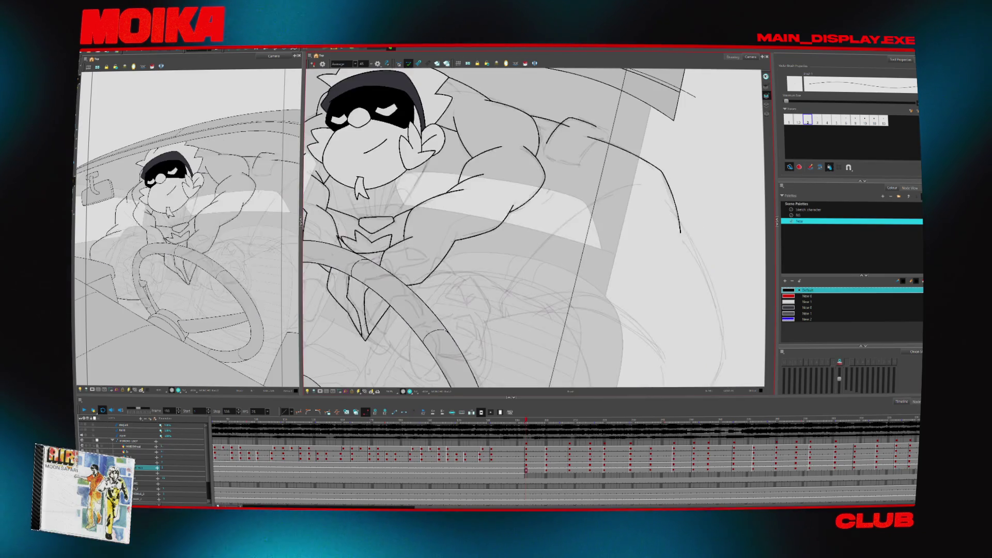
# - Step drawing by drawing through the inked inbetweens, comparing neighbouring drawings
pyautogui.press(',')
pyautogui.press('.')
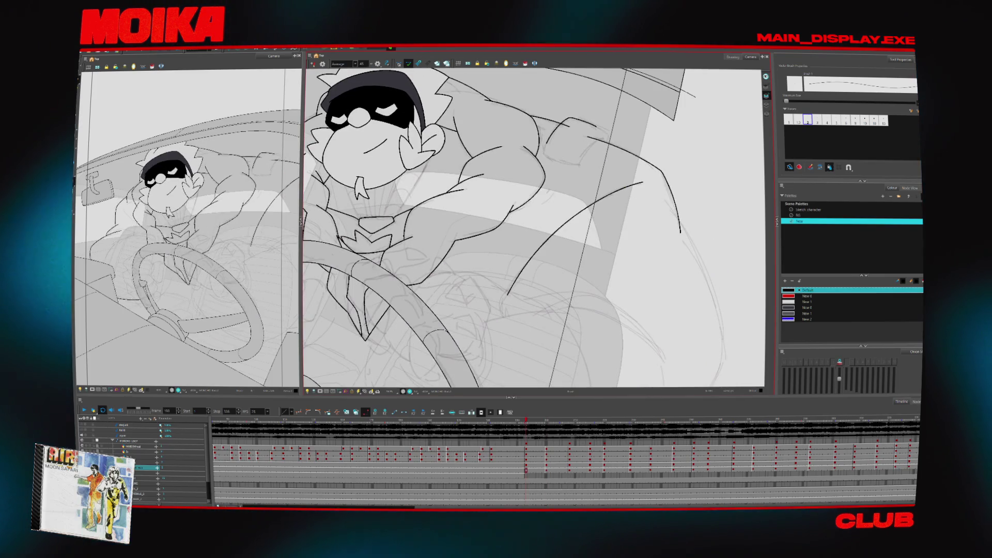
pyautogui.press('g')
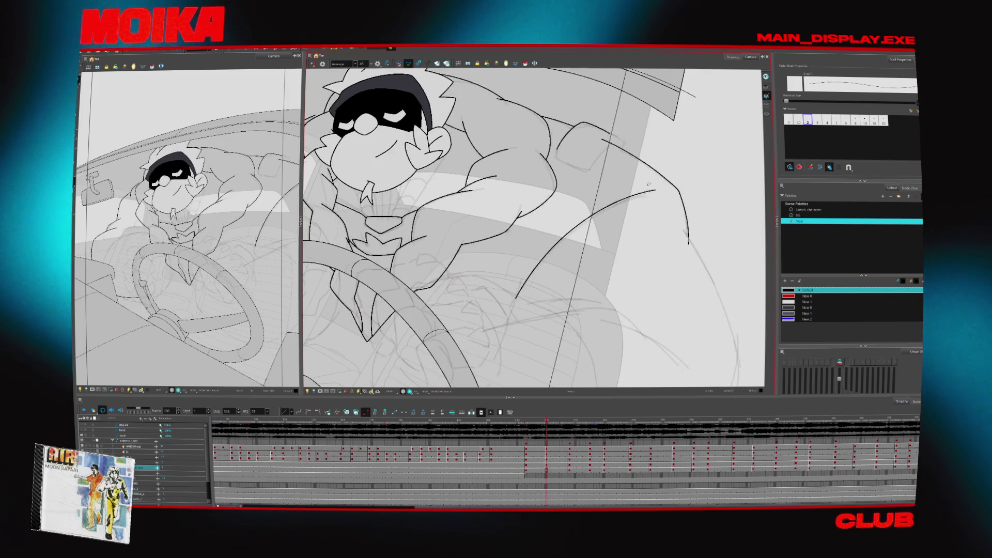
pyautogui.press('g')
pyautogui.moveTo(532, 228); pyautogui.dragTo(521, 219)
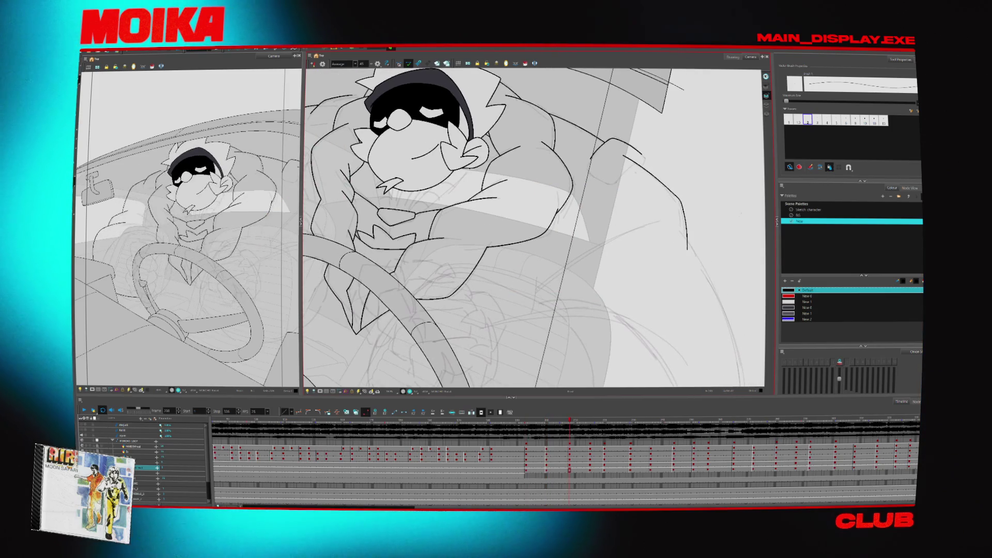
pyautogui.press('g')
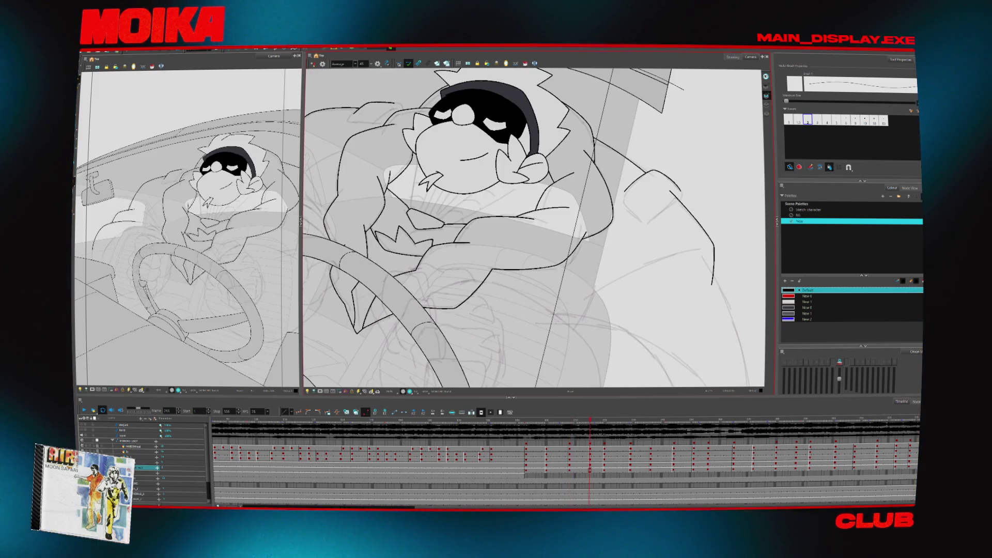
pyautogui.press('.')
pyautogui.press('.')
pyautogui.press('.')
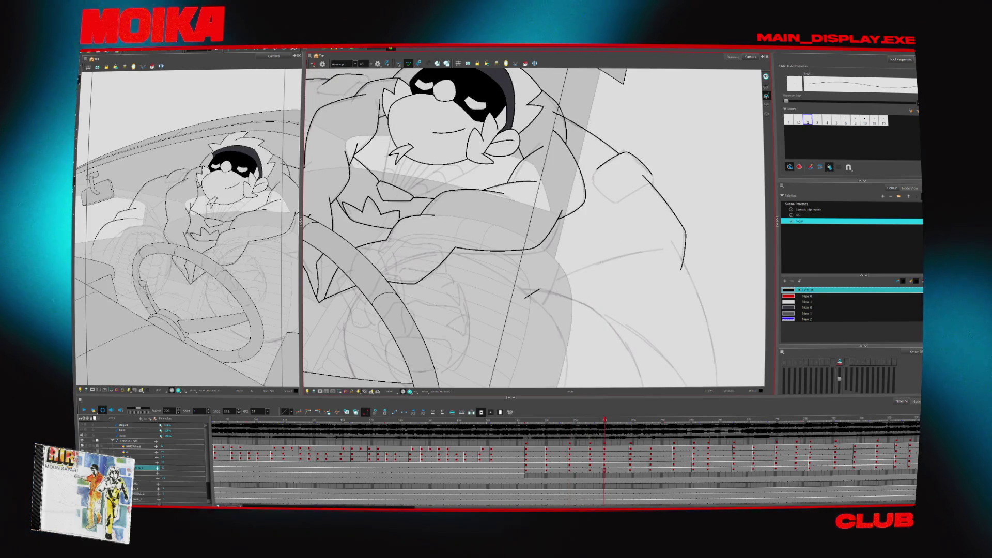
pyautogui.press('g')
# - Play back the shot and toggle the mirrored view to check the drawings
pyautogui.press('Return')
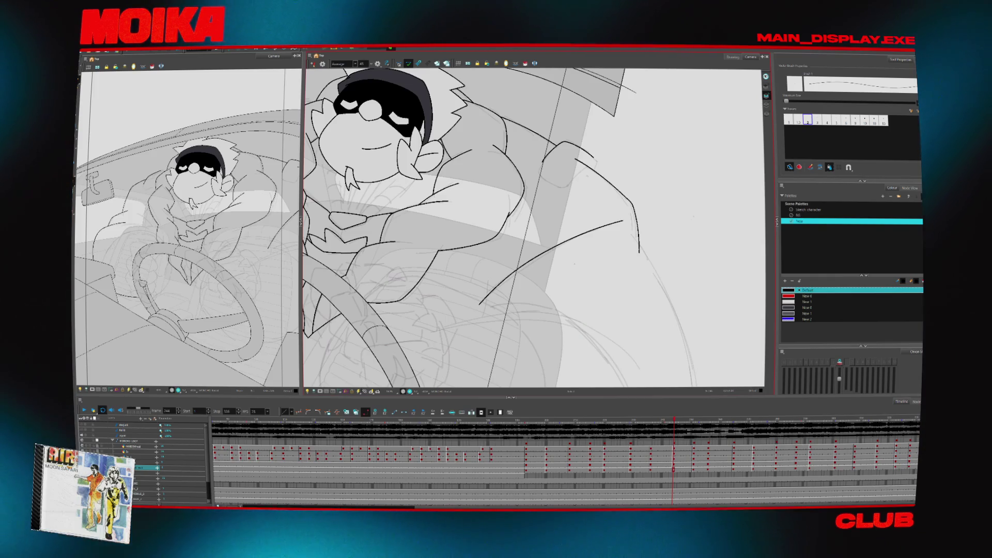
pyautogui.press('Return')
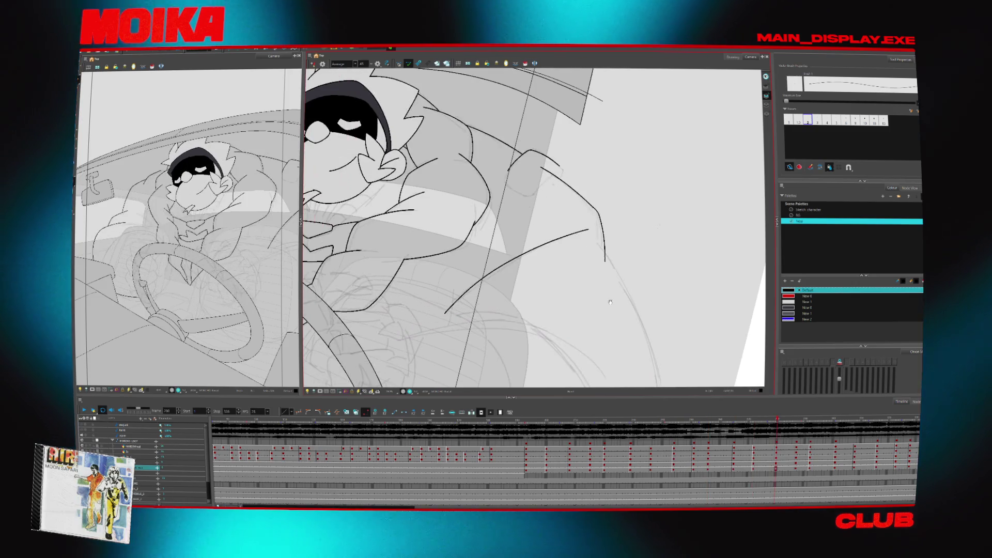
pyautogui.press('4')
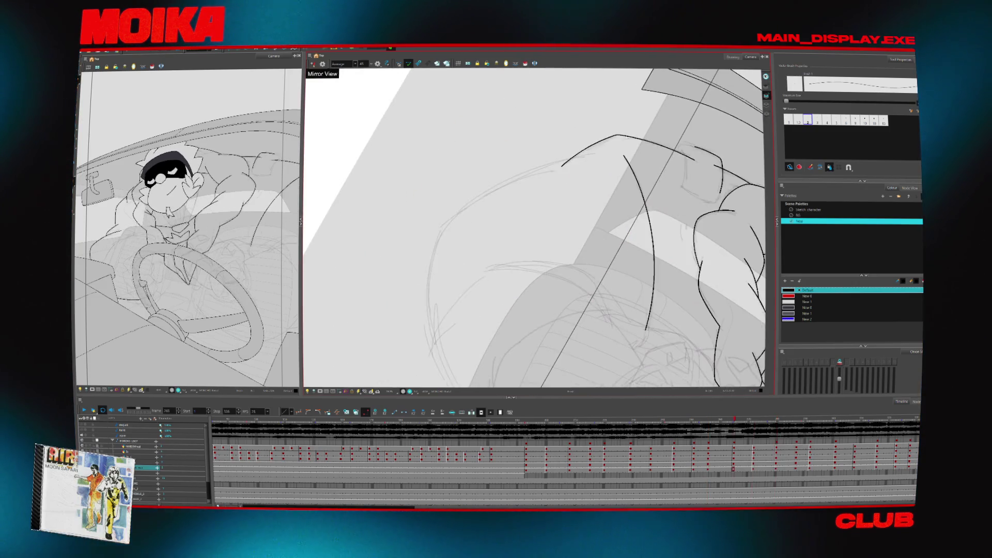
pyautogui.press('4')
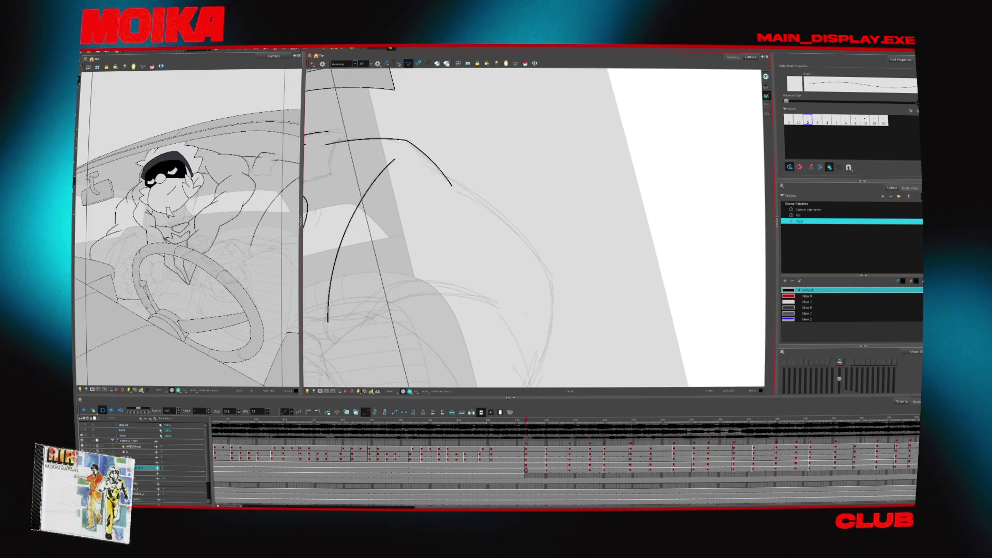
pyautogui.press('4')
pyautogui.press('4')
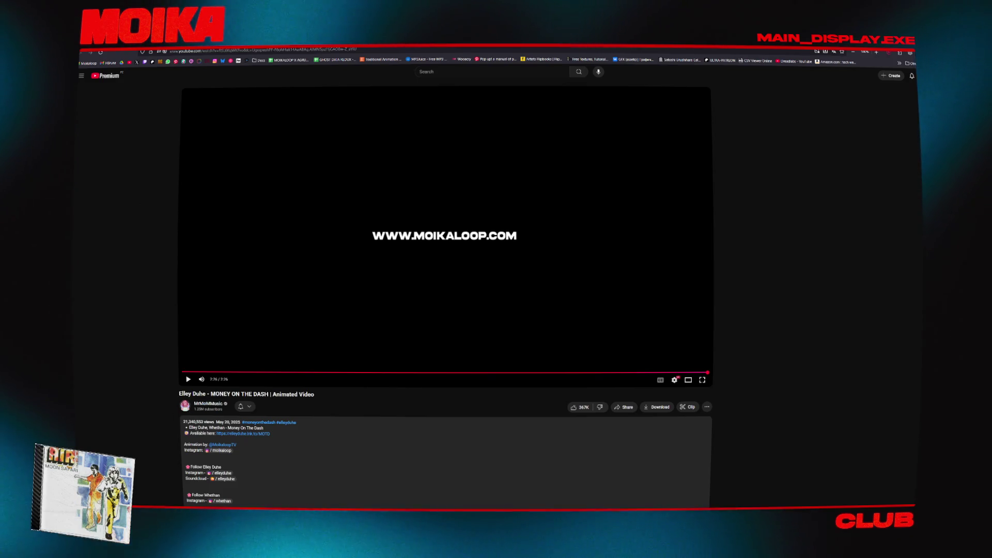
# - Open a comment notification and go to the GHOST DATA video it was posted on
pyautogui.click(912, 76)
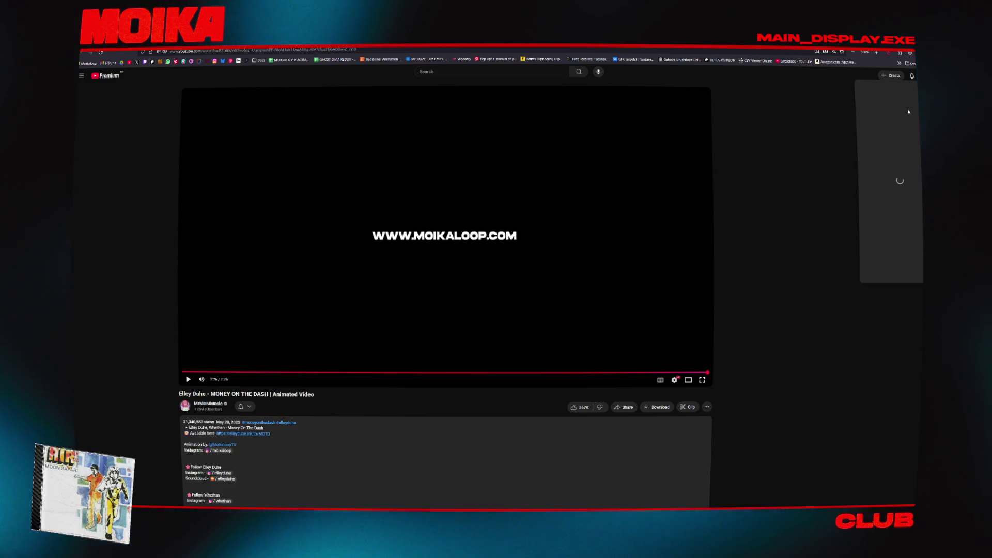
pyautogui.click(910, 78)
pyautogui.click(912, 76)
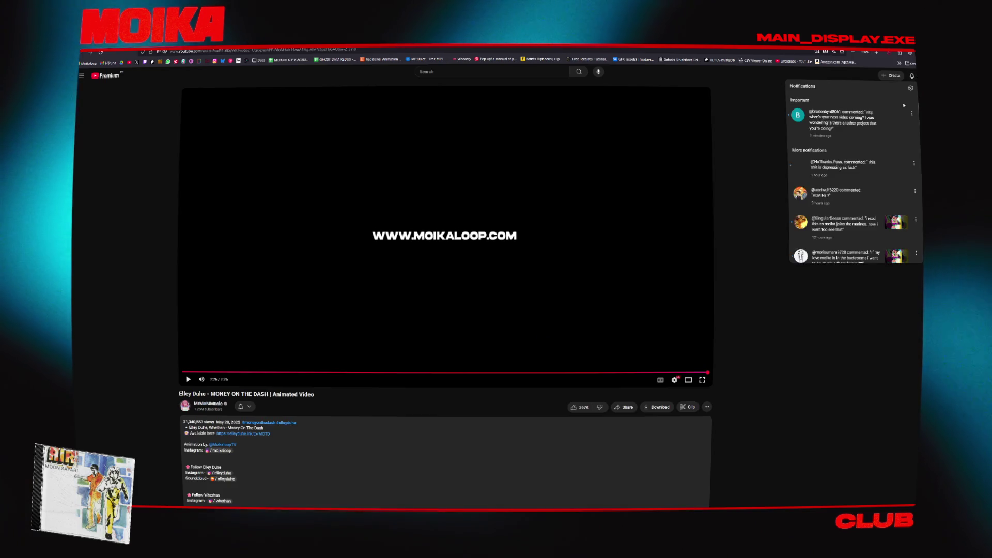
pyautogui.click(854, 172)
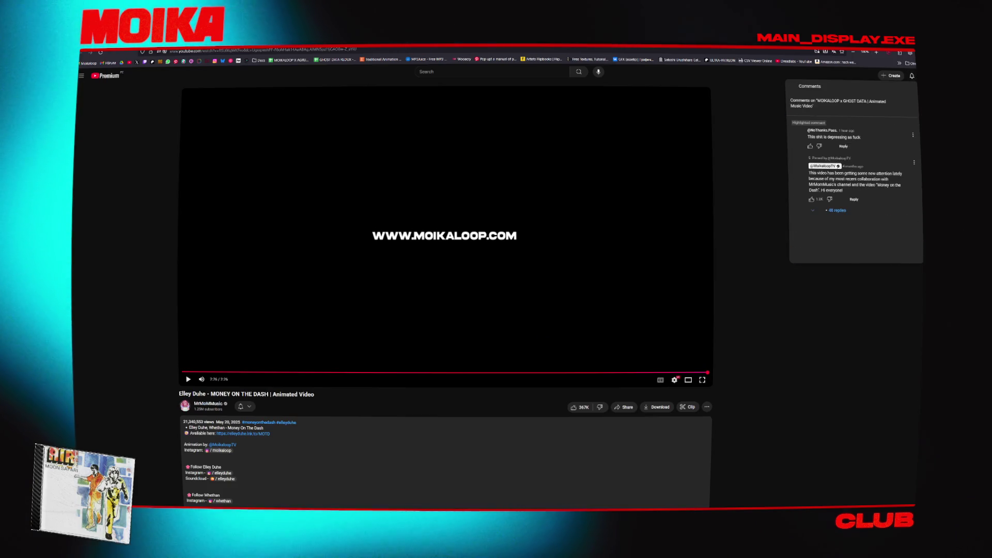
pyautogui.click(835, 133)
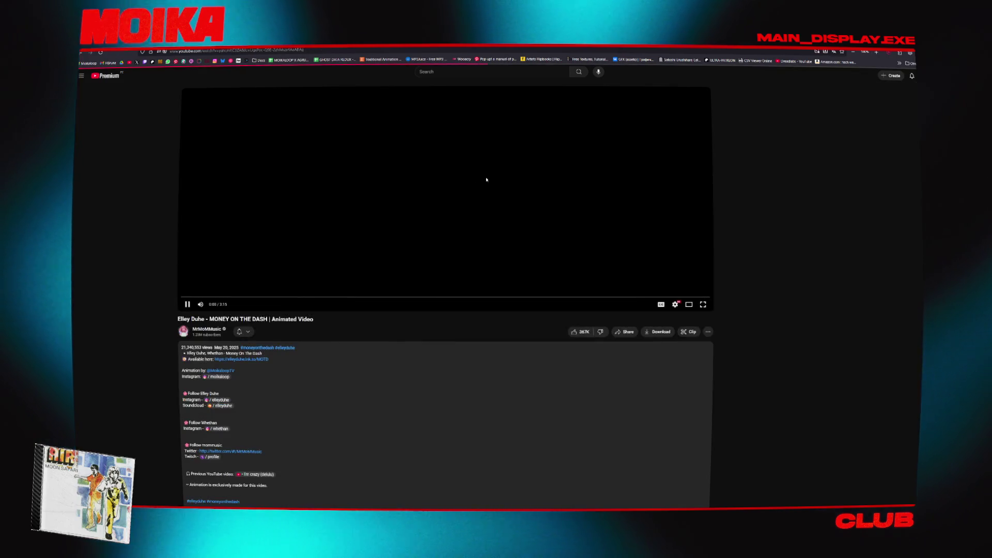
# - Play the video muted from 0:12, then open the creator's channel video list
pyautogui.click(213, 296)
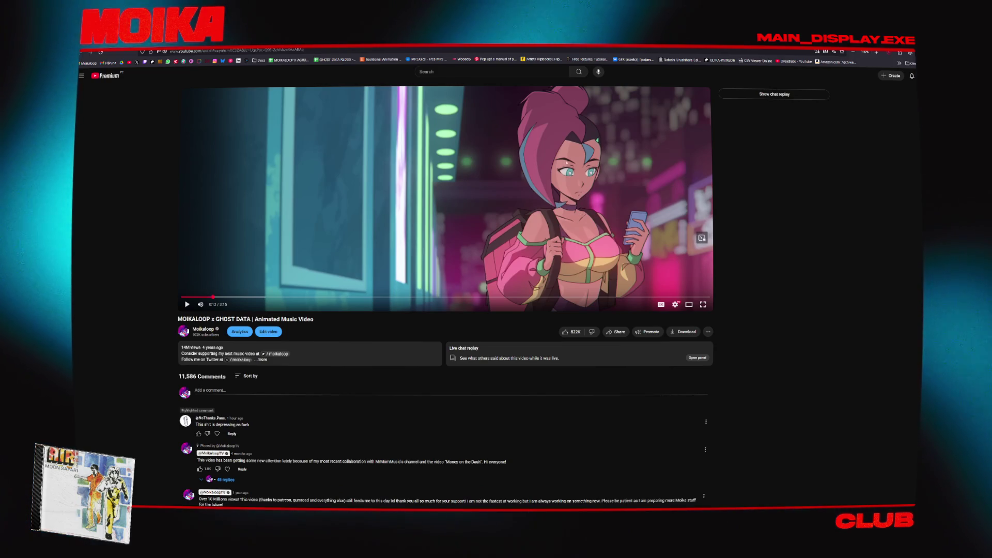
pyautogui.click(383, 236)
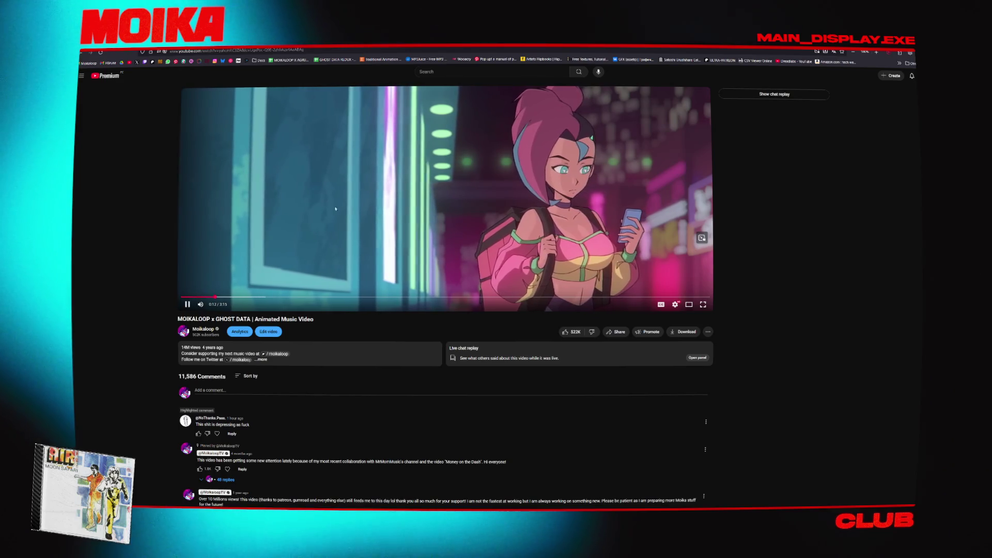
pyautogui.click(200, 305)
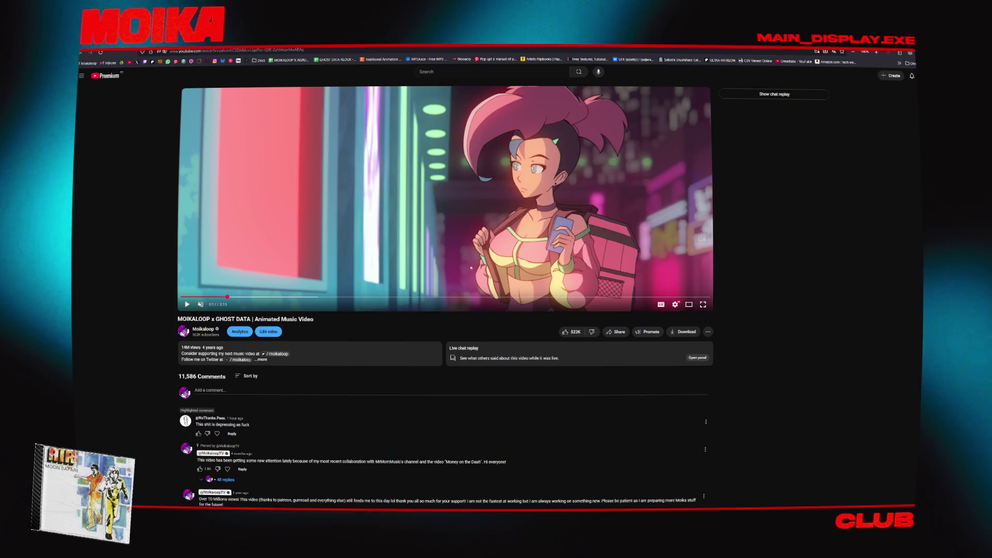
pyautogui.click(262, 359)
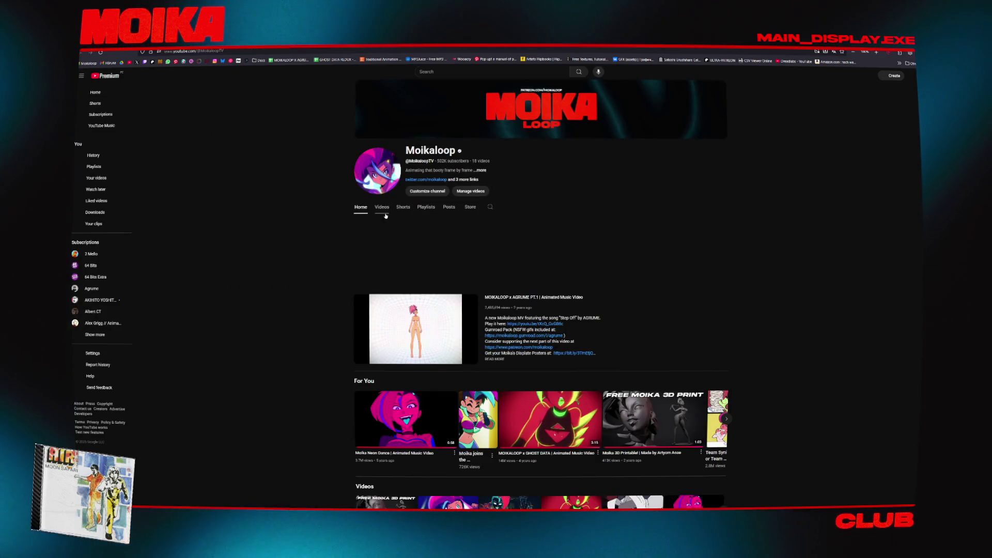
pyautogui.click(382, 208)
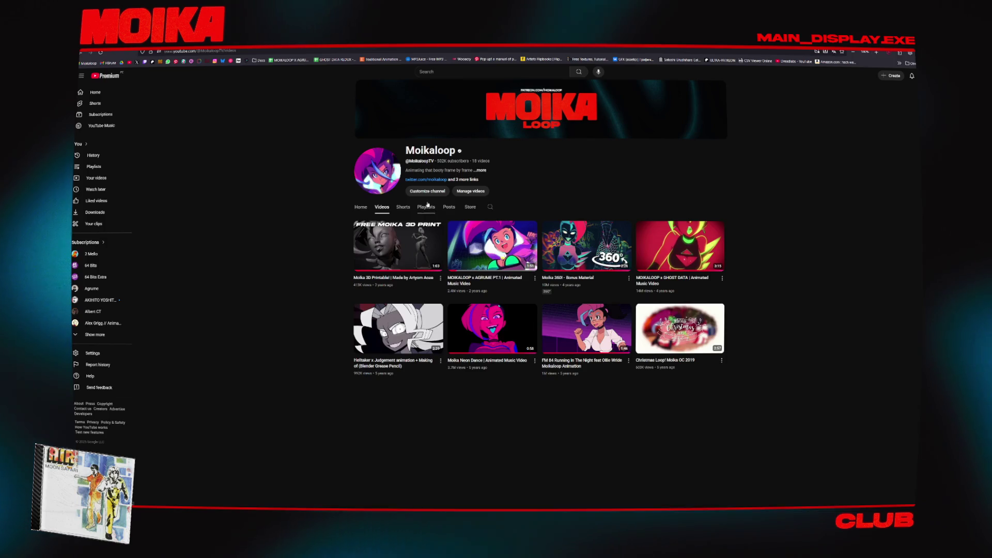
# - Open AGRUME PT.1 and skip ahead through its scenes, including the grid room at 0:32
pyautogui.click(520, 238)
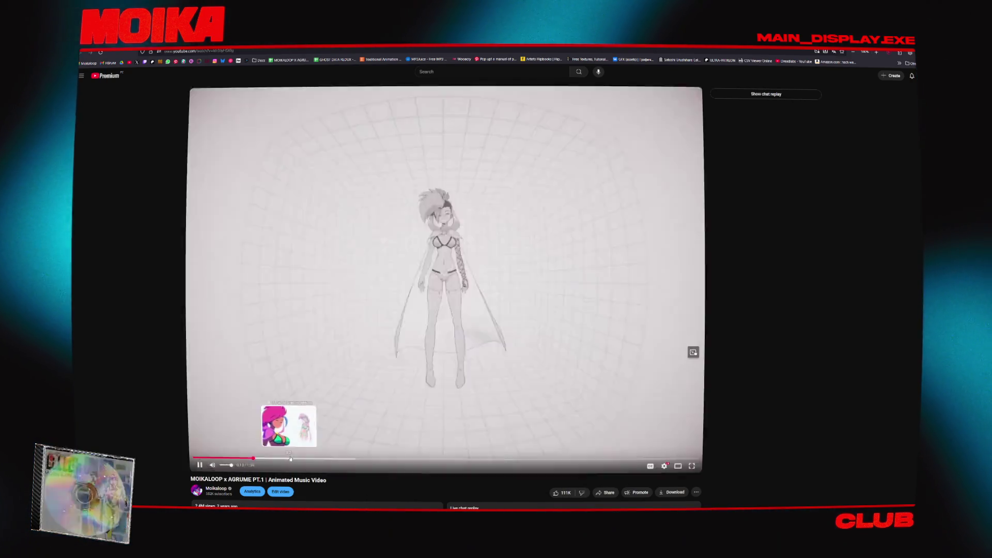
pyautogui.click(290, 459)
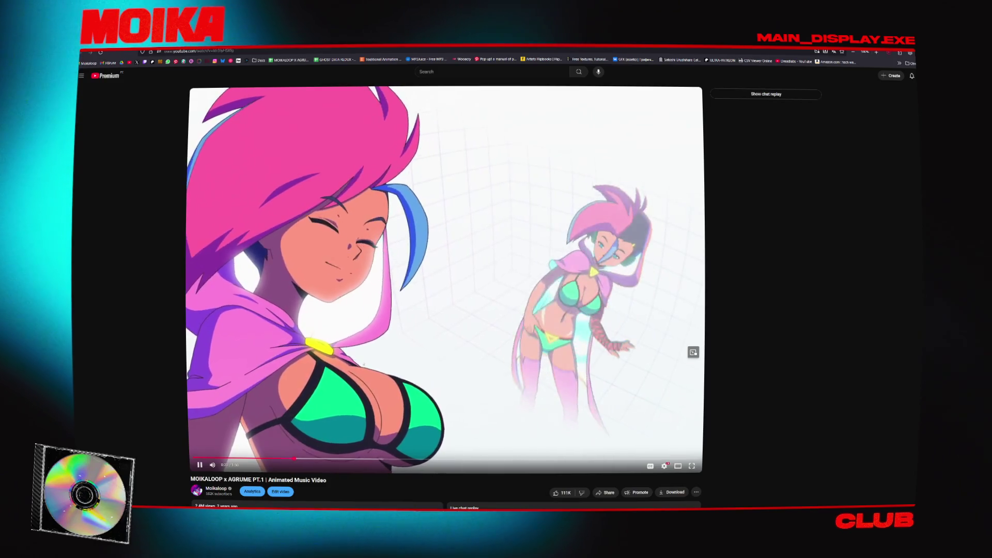
pyautogui.click(401, 345)
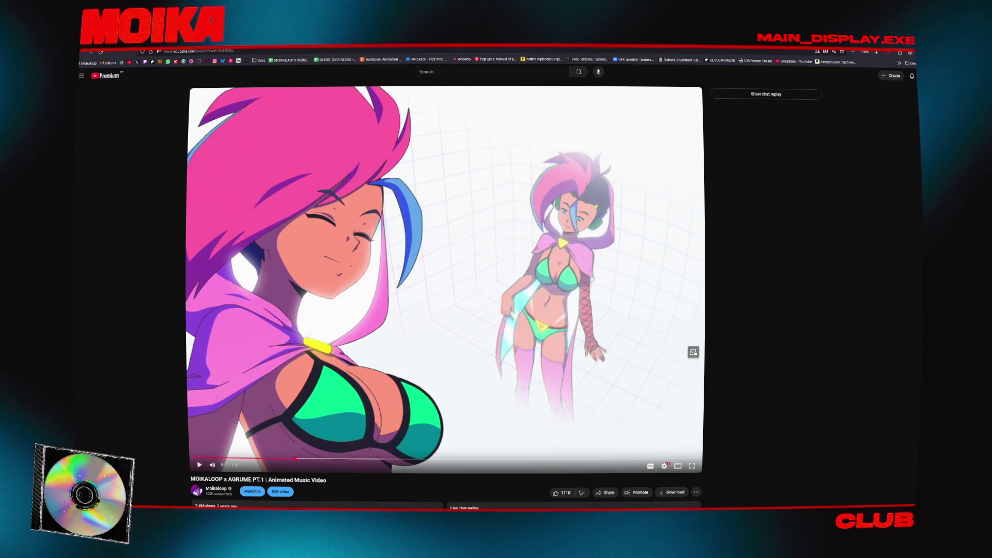
pyautogui.click(339, 459)
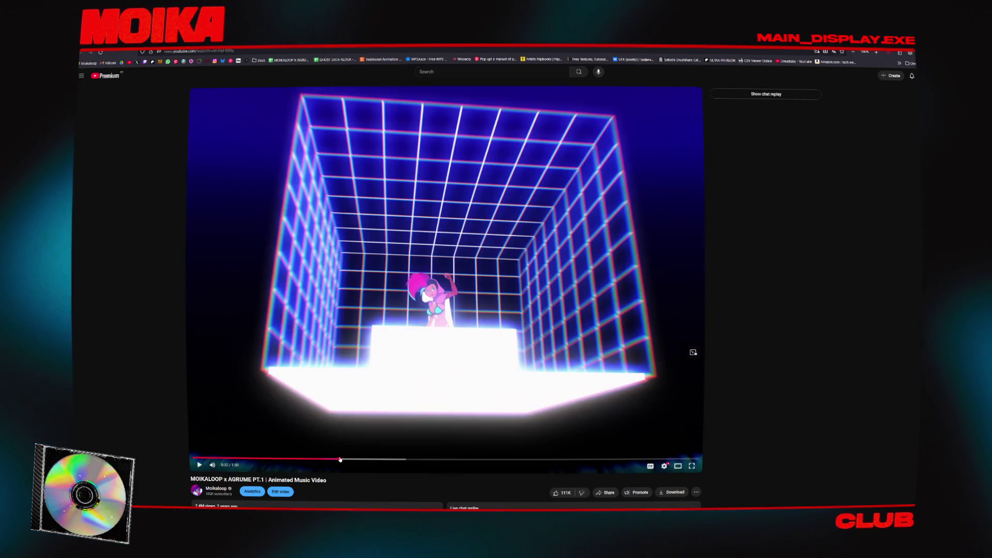
pyautogui.click(334, 459)
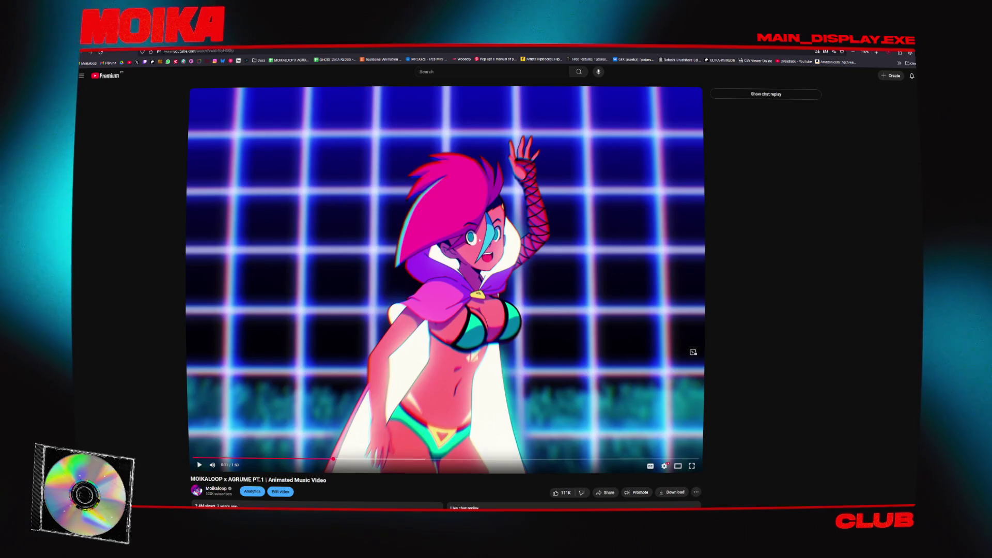
# - Watch the video fullscreen from 0:45, then return to the channel's Videos list
pyautogui.doubleClick(472, 253)
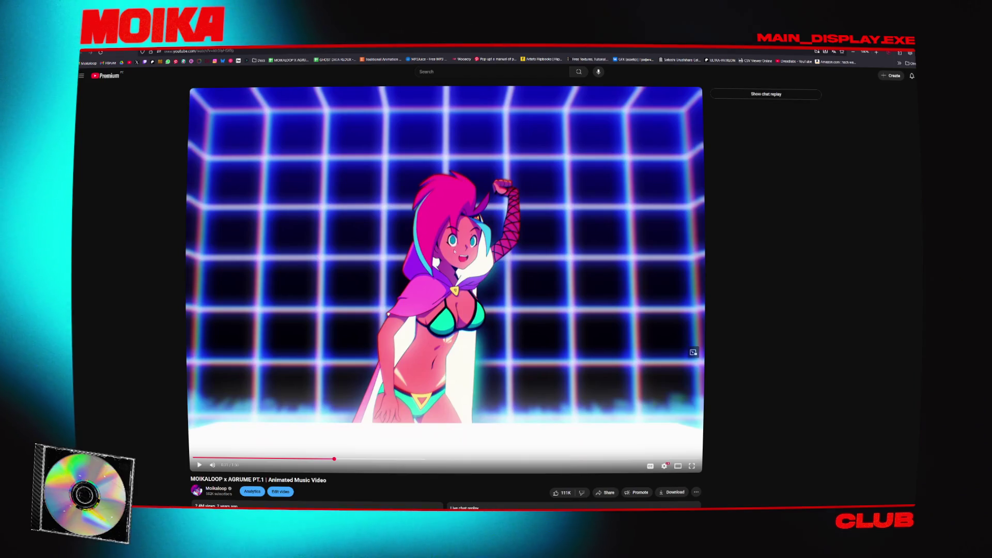
pyautogui.click(454, 252)
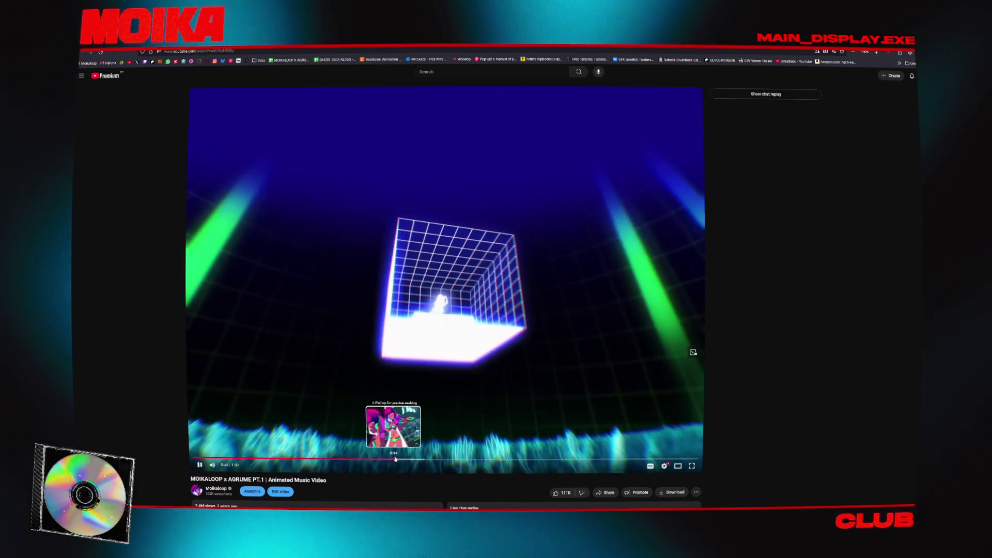
pyautogui.click(398, 459)
pyautogui.click(419, 413)
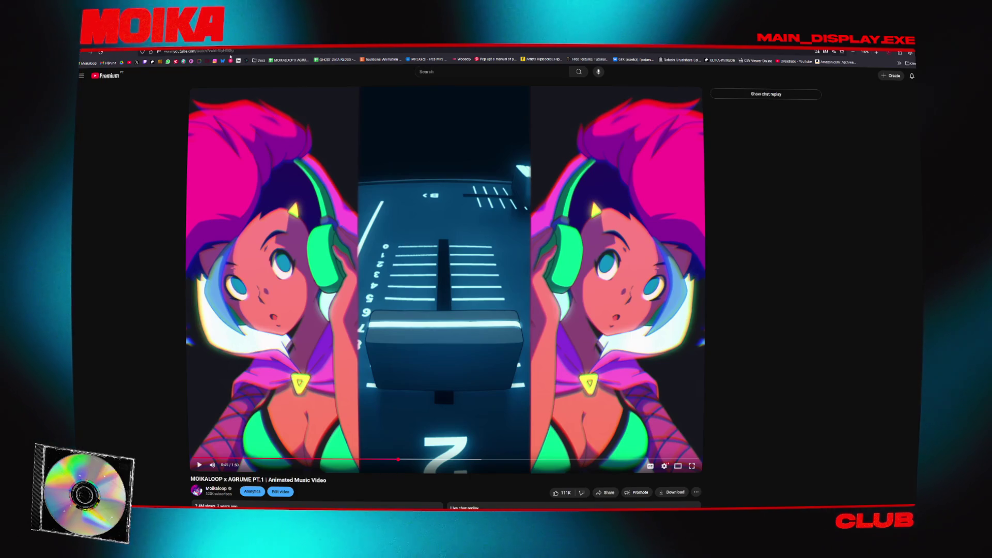
pyautogui.click(201, 58)
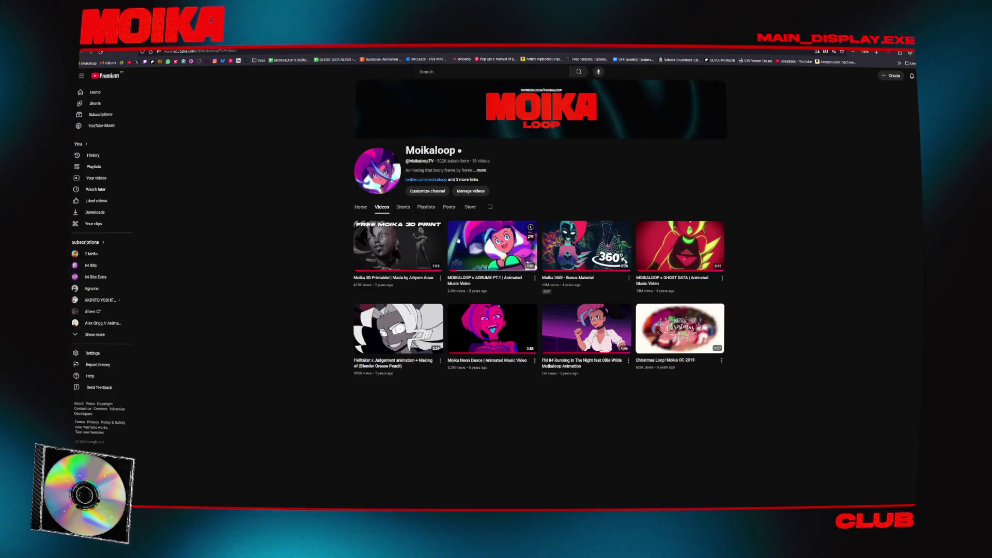
# - Open The Lingerie Set short from the channel's Shorts, then pause, resume and scrub it
pyautogui.click(403, 207)
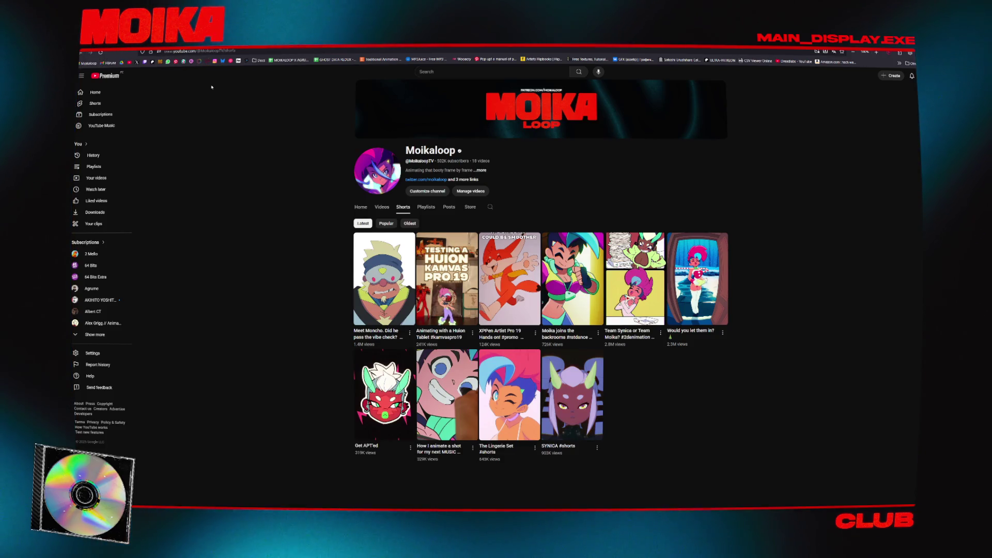
pyautogui.click(509, 395)
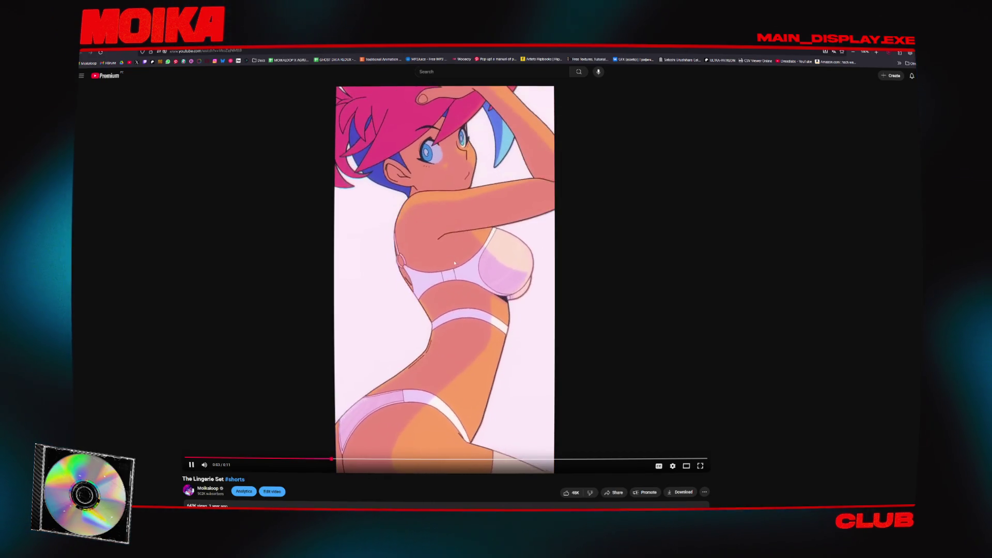
pyautogui.click(460, 259)
pyautogui.hotkey('ctrl', 't')
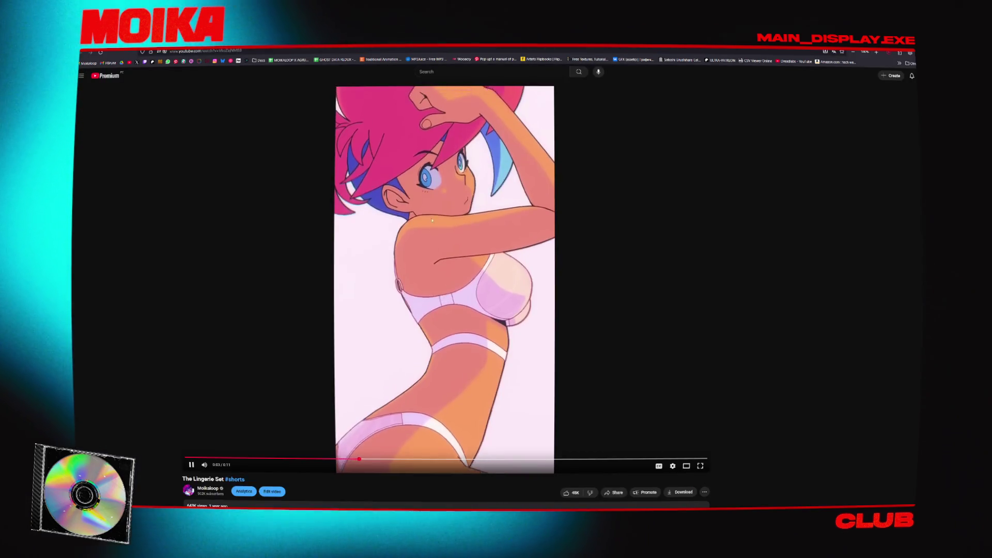
pyautogui.click(462, 214)
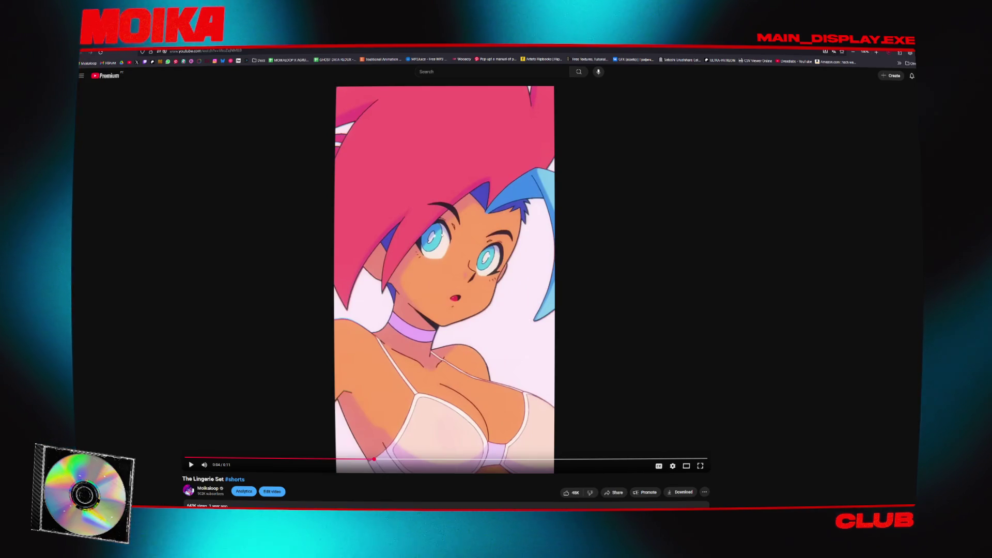
pyautogui.click(437, 234)
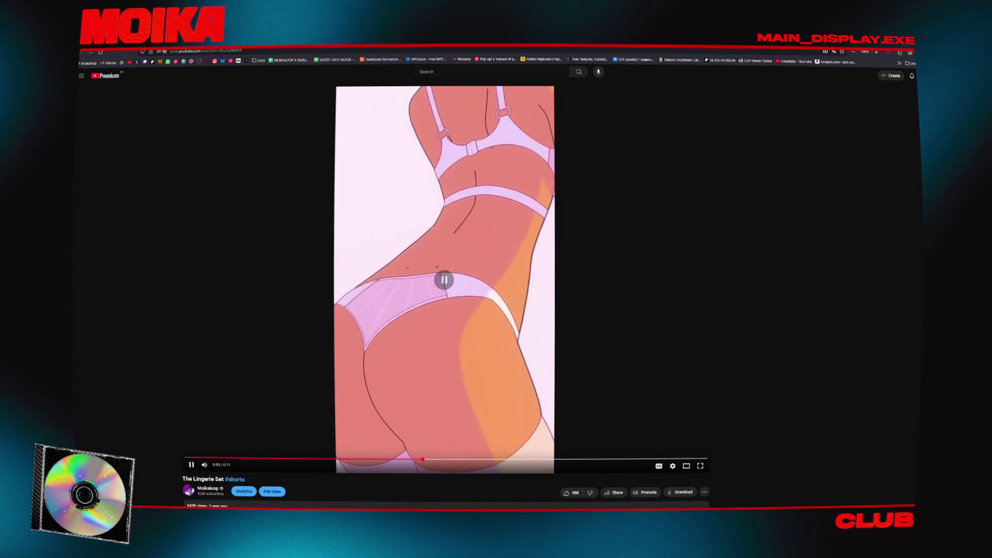
pyautogui.click(512, 459)
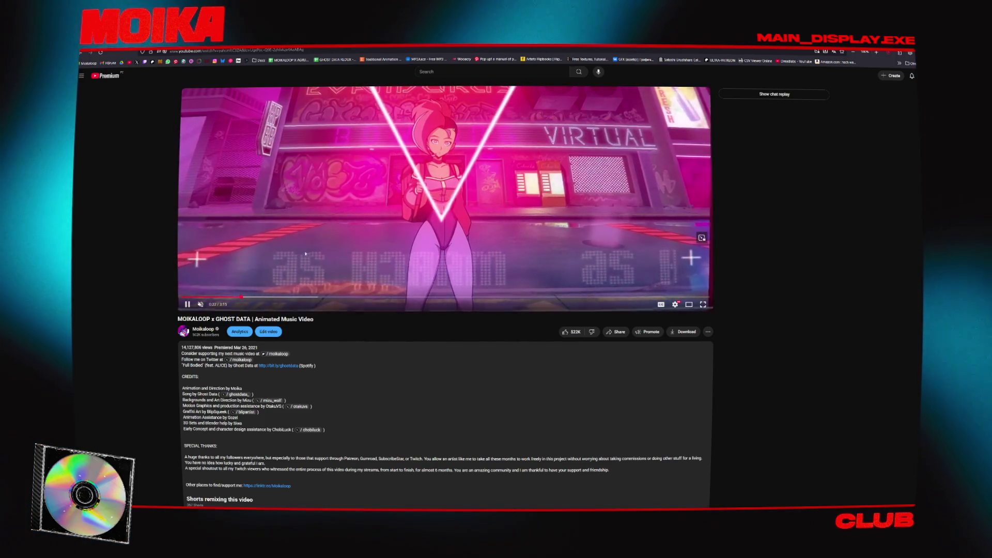
# - Jump the music video to 0:38, pause on the dance shot, and switch away from the browser
pyautogui.click(284, 297)
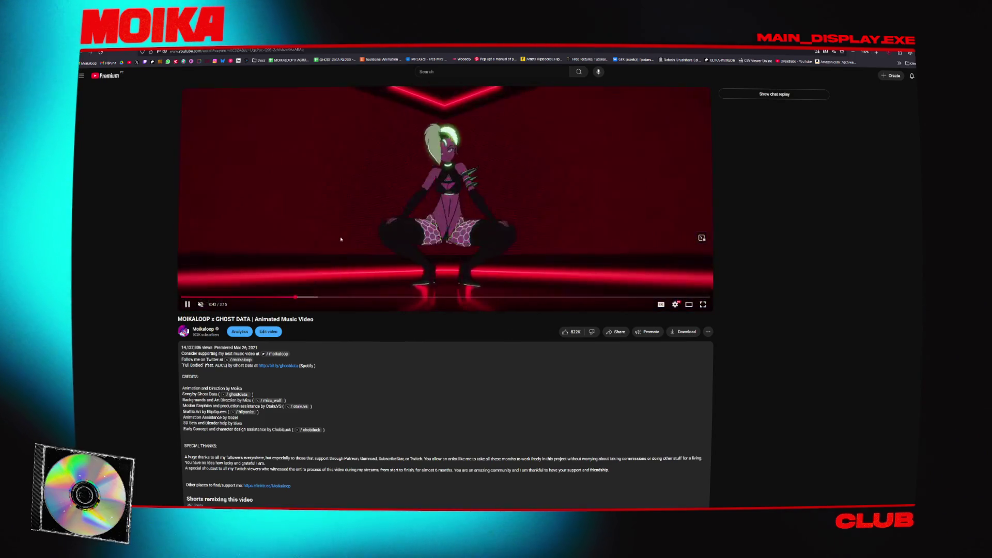
pyautogui.click(340, 240)
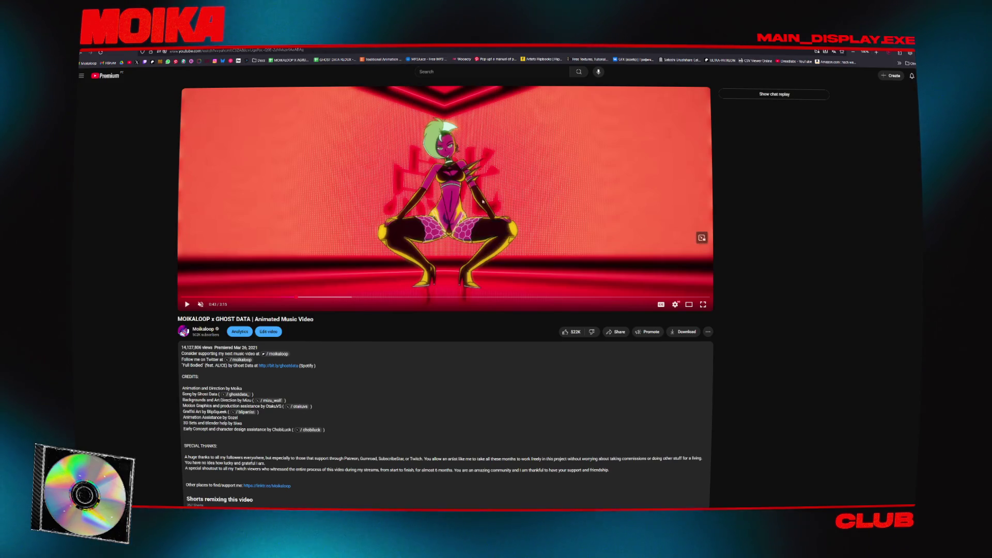
pyautogui.hotkey('alt', 'Tab')
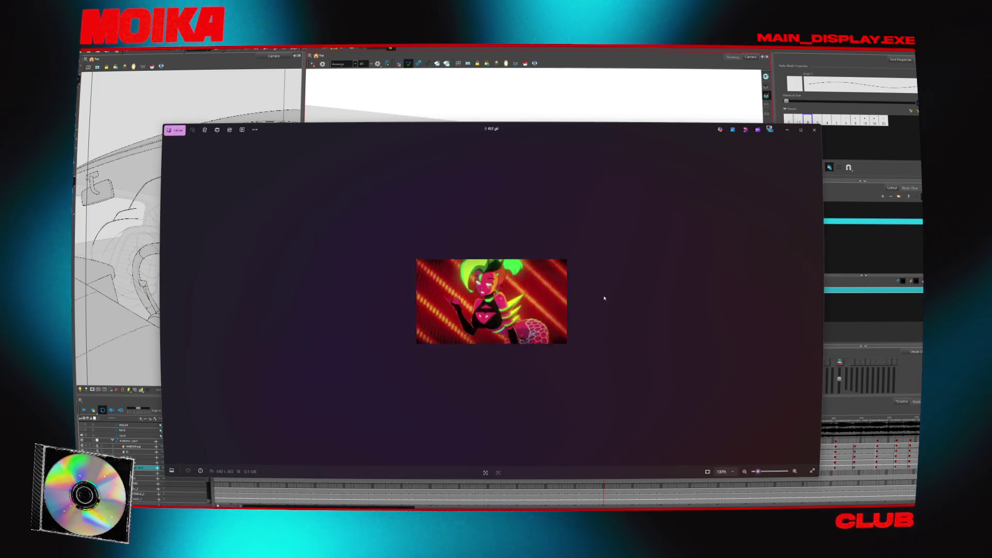
# - Zoom into the reference GIF, move and shrink its Photos window, close it, and minimise the browser
pyautogui.scroll(5, 519, 280)
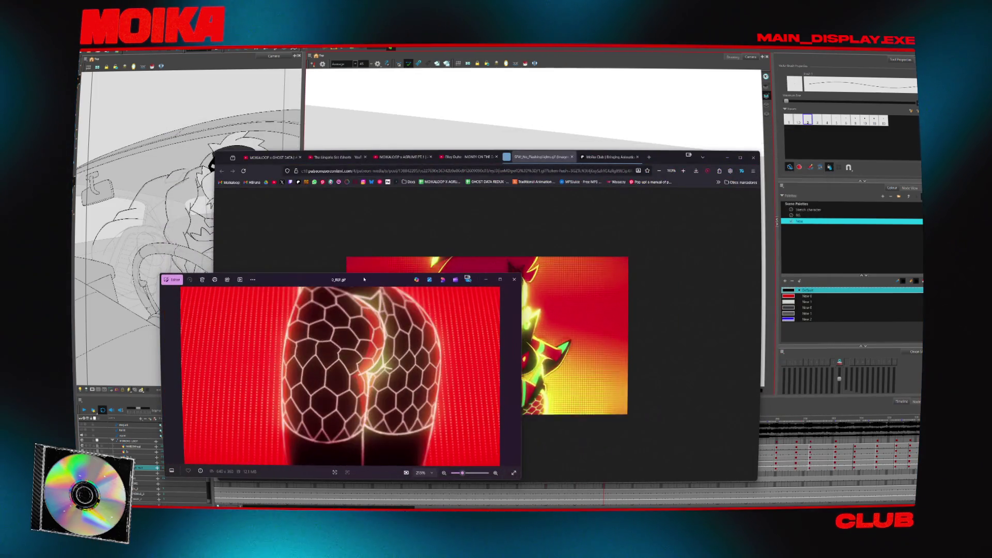
pyautogui.moveTo(364, 279); pyautogui.dragTo(532, 68)
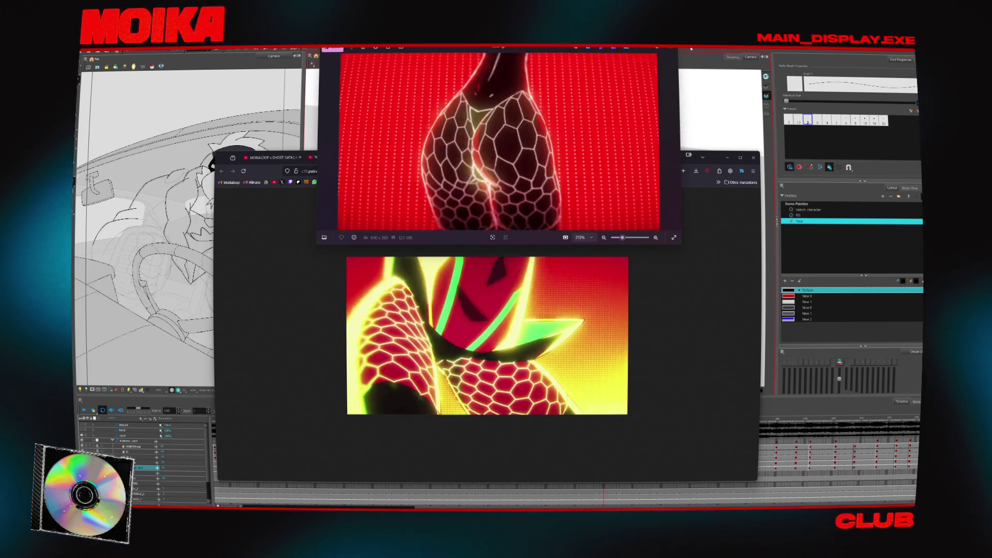
pyautogui.moveTo(680, 46); pyautogui.dragTo(643, 62)
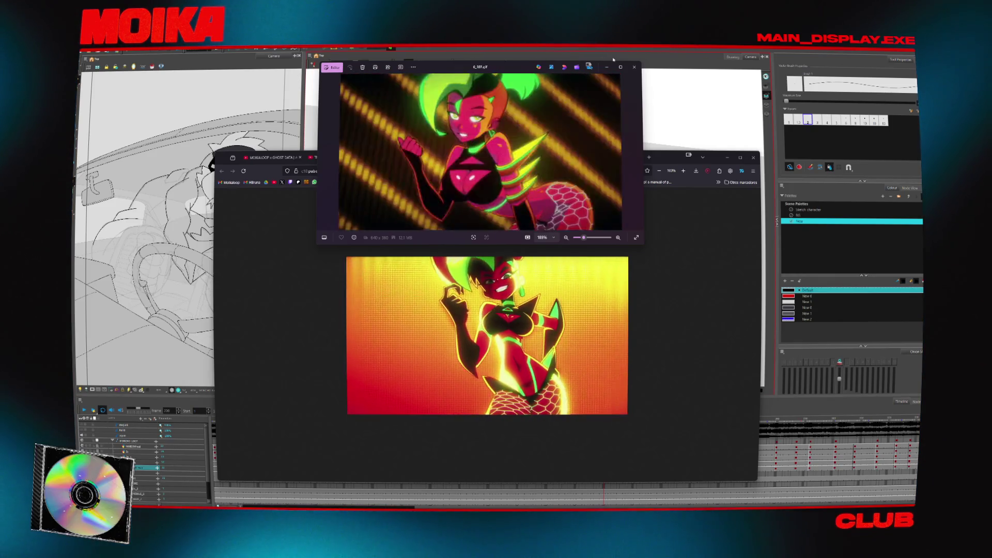
pyautogui.click(634, 66)
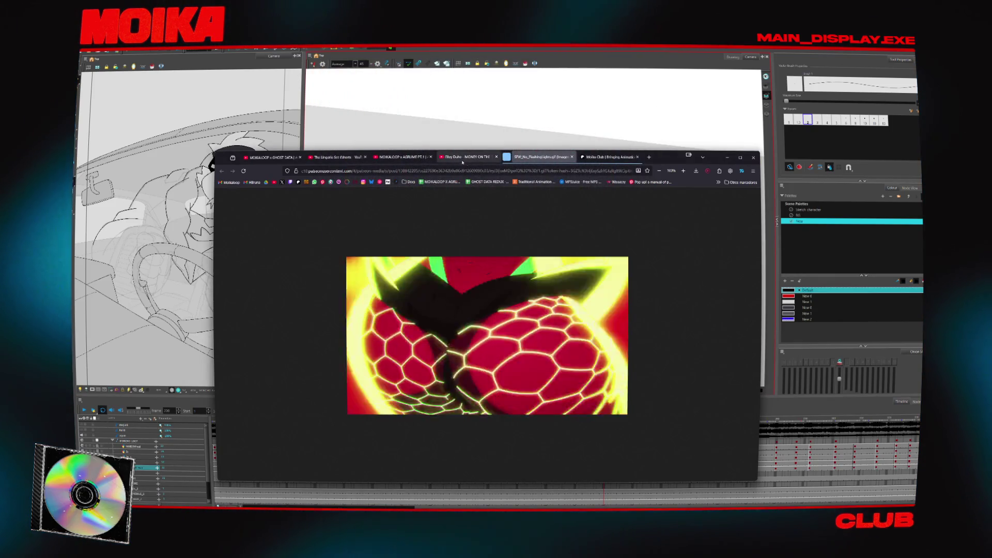
pyautogui.click(727, 157)
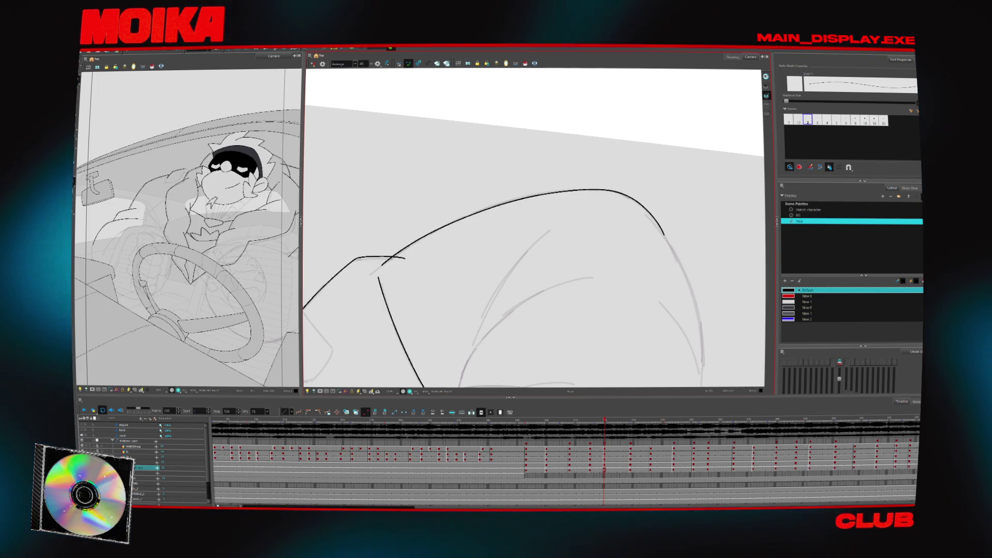
# - Mirror and rotate the view, then draw a long black arc extending the shoulder line
pyautogui.press('4')
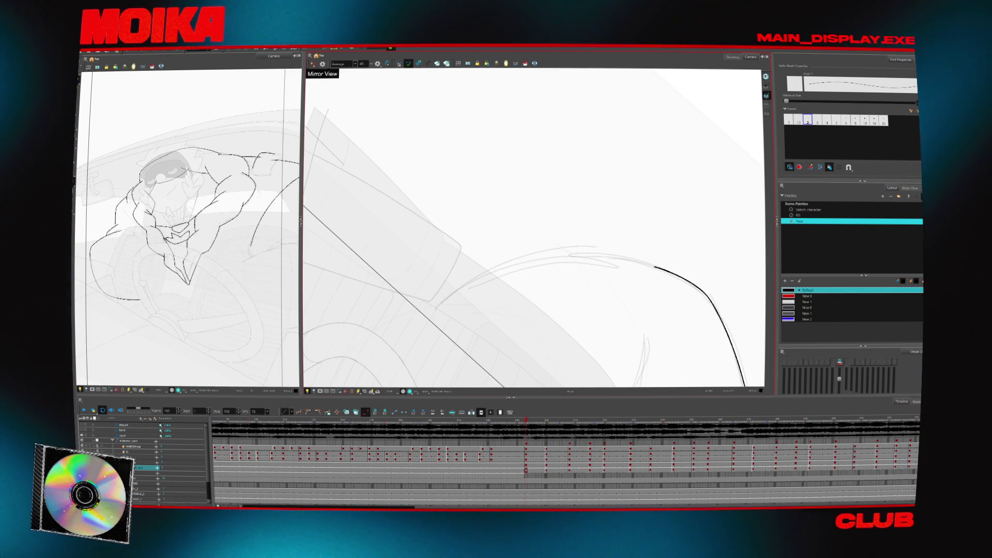
pyautogui.press('c')
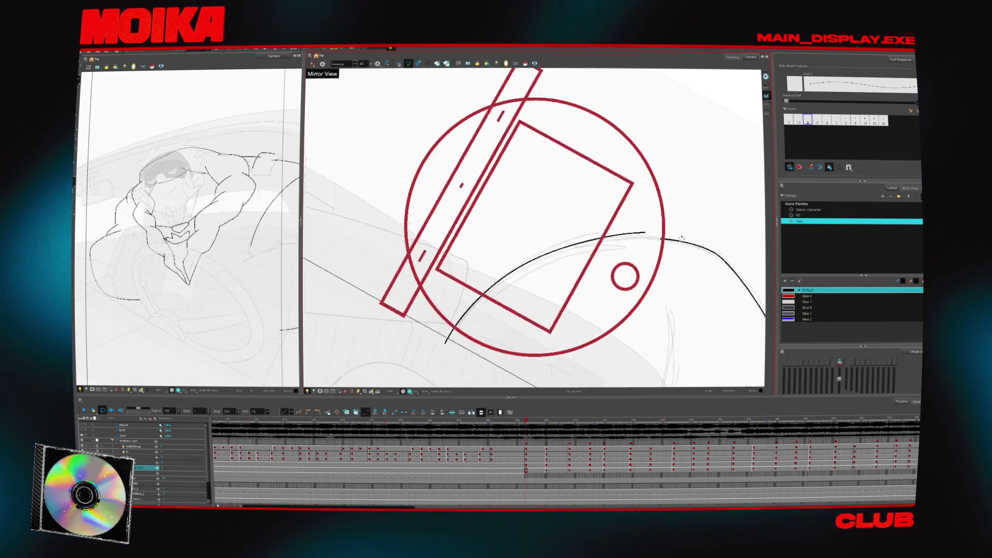
pyautogui.moveTo(439, 340); pyautogui.dragTo(665, 214)
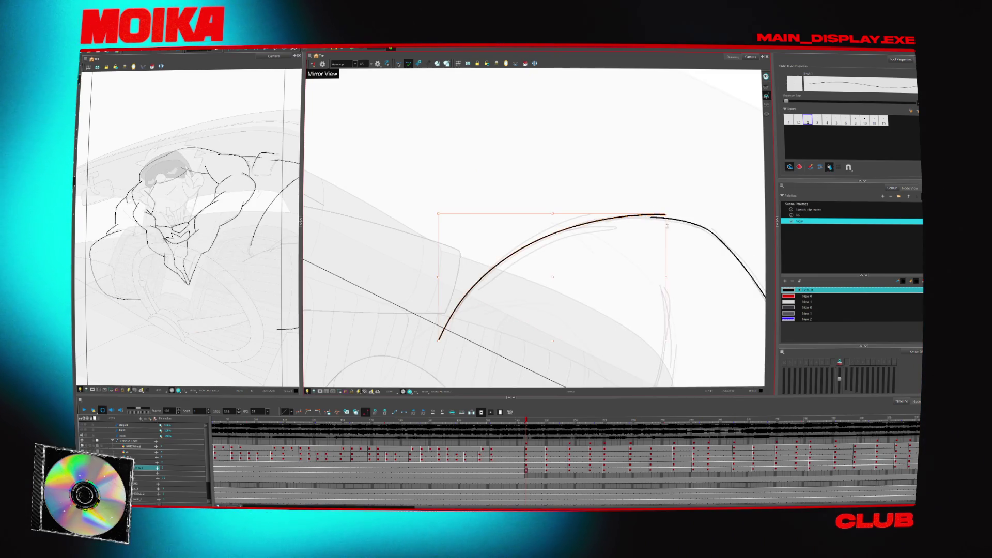
# - On the next drawing, add a short black contour stroke and check the arc from a rotated angle
pyautogui.press('g')
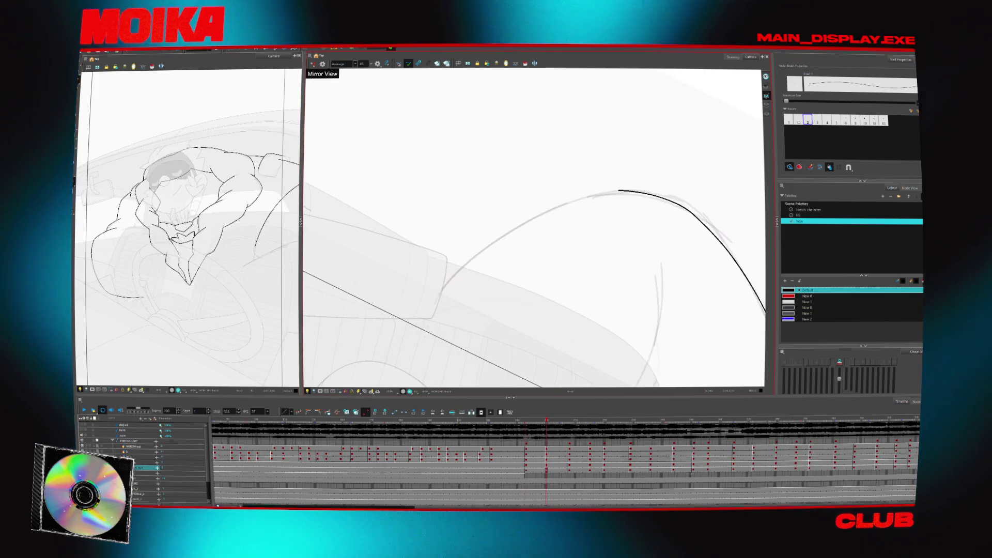
pyautogui.moveTo(429, 318); pyautogui.dragTo(420, 343)
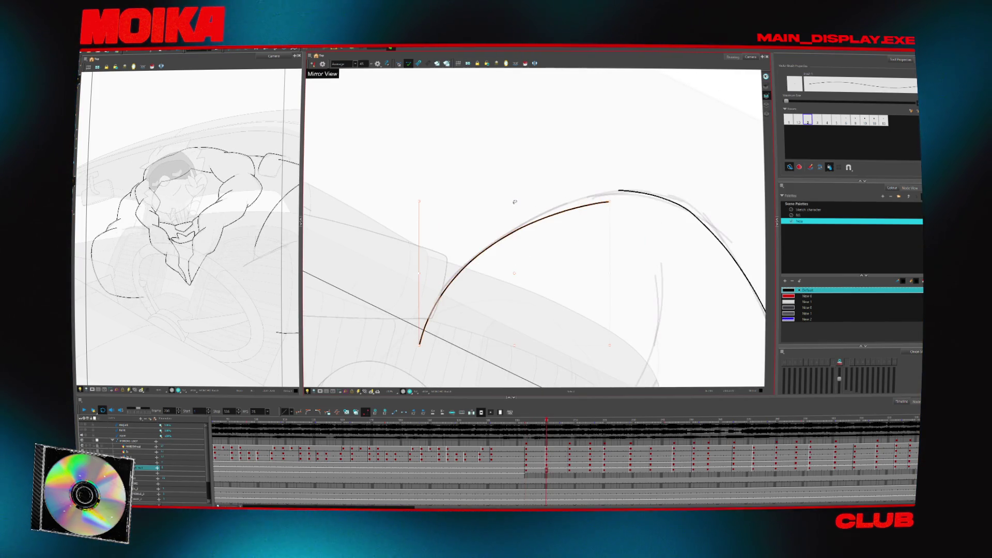
pyautogui.click(605, 194)
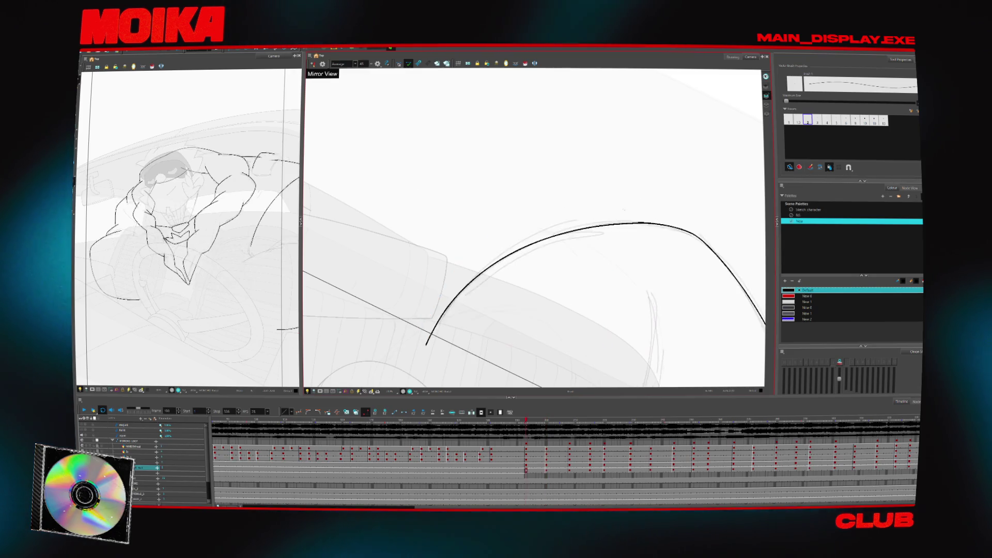
pyautogui.moveTo(623, 200); pyautogui.dragTo(537, 166)
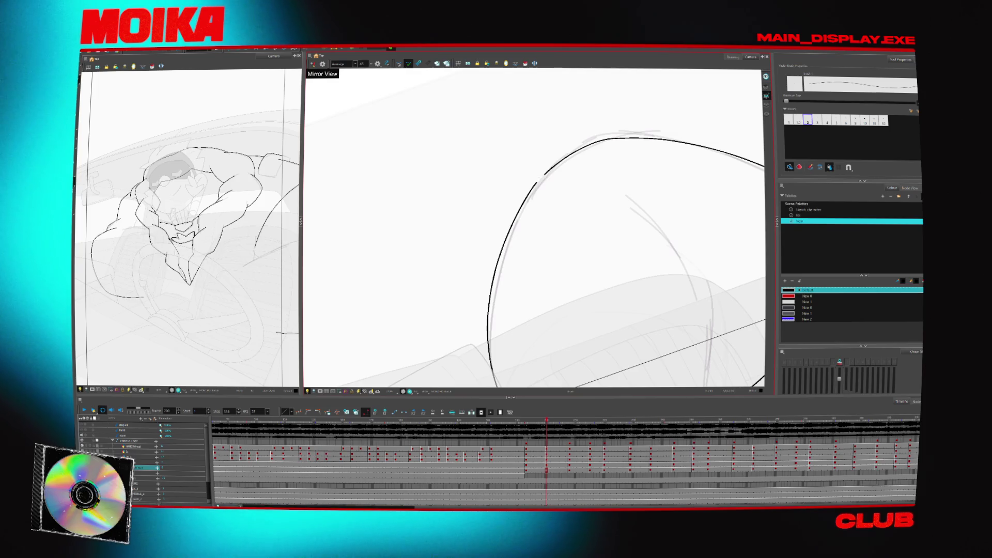
pyautogui.moveTo(538, 171); pyautogui.dragTo(555, 192)
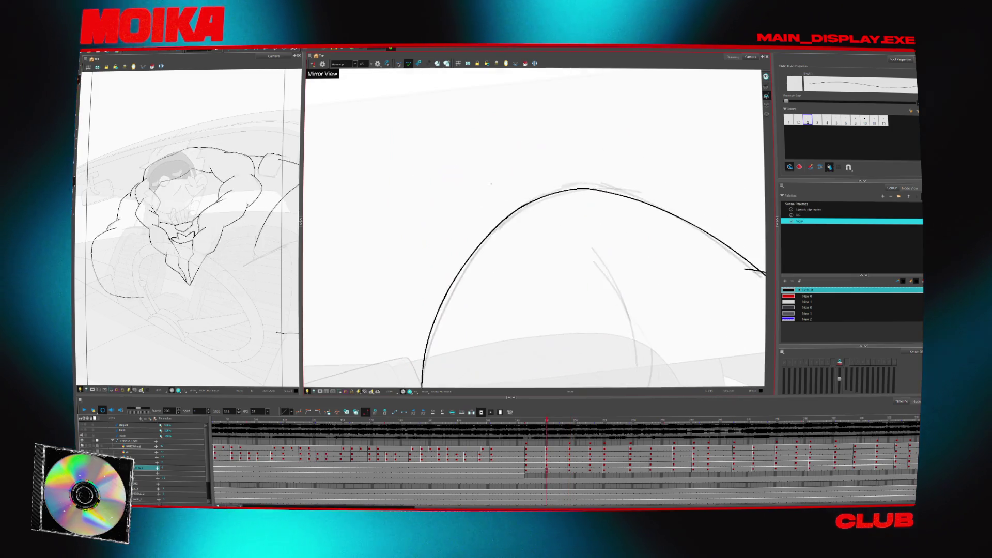
# - Play back the frames to check motion, then paste the left arc stroke into a later drawing
pyautogui.hotkey('alt', 'b')
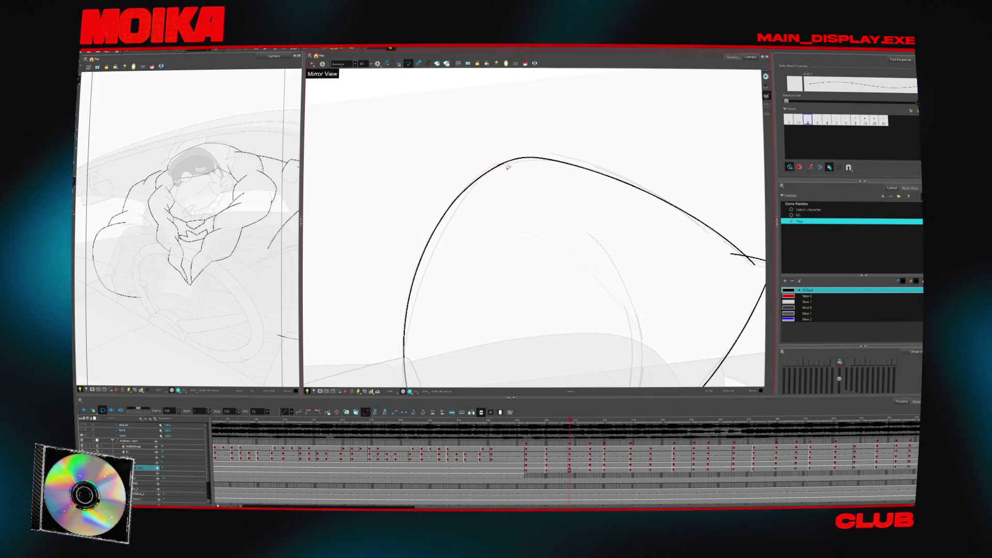
pyautogui.hotkey('alt', 'z')
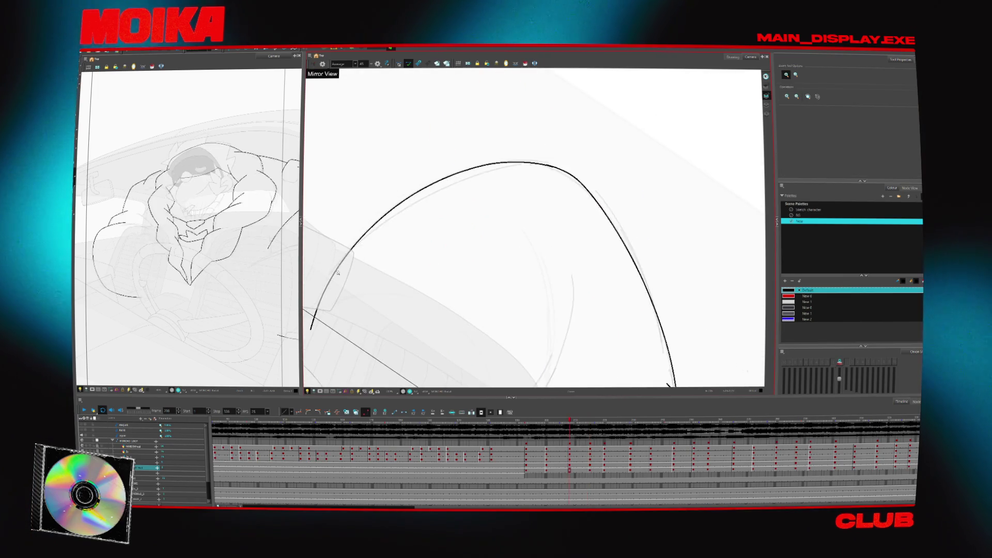
pyautogui.hotkey('alt', 'b')
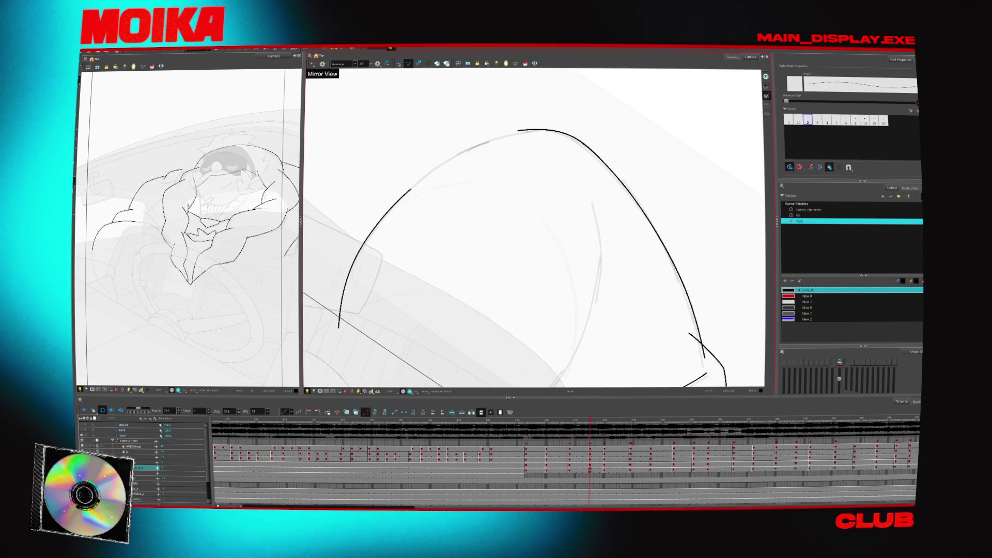
pyautogui.click(520, 132)
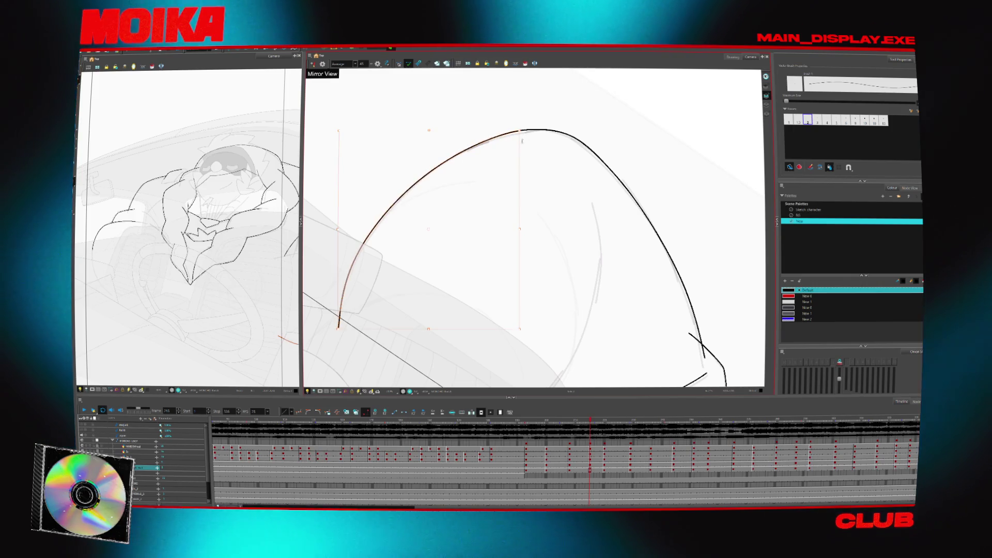
pyautogui.press('Escape')
pyautogui.press('Return')
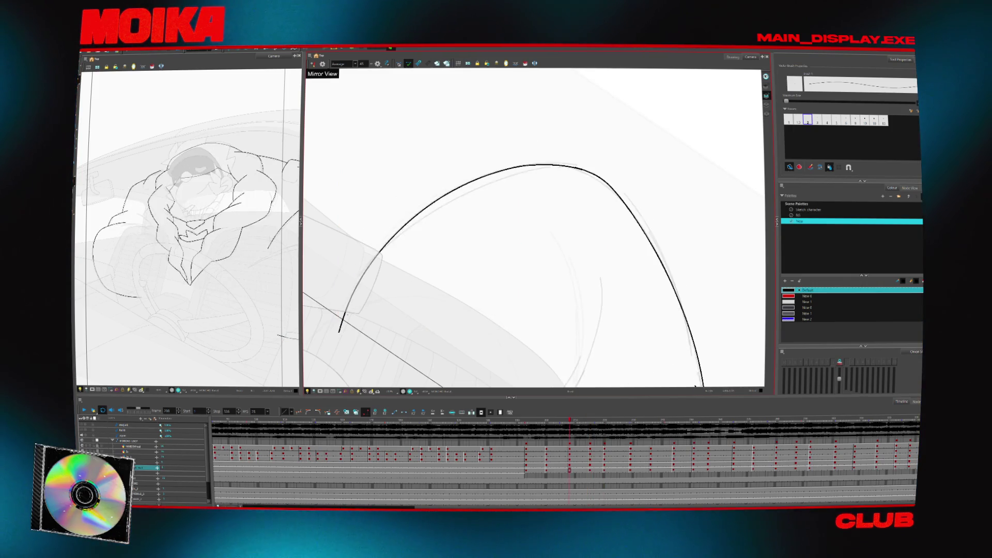
pyautogui.hotkey('ctrl', 'v')
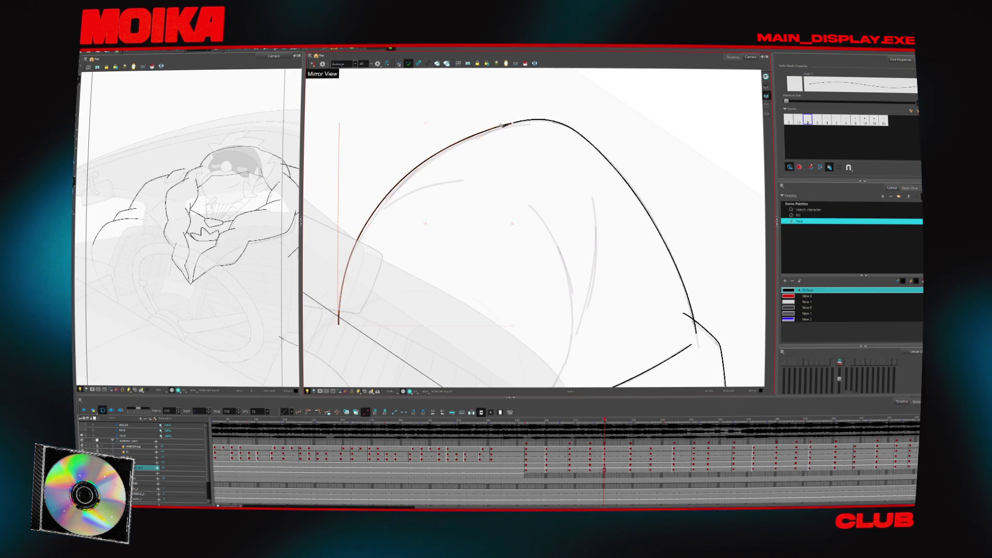
pyautogui.press('Escape')
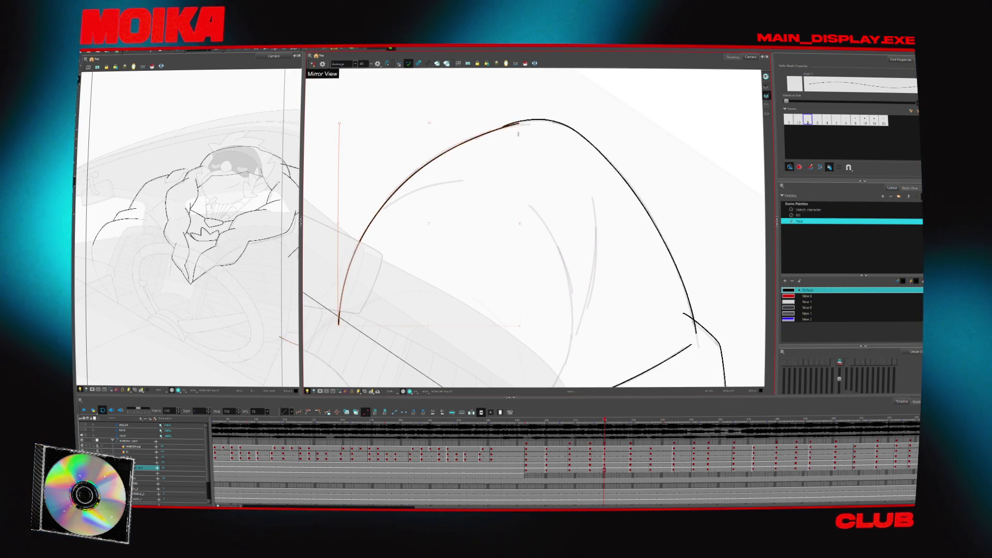
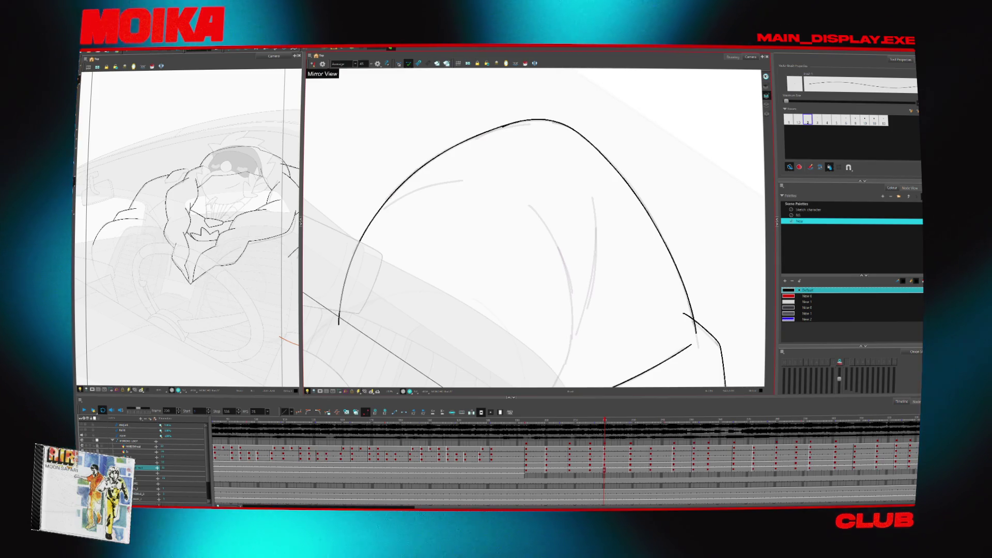
# - Tilt and widen the view of the sketch, then advance two drawings with the brush ready
pyautogui.hotkey('alt', 's')
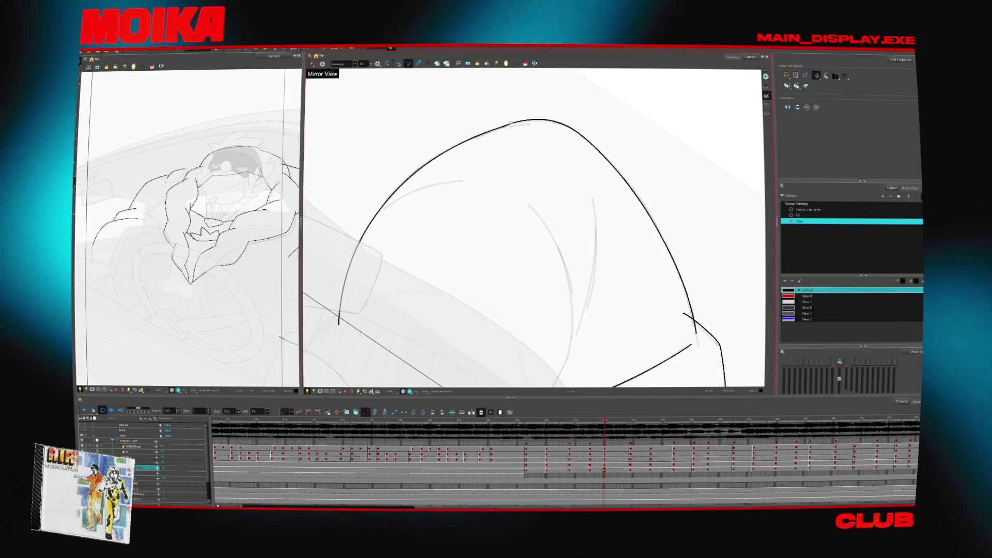
pyautogui.moveTo(501, 127); pyautogui.dragTo(622, 259)
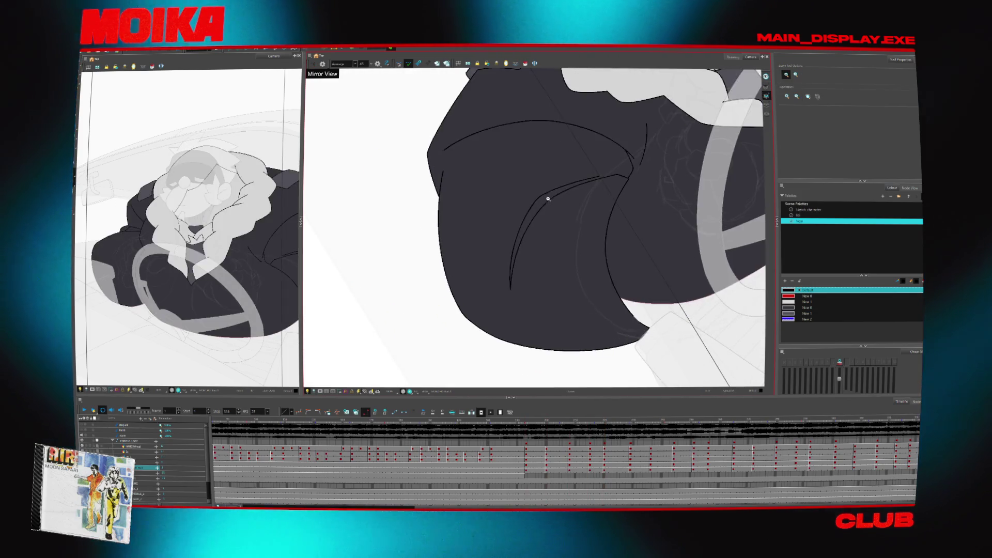
pyautogui.hotkey('alt', 'b')
pyautogui.scroll(1, 532, 227)
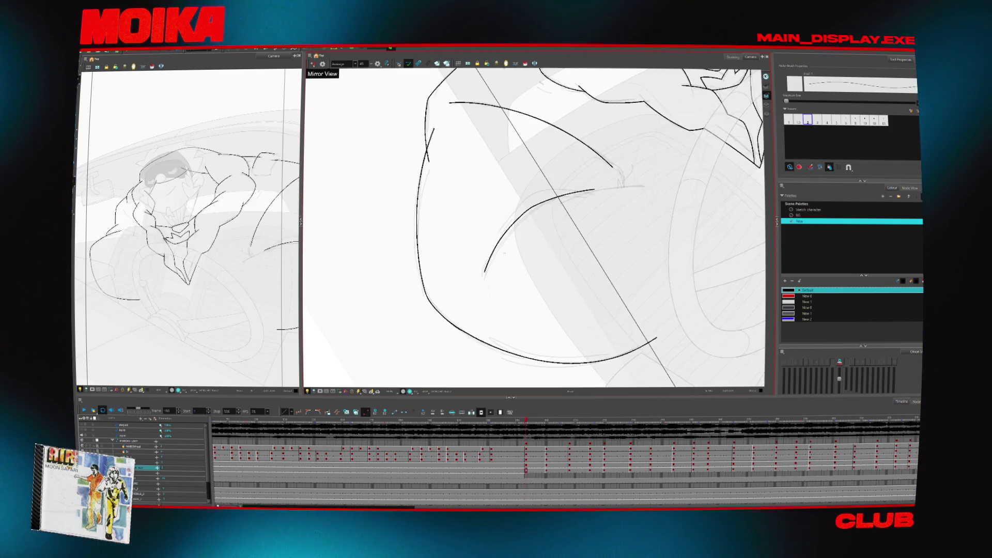
pyautogui.press('g')
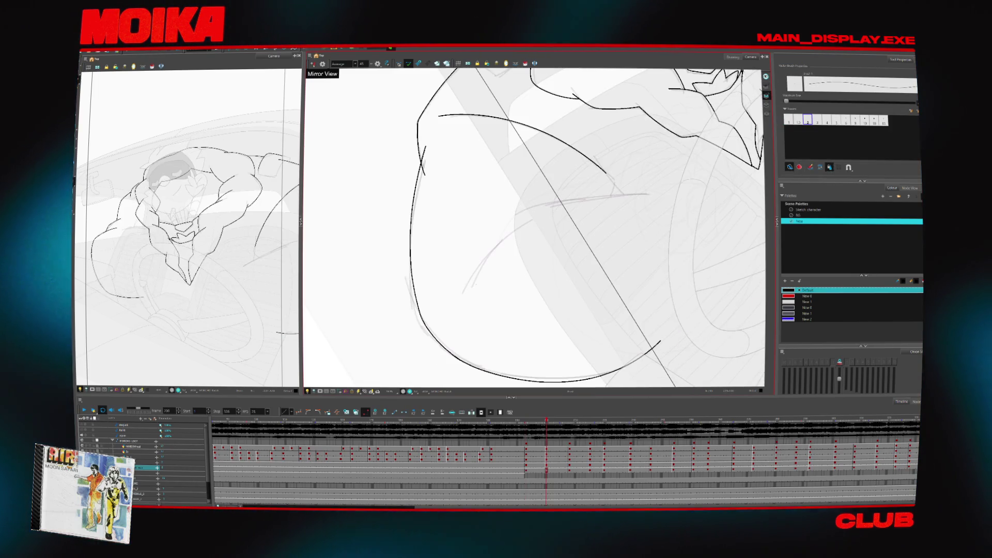
pyautogui.press('g')
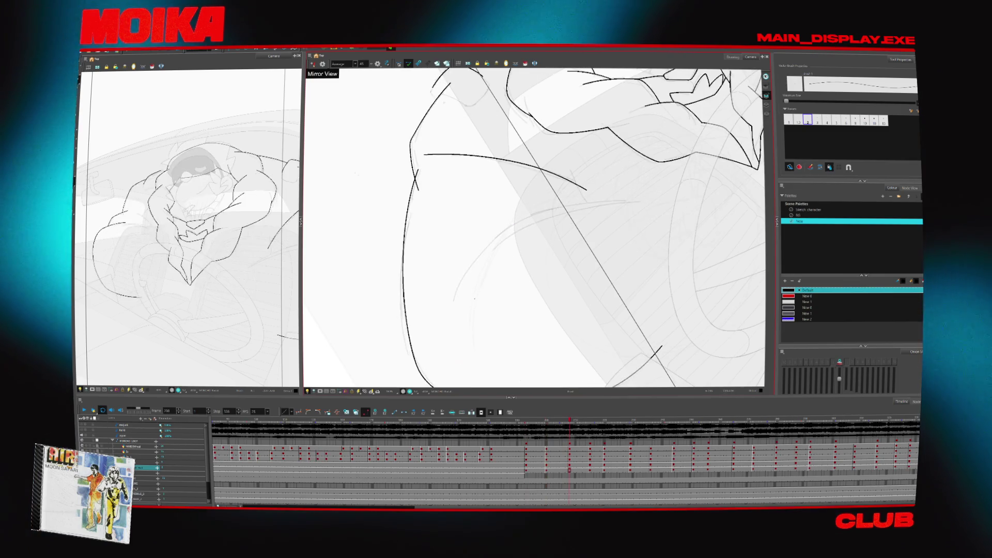
# - Ink a curve along the arm, undo its upper part, and step ahead through the frames
pyautogui.moveTo(517, 223); pyautogui.dragTo(614, 199)
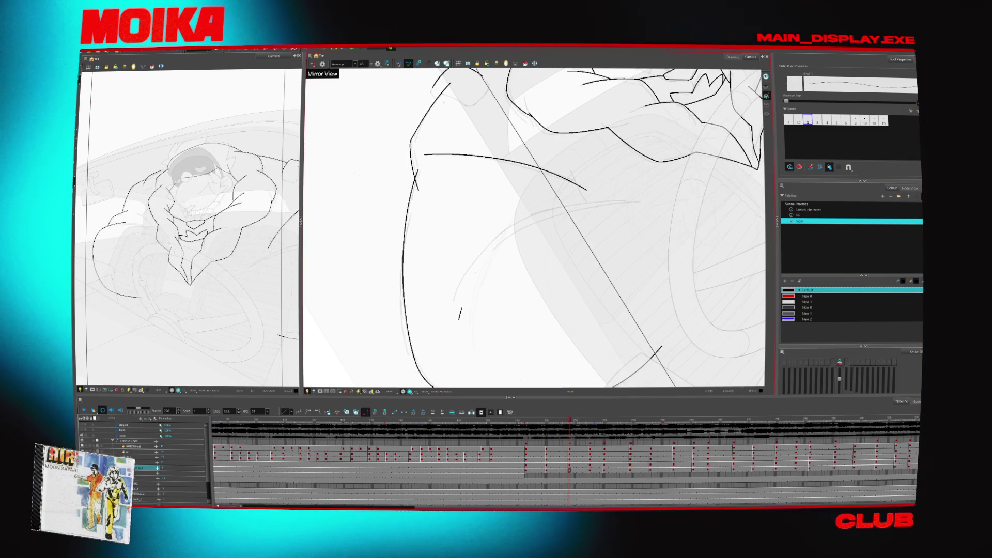
pyautogui.hotkey('ctrl', 'z')
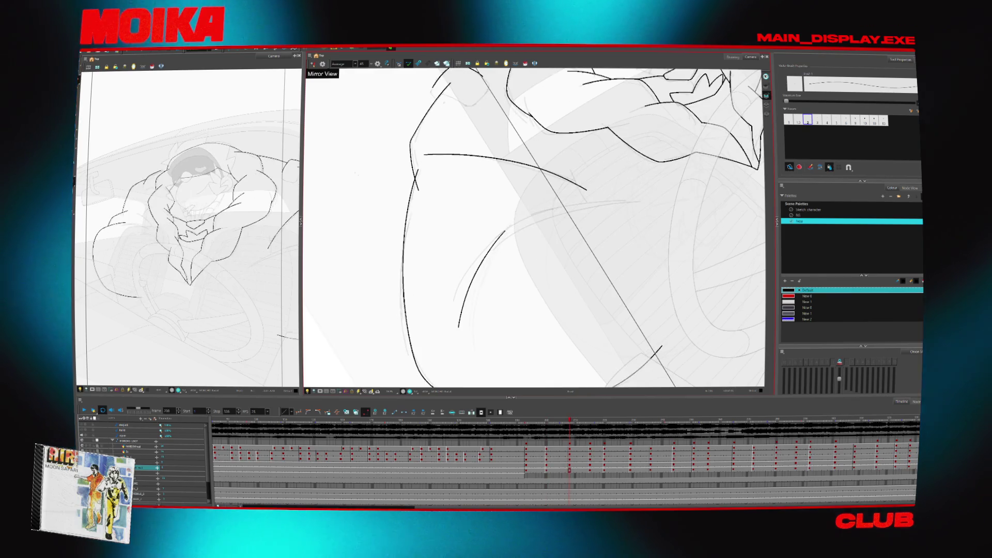
pyautogui.press('.')
pyautogui.press('.')
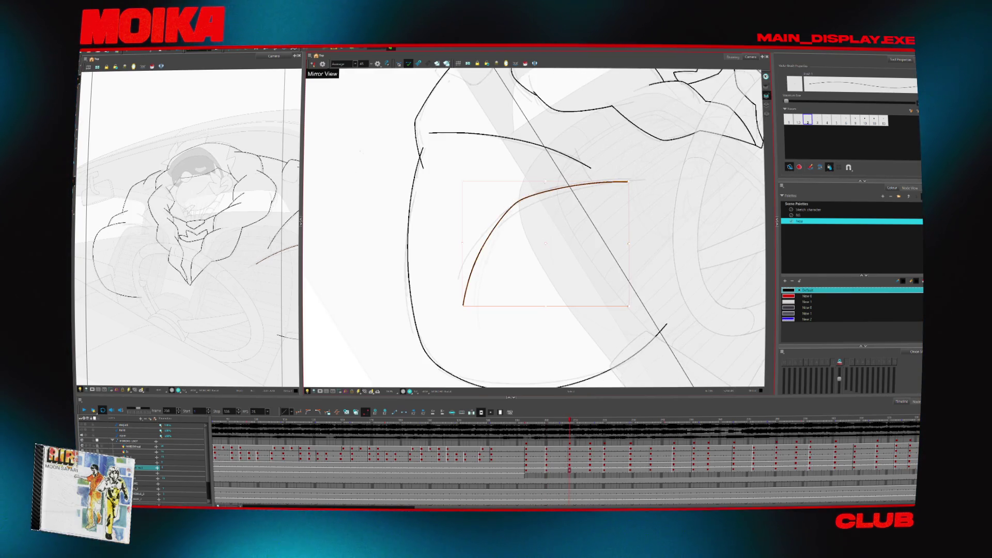
pyautogui.press('.')
pyautogui.press('.')
pyautogui.press('.')
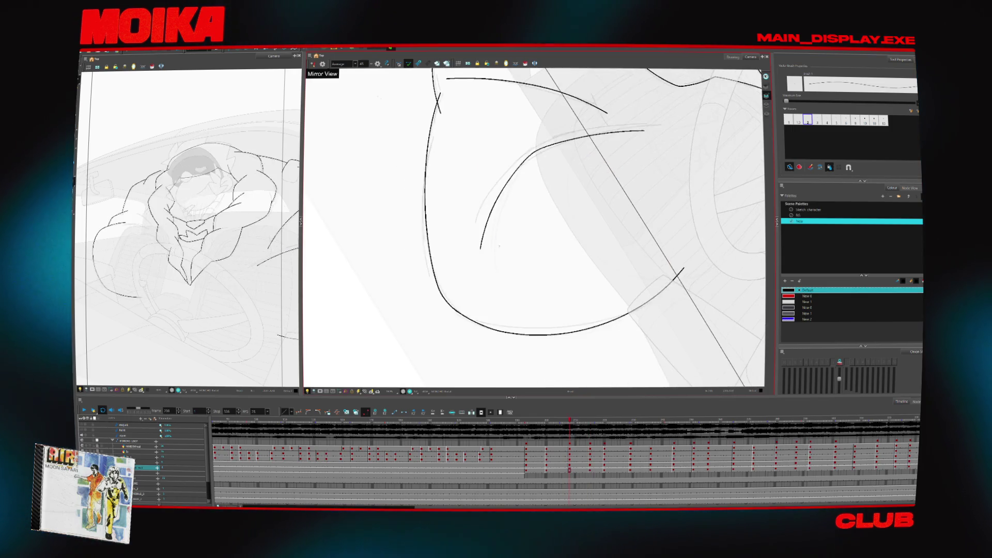
# - Ink a long curve along the torso and check it against the earlier drawing
pyautogui.moveTo(466, 292); pyautogui.dragTo(614, 142)
pyautogui.press(',')
pyautogui.press(',')
pyautogui.press(',')
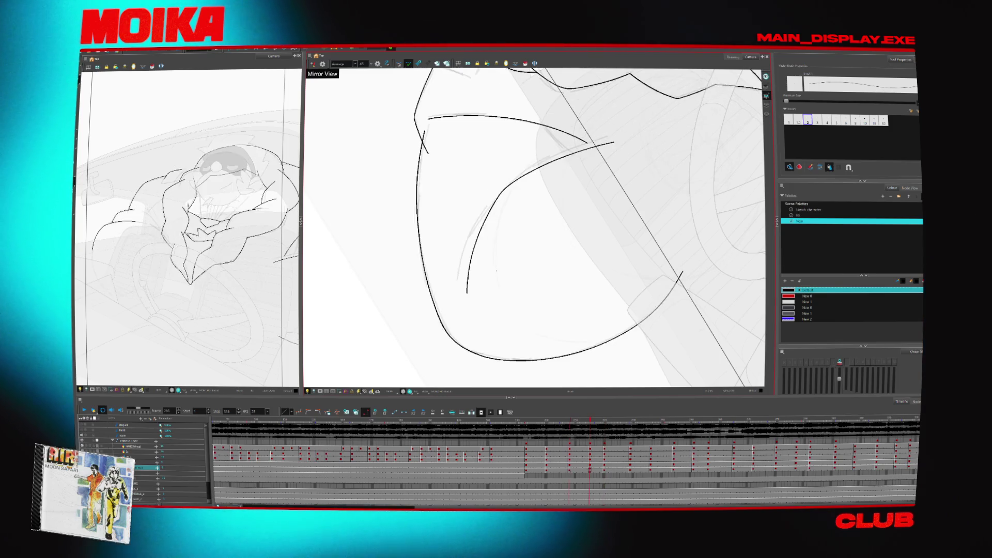
pyautogui.press('.')
pyautogui.press('.')
pyautogui.press('.')
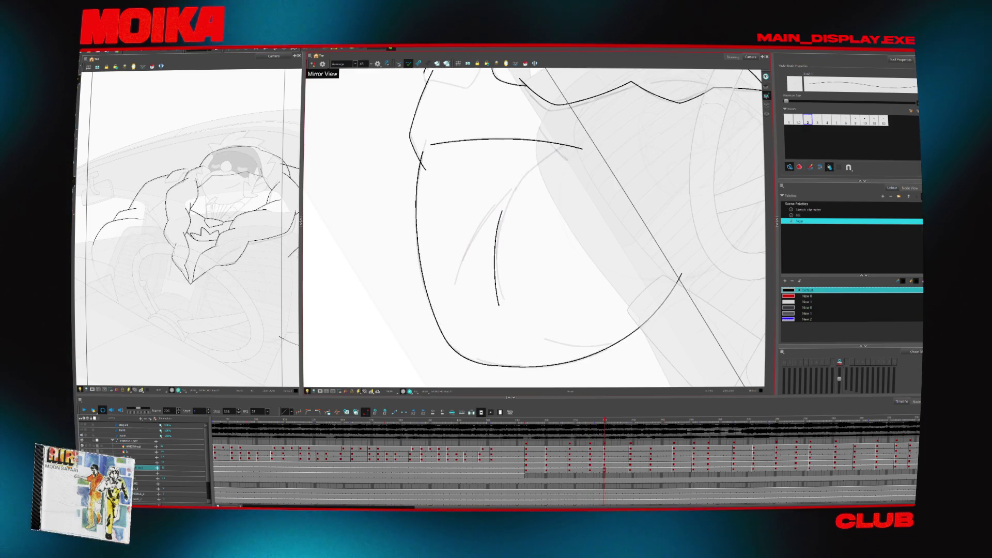
pyautogui.press(',')
pyautogui.press(',')
pyautogui.press(',')
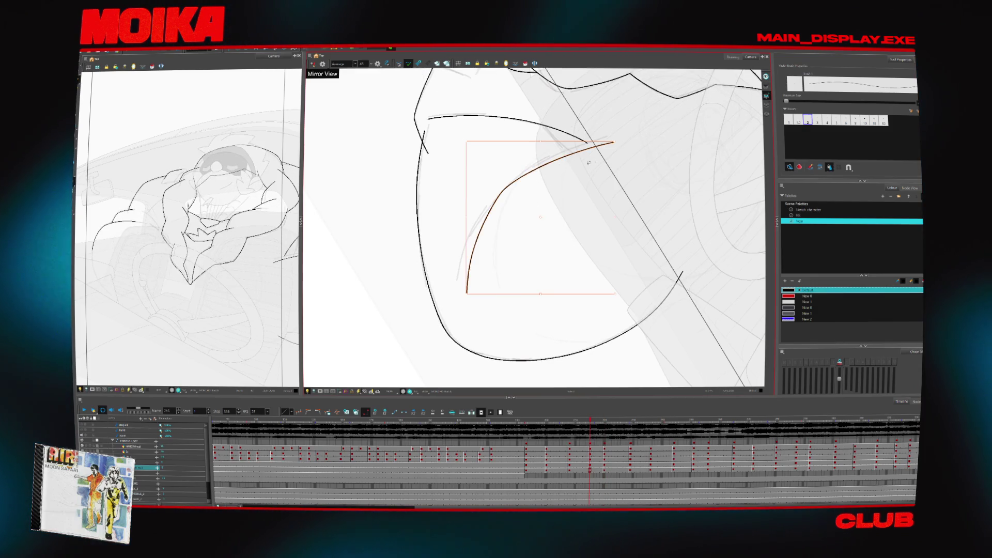
pyautogui.click(615, 153)
# - Move to the later drawing, rotate the view upright and zoom out to the whole character
pyautogui.press('.')
pyautogui.press('.')
pyautogui.press('.')
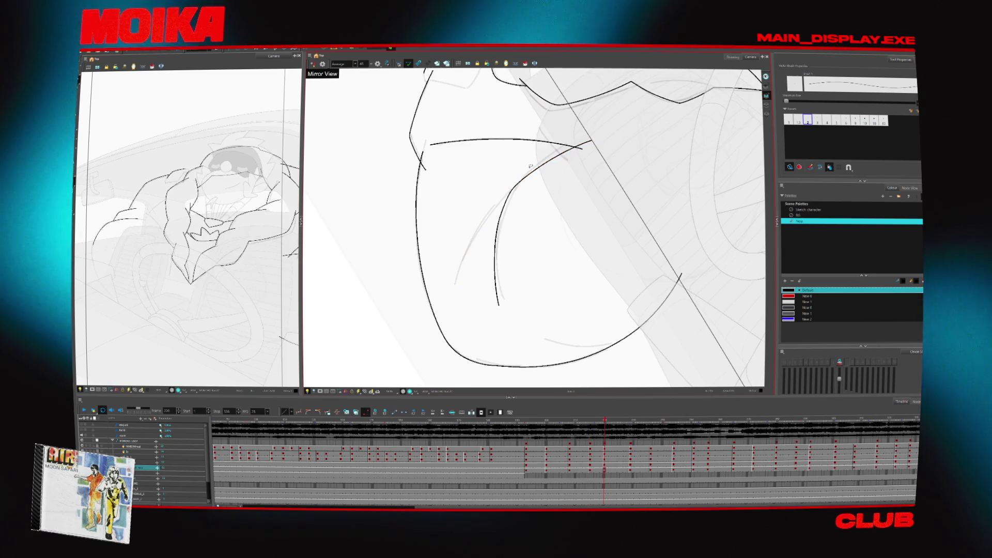
pyautogui.press('v')
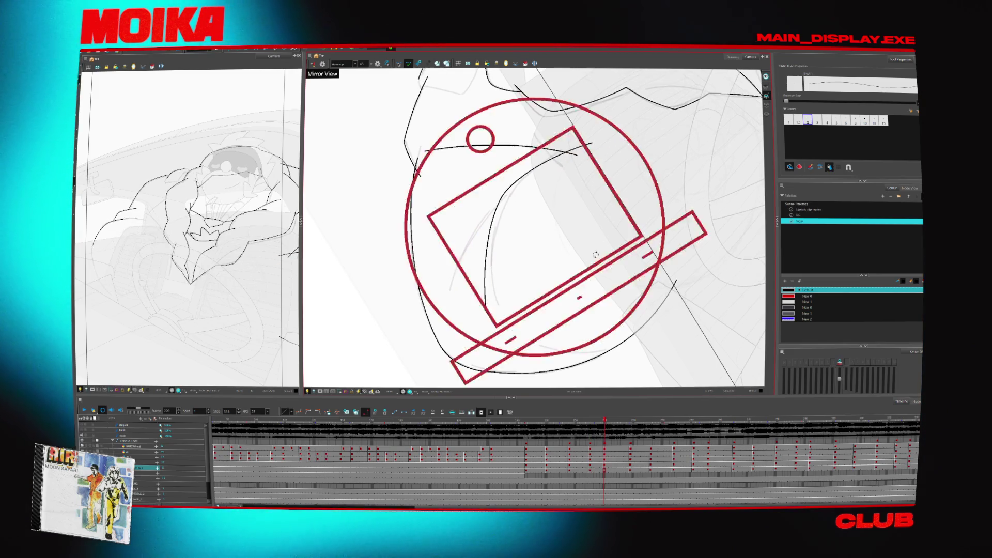
pyautogui.hotkey('alt', 'z')
pyautogui.scroll(-5, 621, 270)
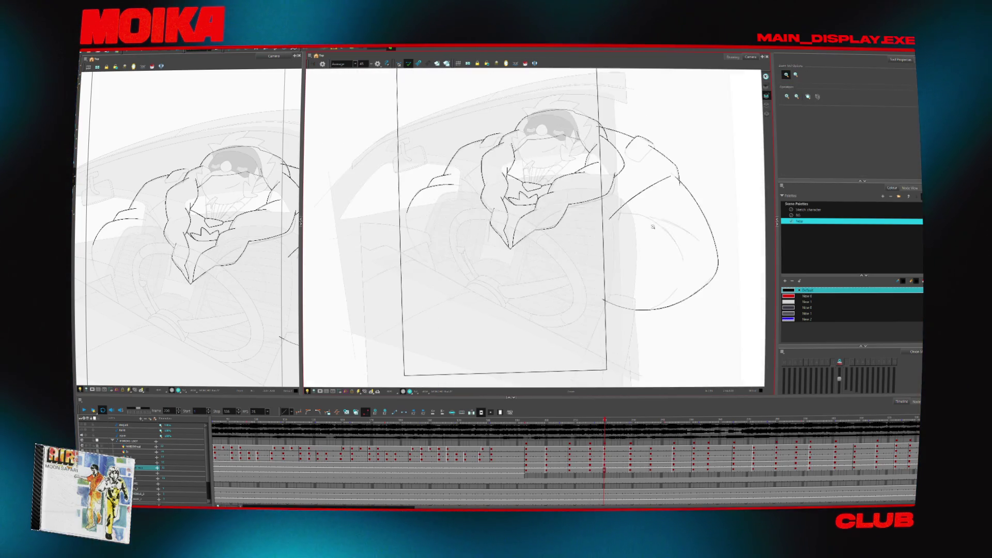
# - Rotate the view back, zoom in on the arms and step forward two frames
pyautogui.press('c')
pyautogui.scroll(5, 478, 153)
pyautogui.hotkey('alt', 'b')
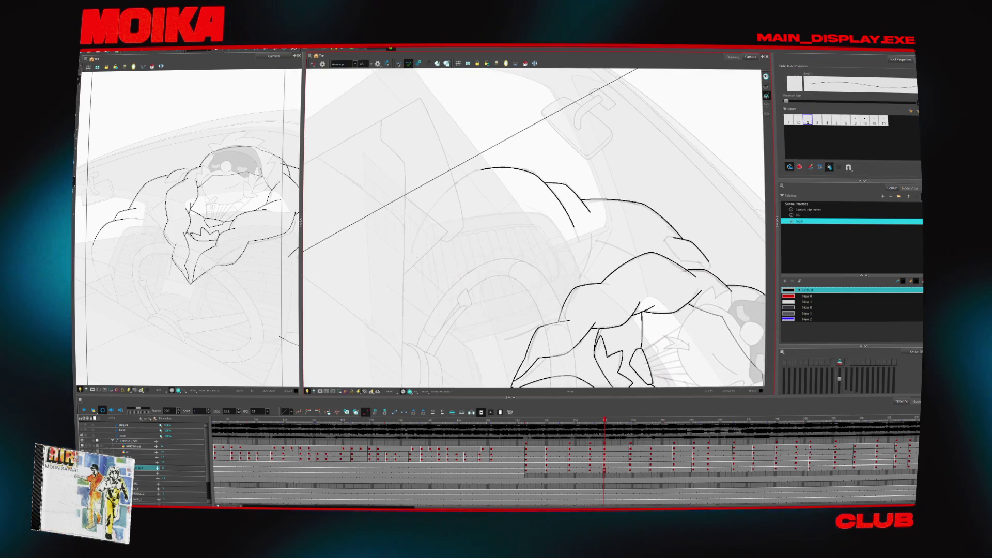
pyautogui.press('.')
pyautogui.press('.')
pyautogui.press('.')
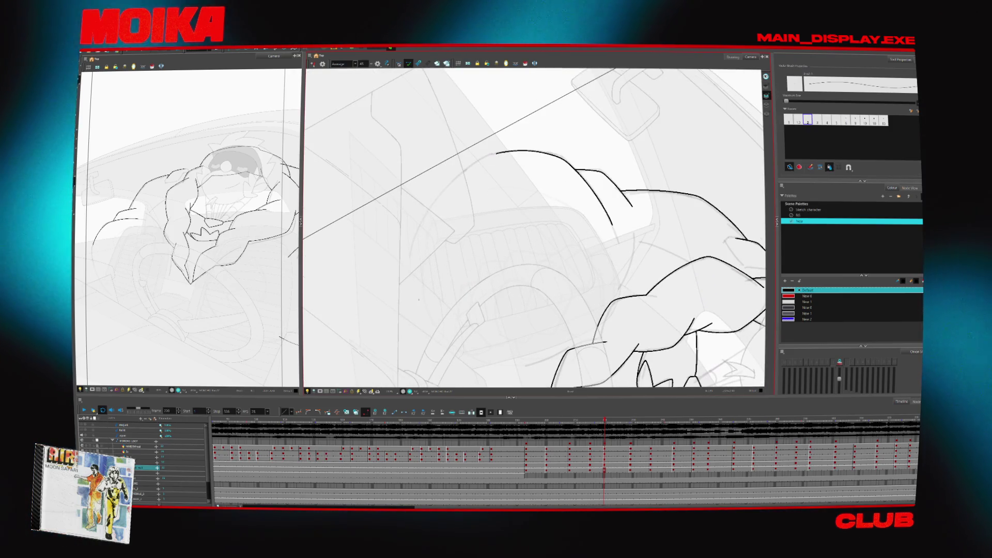
pyautogui.press('.')
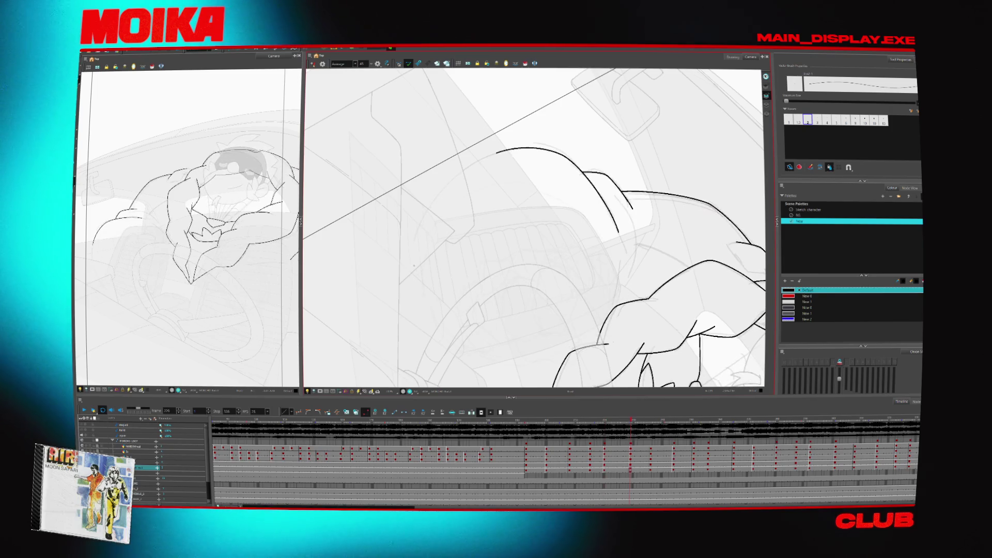
# - Ink the large helmet arc, undo the long left arc, and compare neighbouring frames
pyautogui.moveTo(507, 151); pyautogui.dragTo(419, 297)
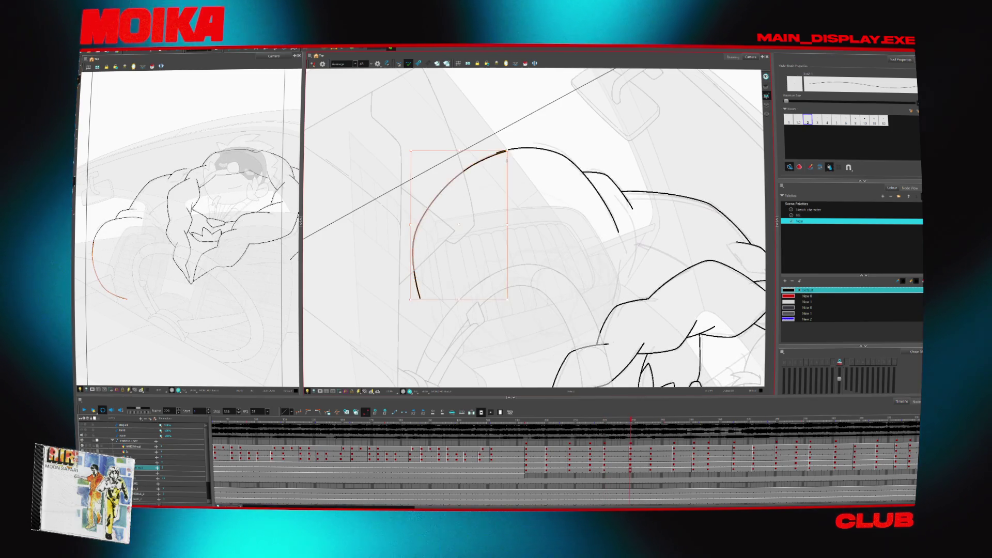
pyautogui.press('.')
pyautogui.press('.')
pyautogui.press('.')
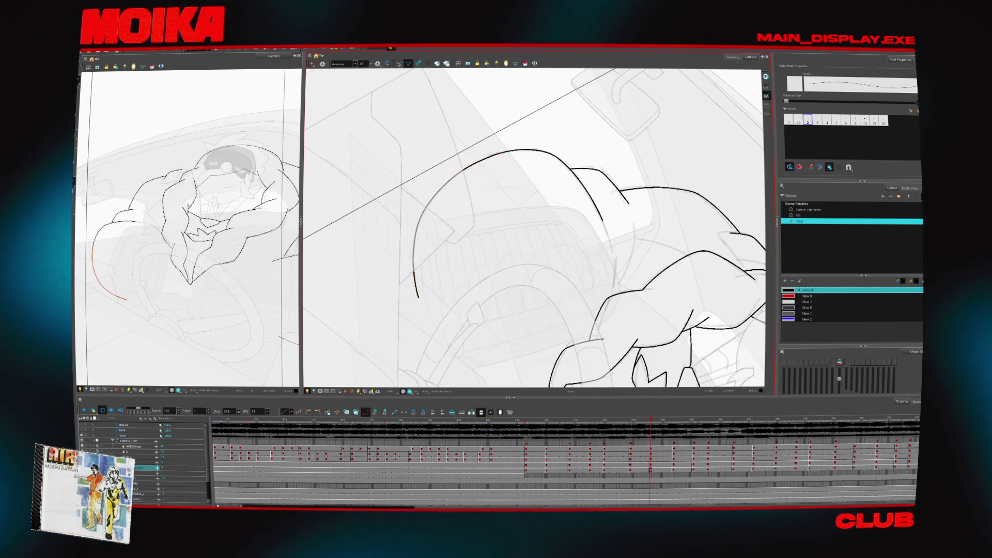
pyautogui.hotkey('ctrl', 'z')
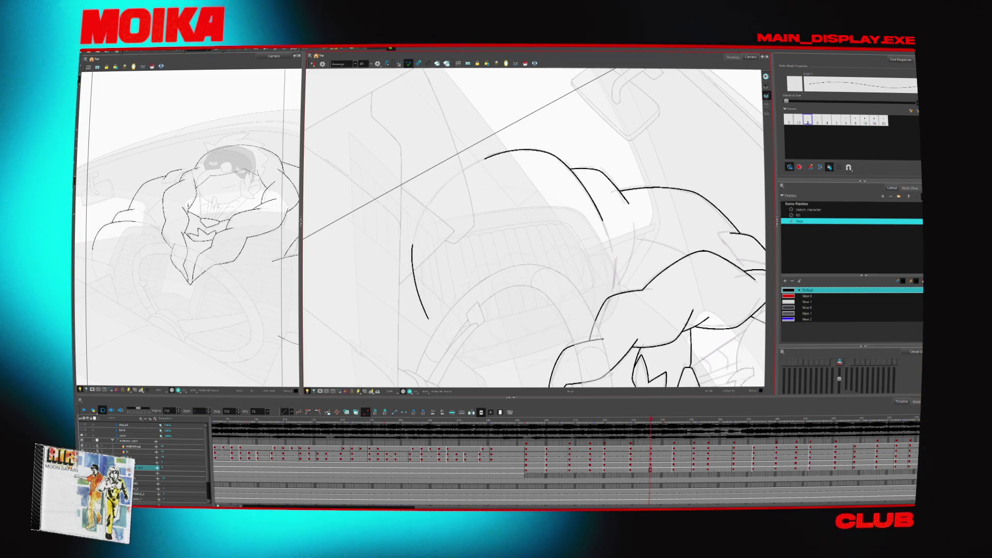
pyautogui.press(',')
pyautogui.press(',')
pyautogui.press(',')
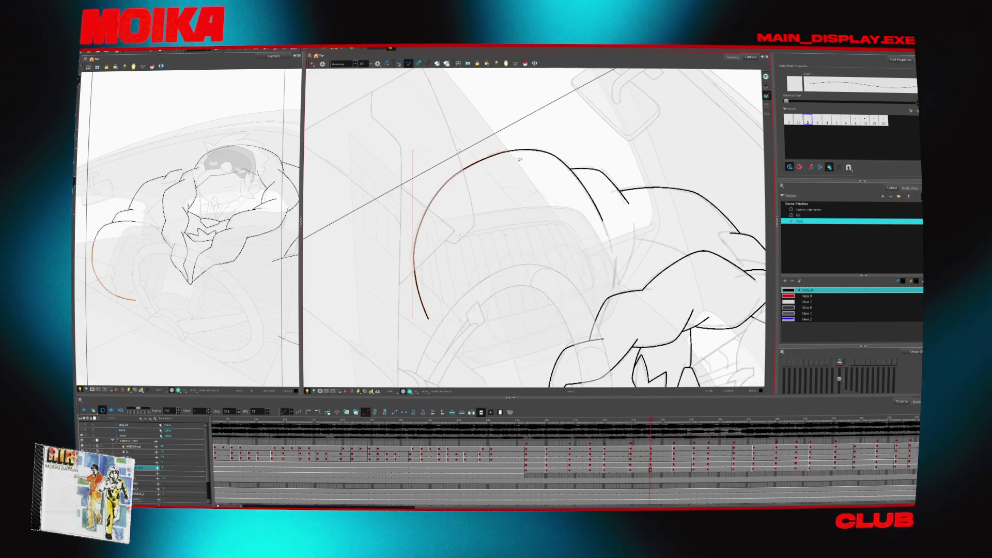
pyautogui.press('.')
pyautogui.press('.')
pyautogui.press('.')
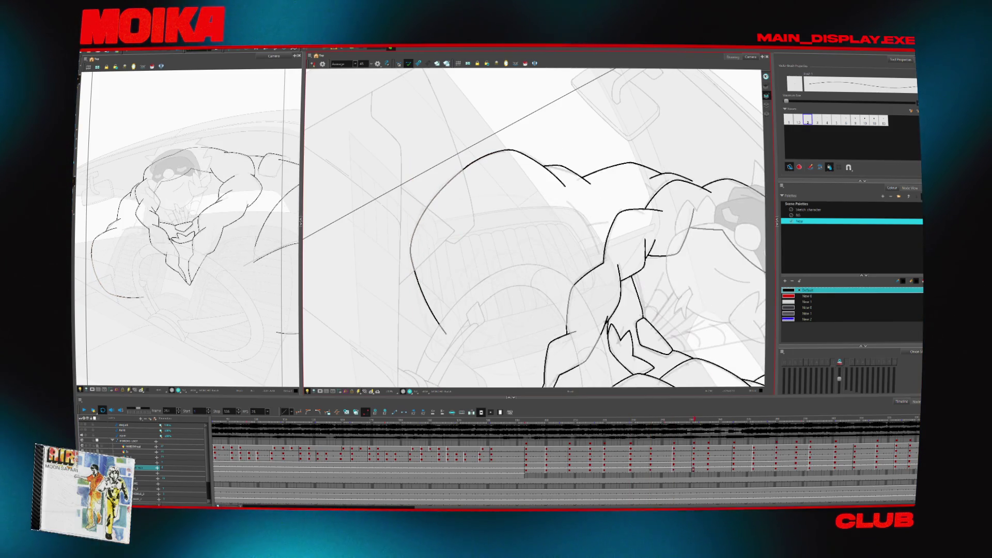
# - Turn the view about 90°, show Onion Skin outlines and zoom in on the helmet
pyautogui.moveTo(429, 244)
pyautogui.mouseDown()
pyautogui.moveTo(444, 279)
pyautogui.moveTo(544, 290)
pyautogui.moveTo(516, 217)
pyautogui.moveTo(465, 186)
pyautogui.mouseUp()
pyautogui.hotkey('alt', 'o')
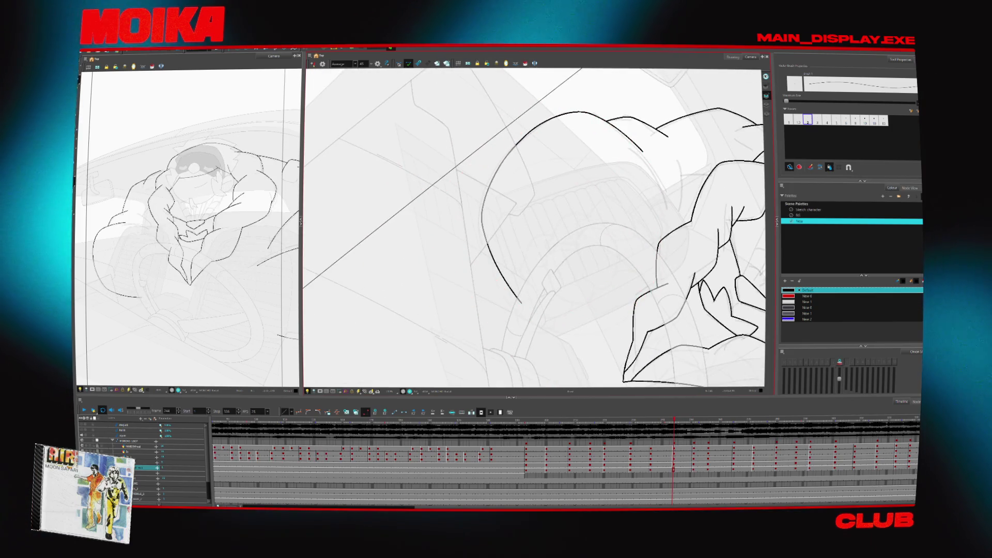
pyautogui.hotkey('alt', 'z')
pyautogui.click(524, 233)
pyautogui.click(524, 233)
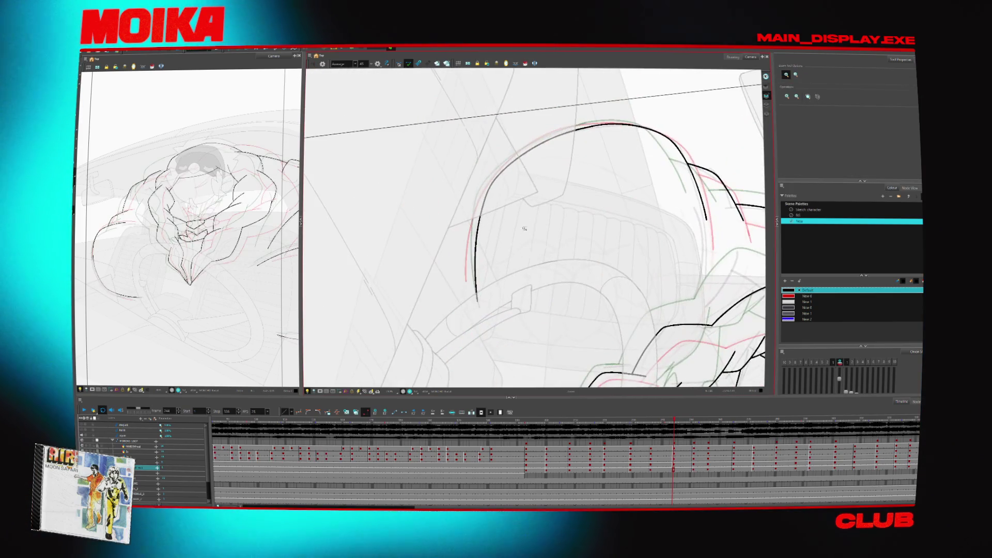
# - Rotate the view along the helmet curve and extend the black helmet stroke to the right
pyautogui.click(520, 158)
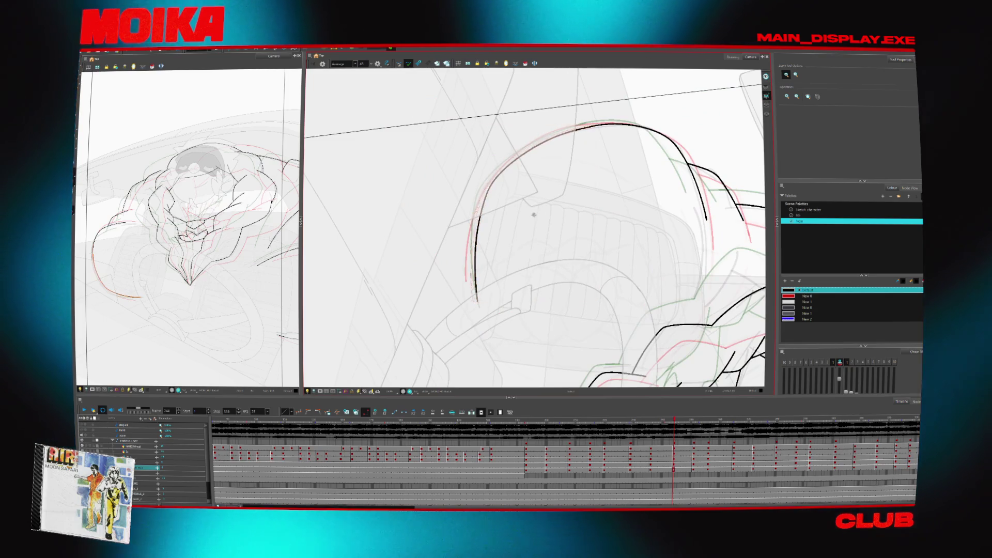
pyautogui.moveTo(601, 171); pyautogui.dragTo(534, 117)
pyautogui.hotkey('alt', 'b')
pyautogui.hotkey('alt', '/')
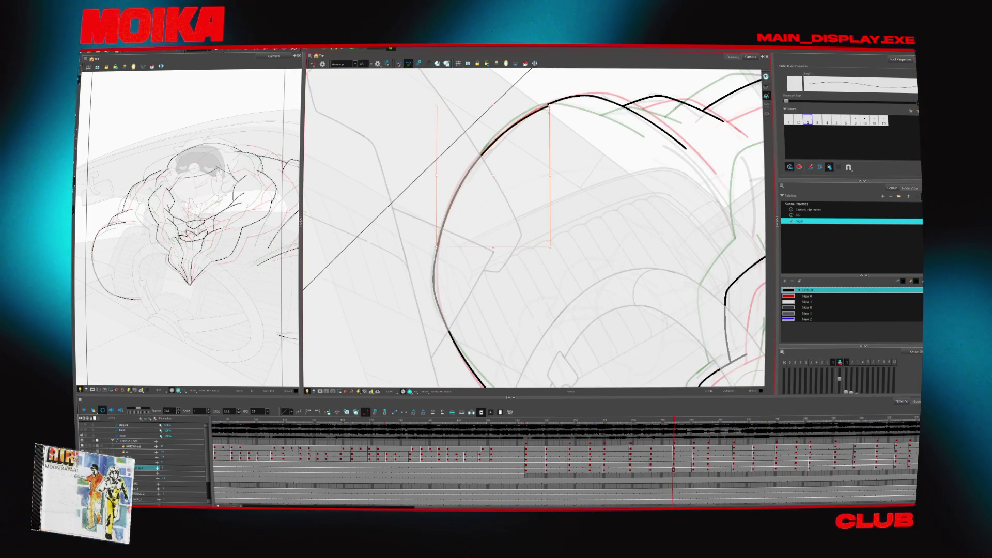
pyautogui.moveTo(548, 130)
pyautogui.mouseDown()
pyautogui.moveTo(505, 102)
pyautogui.moveTo(481, 119)
pyautogui.mouseUp()
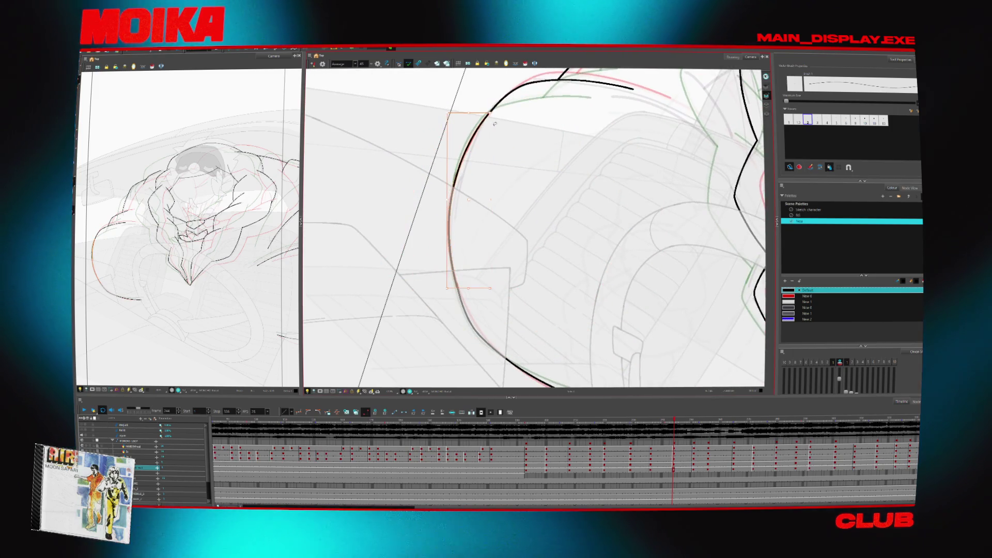
pyautogui.moveTo(480, 120); pyautogui.dragTo(442, 191)
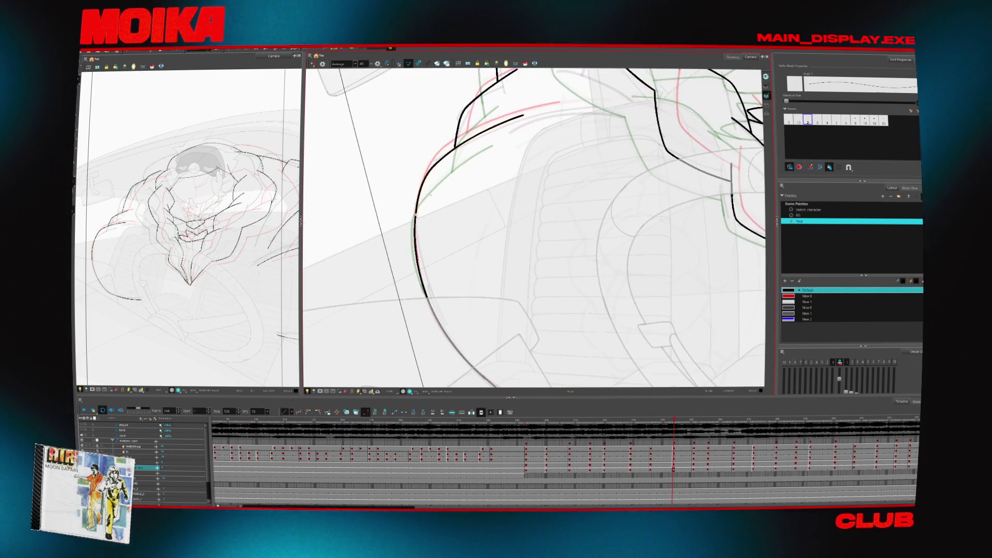
pyautogui.moveTo(488, 134); pyautogui.dragTo(549, 115)
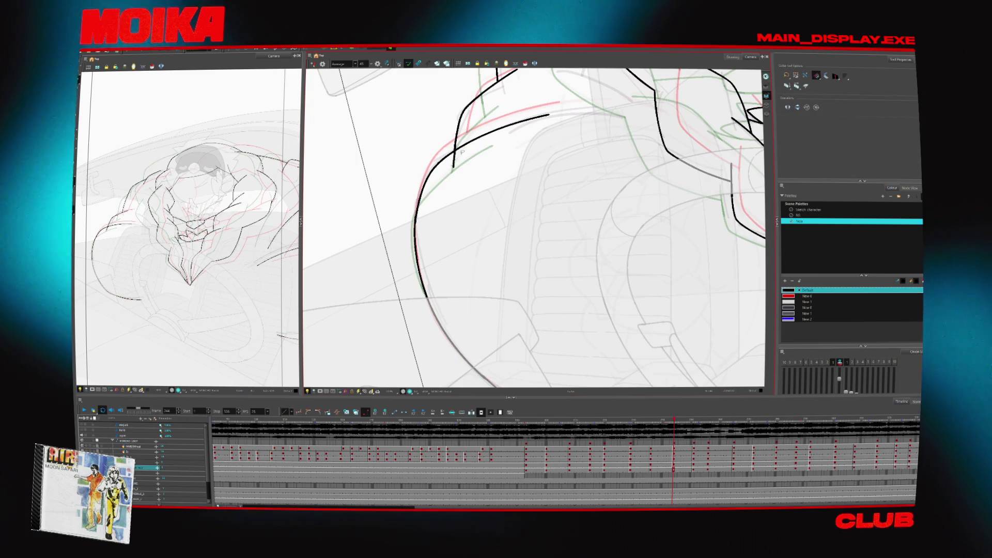
# - Return to the brush, pan down-left and zoom in on the arm area to ink
pyautogui.hotkey('alt', 'b')
pyautogui.moveTo(568, 113); pyautogui.dragTo(519, 147)
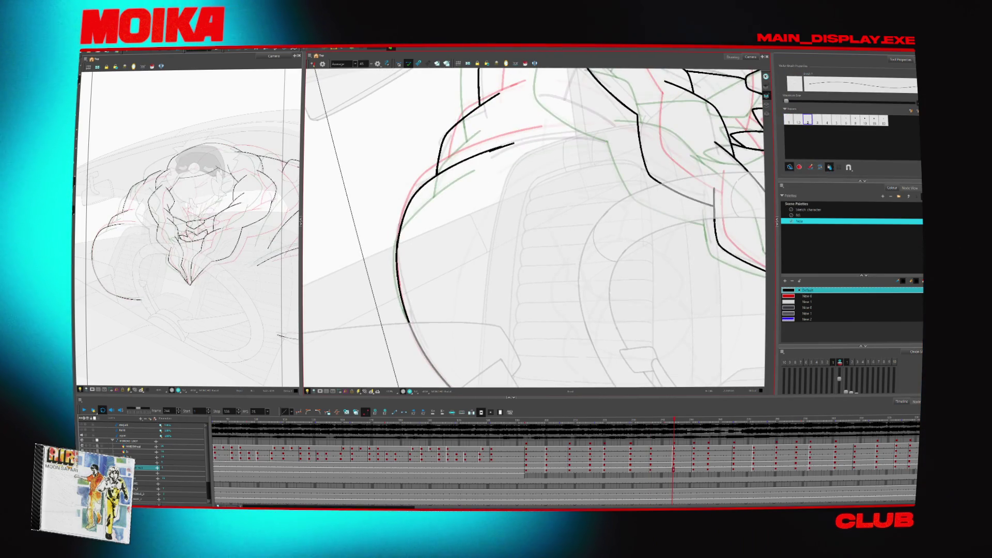
pyautogui.scroll(-5, 492, 167)
pyautogui.hotkey('alt', 'z')
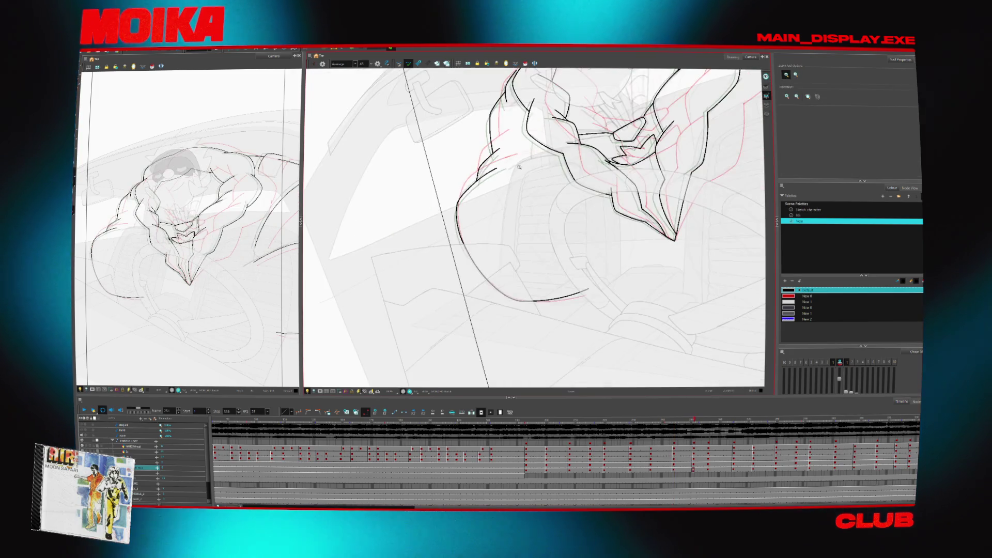
pyautogui.click(492, 167)
pyautogui.hotkey('alt', 'b')
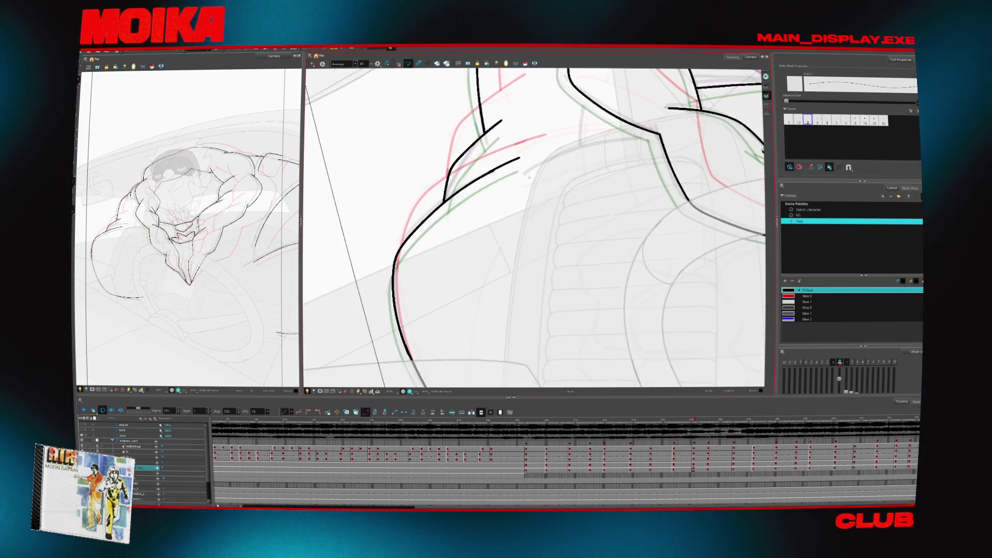
pyautogui.scroll(-3, 529, 177)
pyautogui.hotkey('alt', 'z')
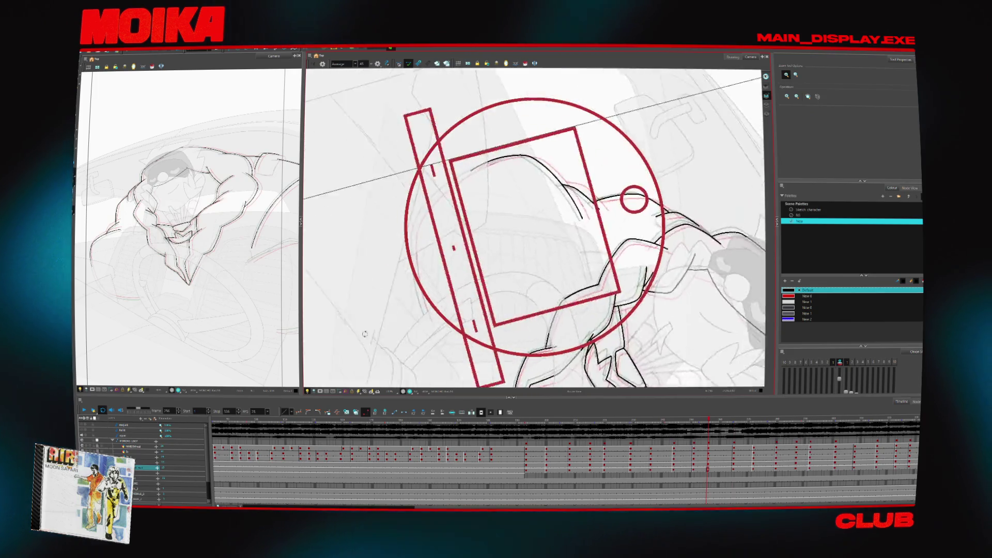
# - Zoom in closer on the next lines to trace on the drawing
pyautogui.click(377, 341)
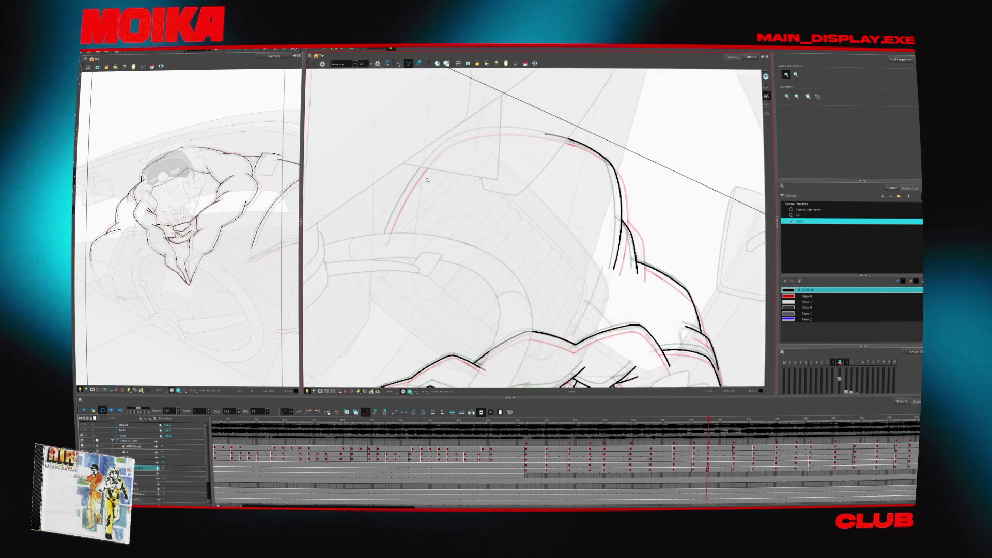
pyautogui.click(428, 179)
pyautogui.hotkey('alt', 'b')
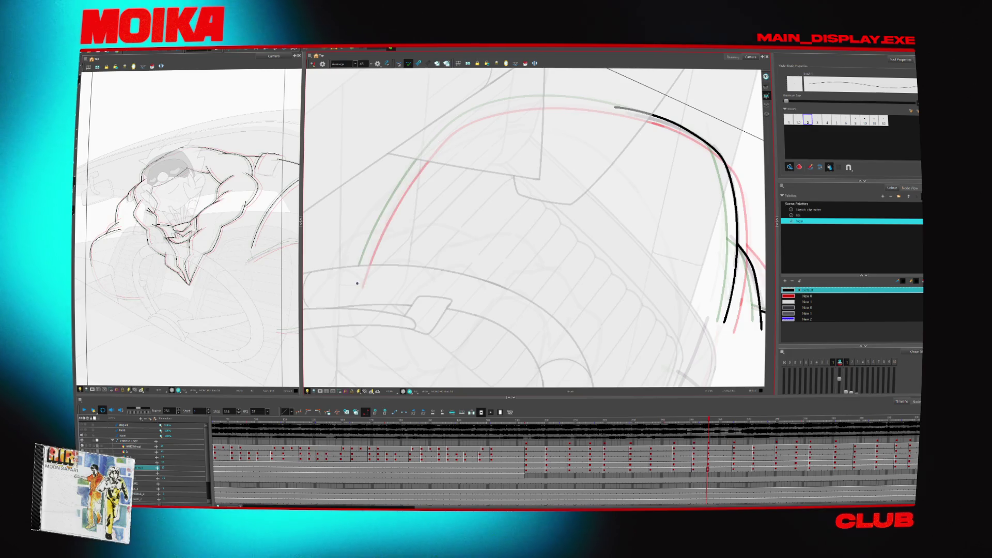
pyautogui.scroll(-5, 535, 227)
pyautogui.scroll(5, 535, 228)
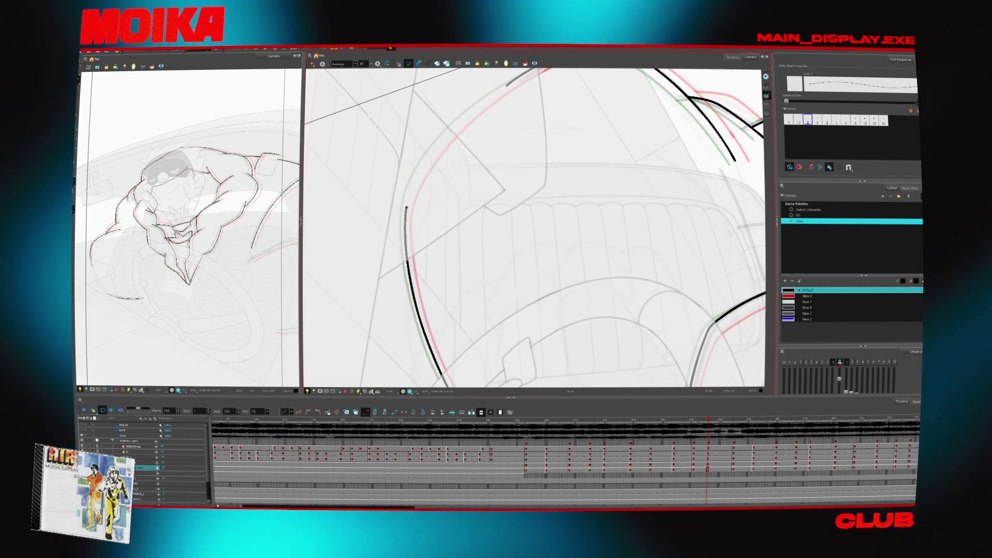
pyautogui.scroll(2, 535, 228)
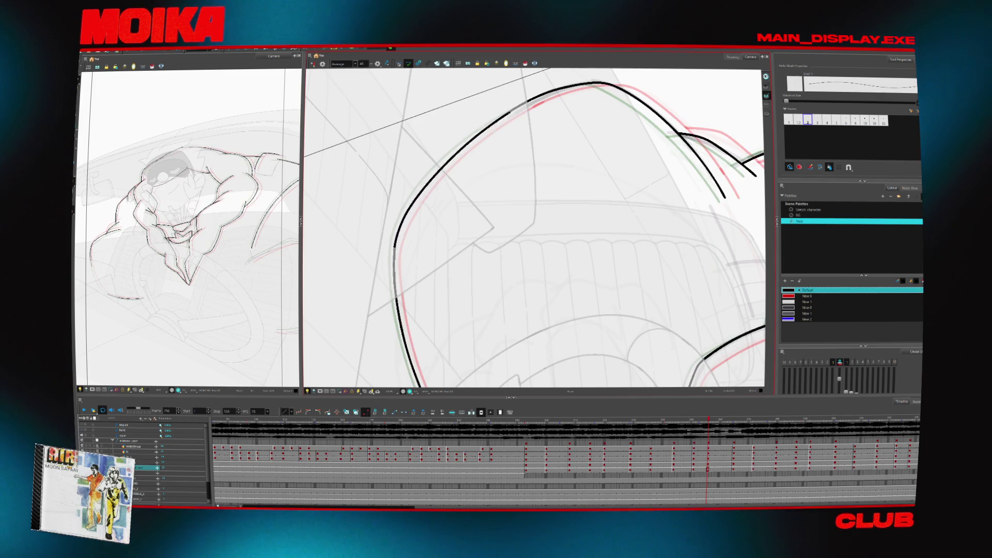
pyautogui.scroll(-5, 501, 132)
pyautogui.scroll(5, 501, 133)
pyautogui.hotkey('alt', 'z')
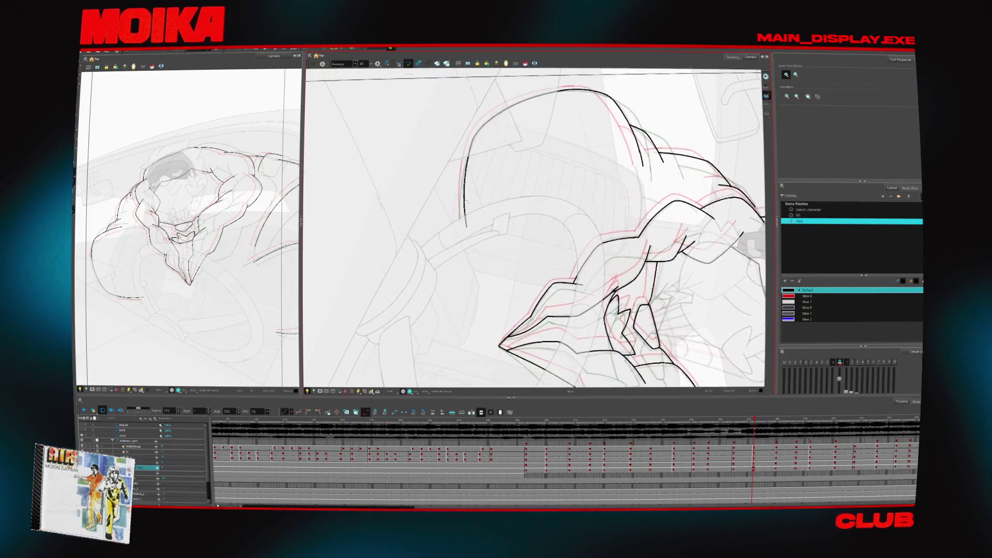
pyautogui.scroll(1, 510, 154)
# - Trace the top arc over the rough sketch and compare it across neighbouring frames
pyautogui.moveTo(450, 248); pyautogui.dragTo(628, 95)
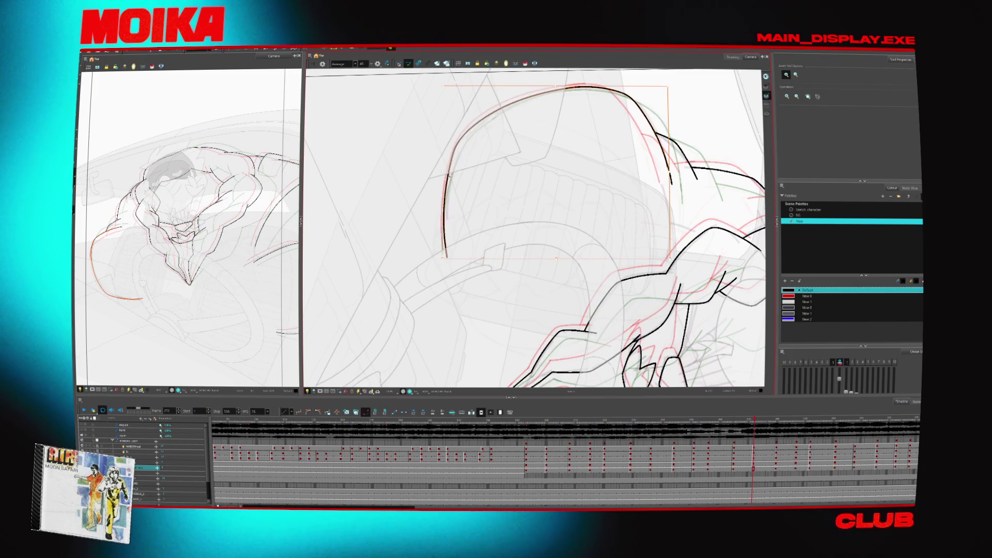
pyautogui.press('g')
pyautogui.hotkey('alt', 'b')
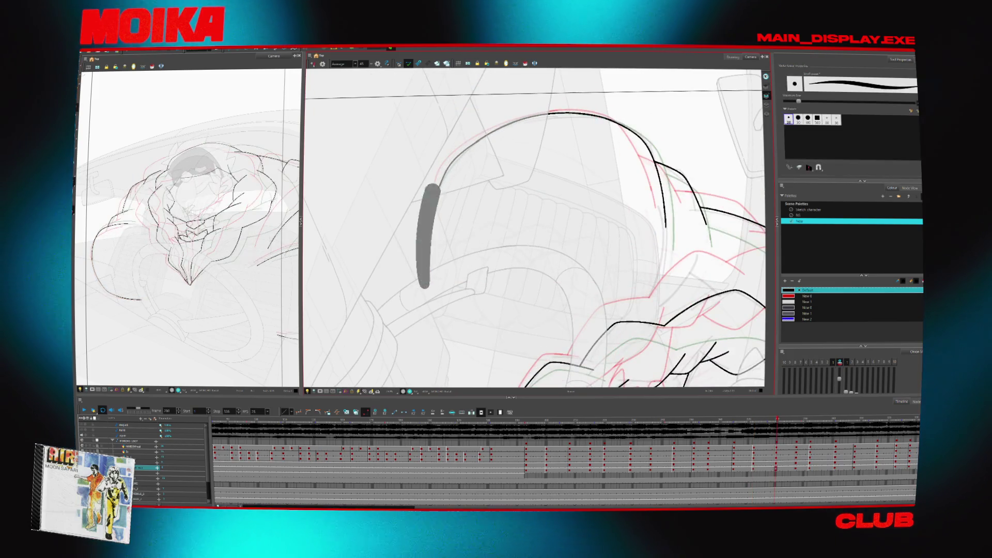
pyautogui.press('.')
pyautogui.press(',')
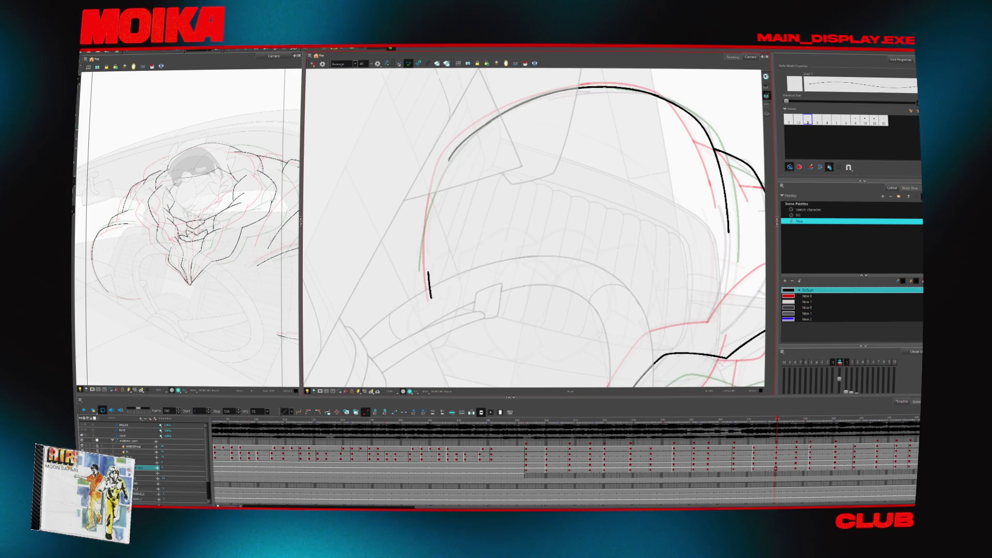
# - Erase the arc's lower-left part and redraw it to join the upper arc
pyautogui.press('.')
pyautogui.press(',')
pyautogui.moveTo(429, 295); pyautogui.dragTo(465, 139)
pyautogui.press('.')
pyautogui.press(',')
pyautogui.moveTo(431, 298); pyautogui.dragTo(478, 127)
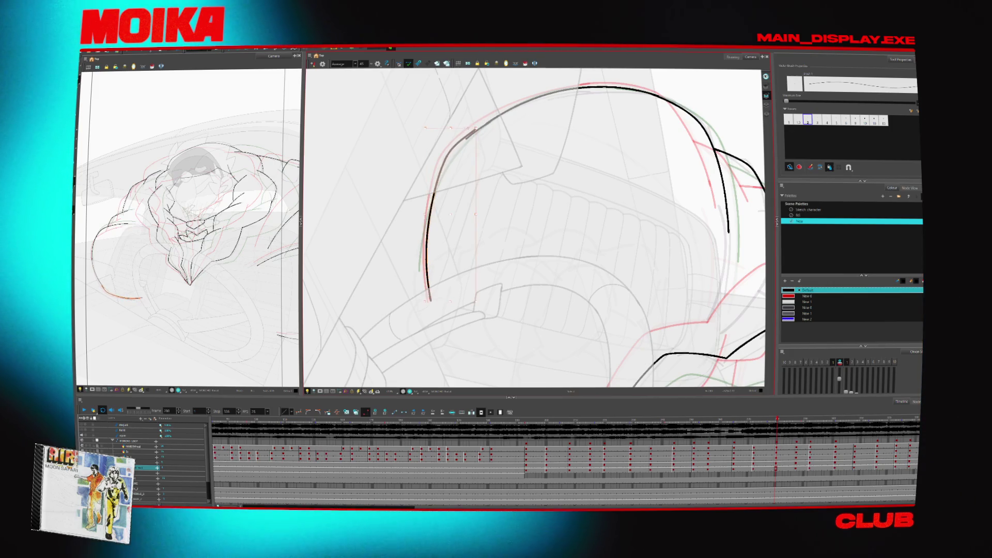
# - Tilt the view, move to the frame still missing the arc, and level the view
pyautogui.moveTo(453, 306); pyautogui.dragTo(408, 234)
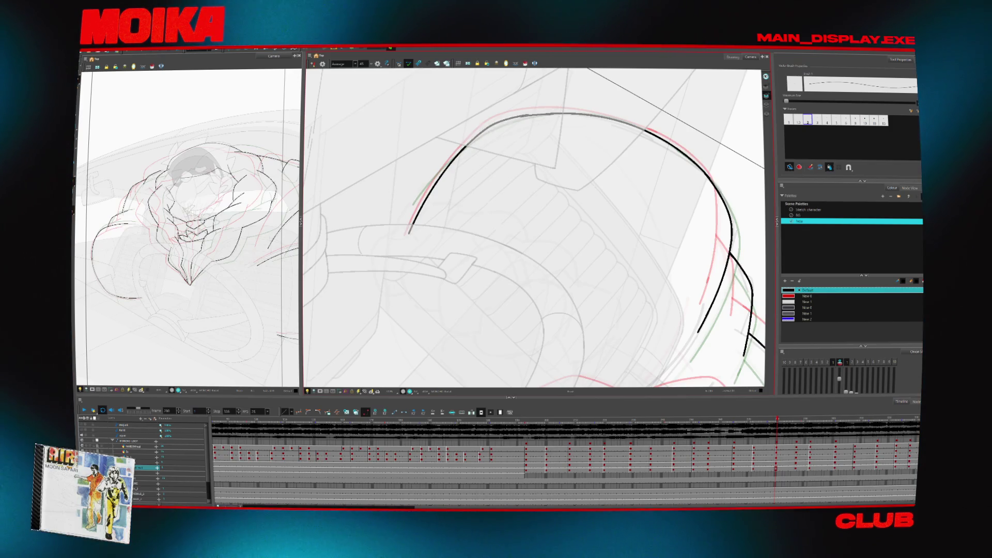
pyautogui.moveTo(408, 234); pyautogui.dragTo(433, 178)
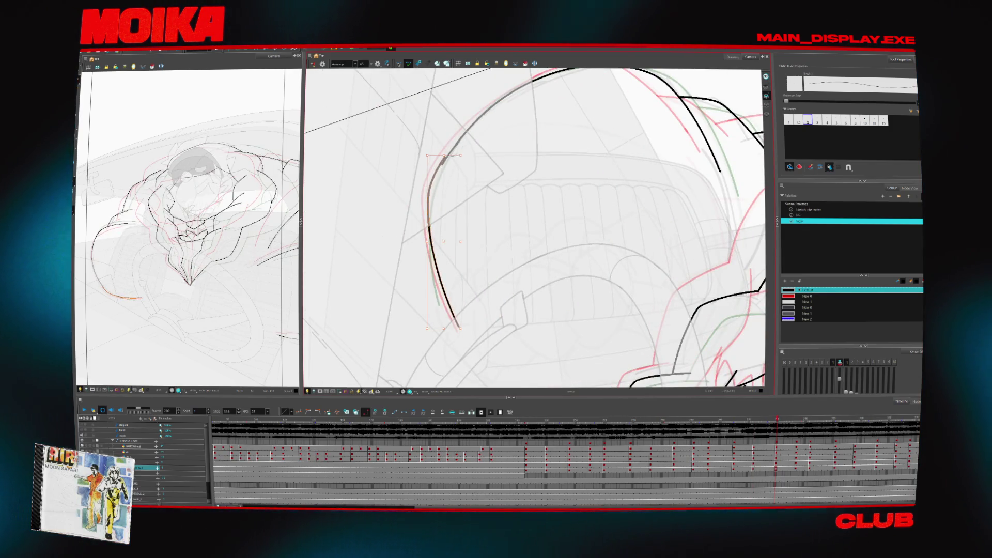
pyautogui.hotkey('alt', '/')
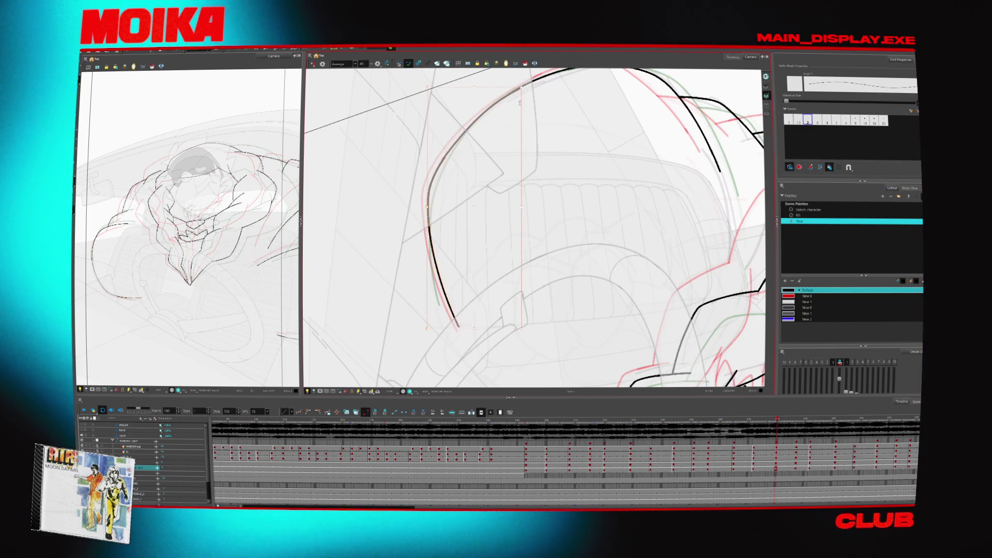
pyautogui.press('.')
pyautogui.press('.')
pyautogui.press('.')
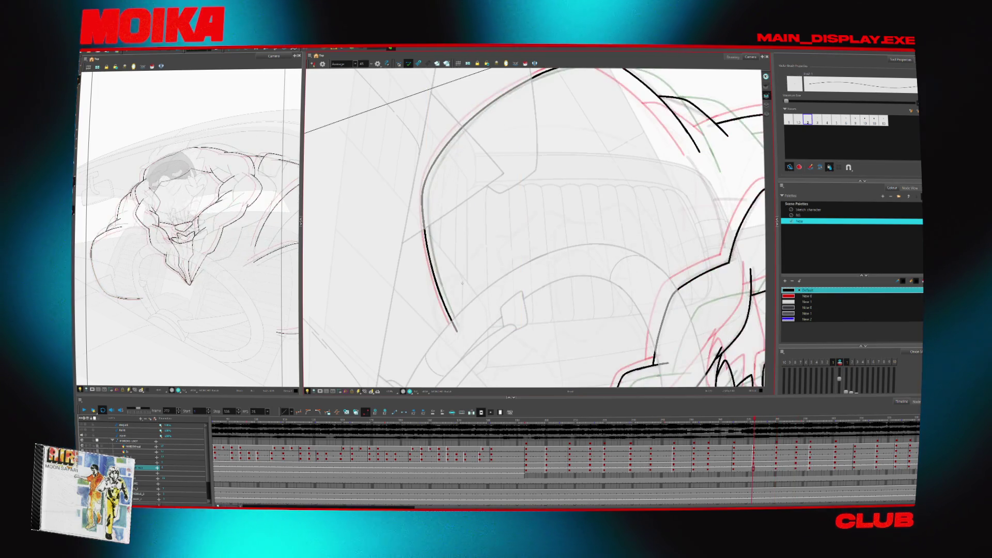
pyautogui.press(',')
pyautogui.press(',')
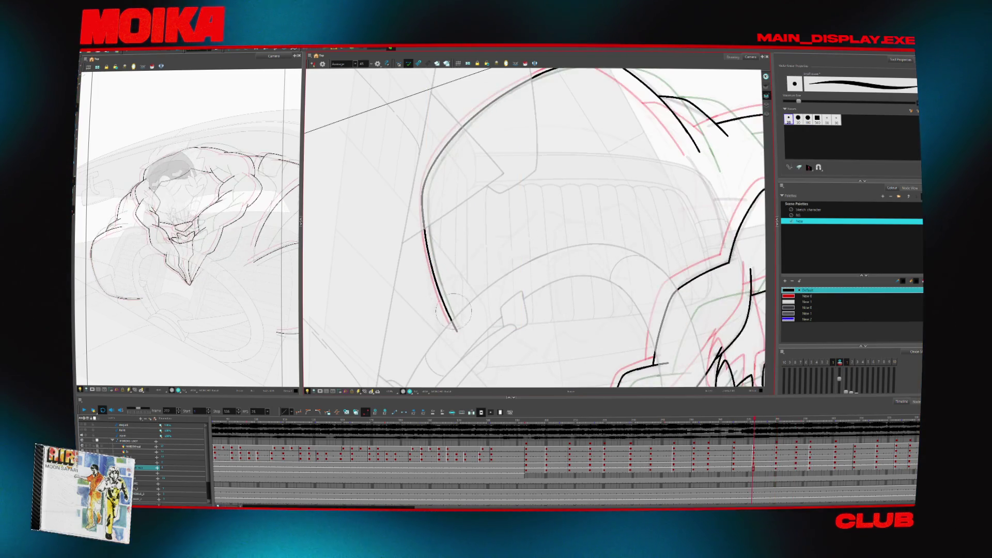
pyautogui.hotkey('shift', 'm')
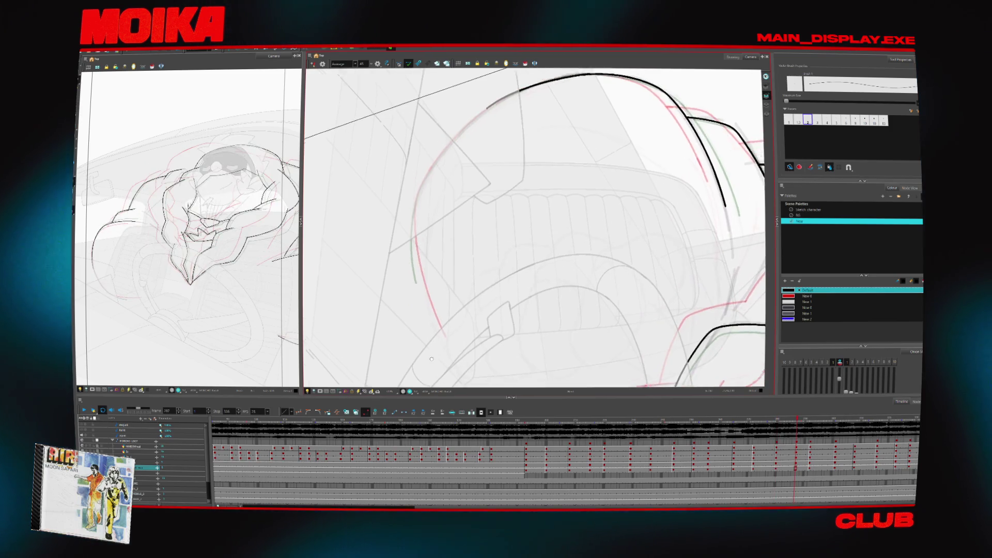
# - Draw the long arc up from the short stroke, then undo a stray stroke on a later frame
pyautogui.moveTo(387, 296); pyautogui.dragTo(411, 167)
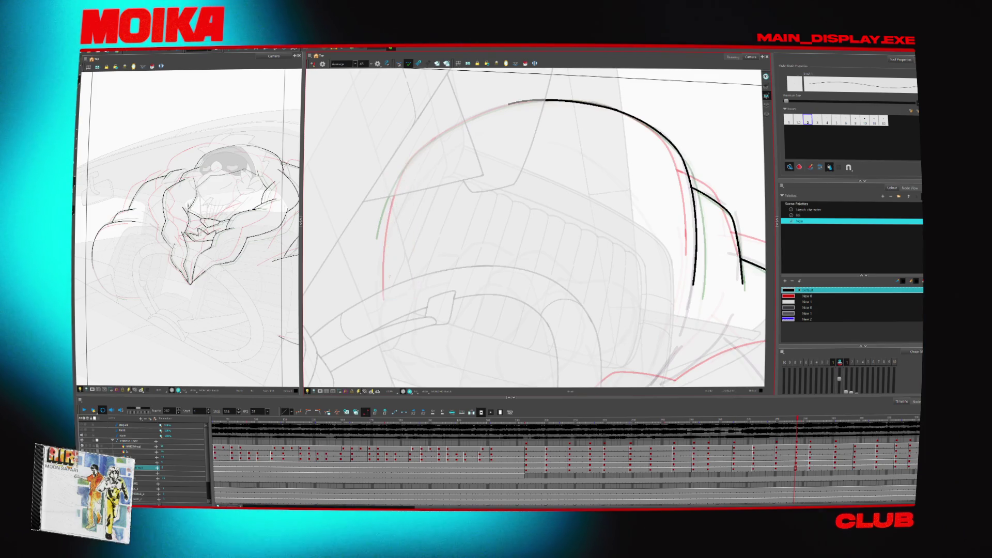
pyautogui.moveTo(386, 295); pyautogui.dragTo(441, 135)
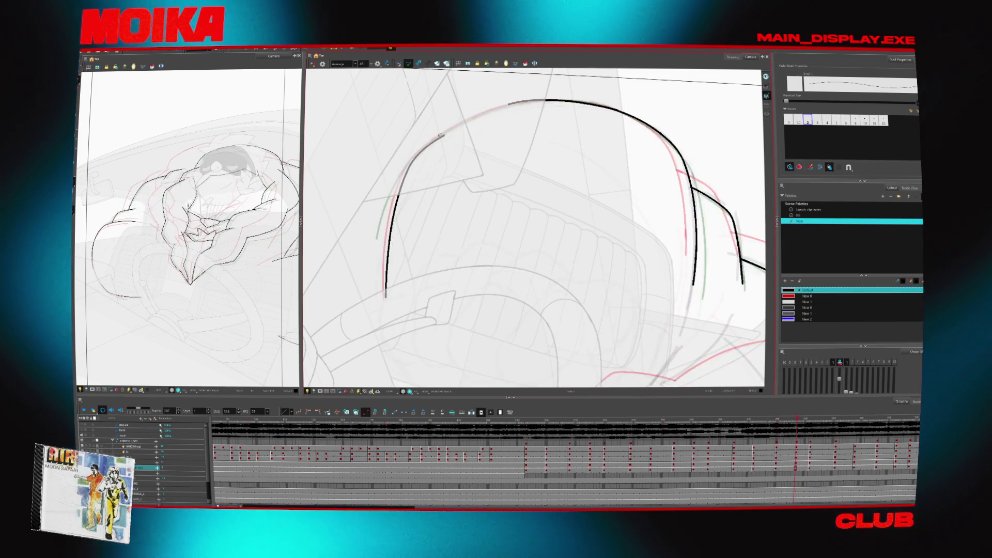
pyautogui.press('c')
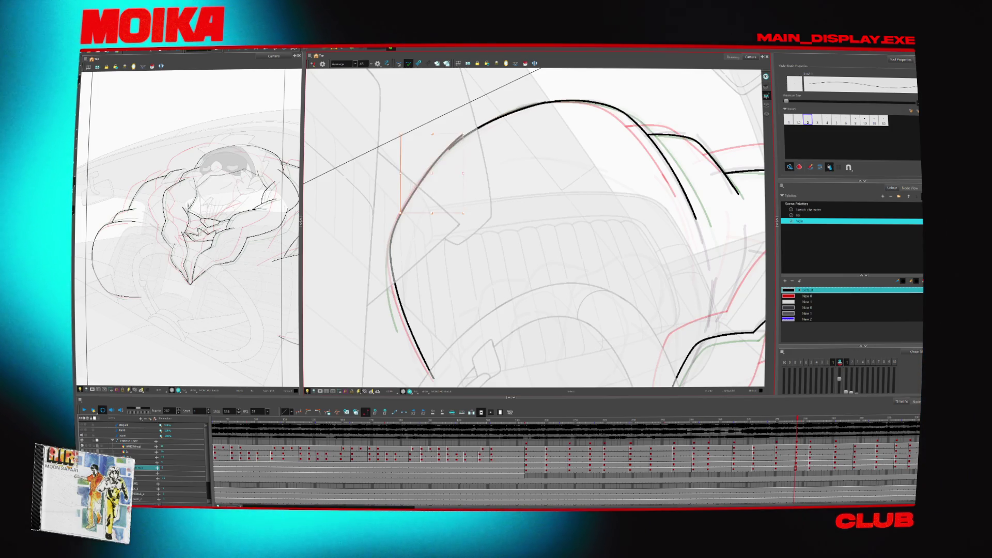
pyautogui.press('.')
pyautogui.press('.')
pyautogui.press('.')
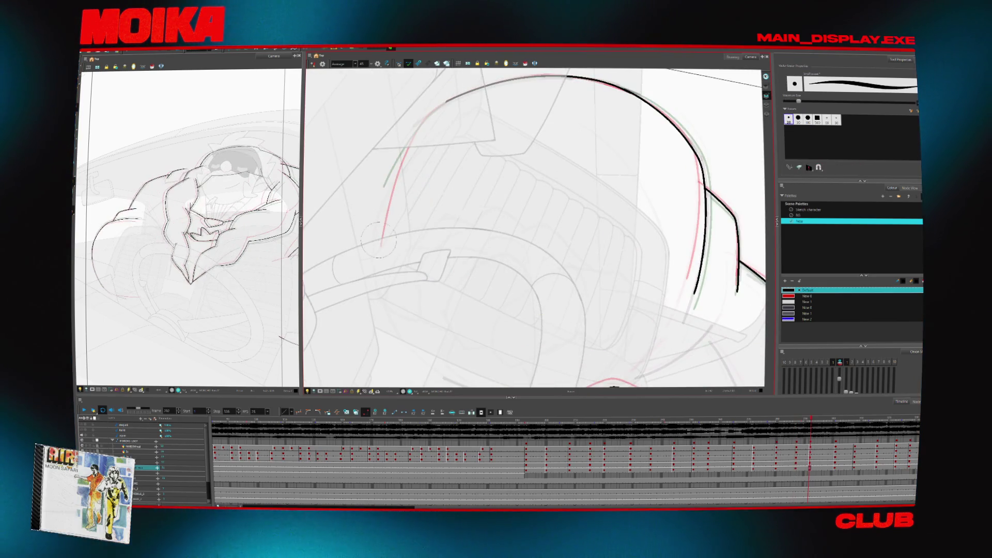
pyautogui.hotkey('ctrl', 'z')
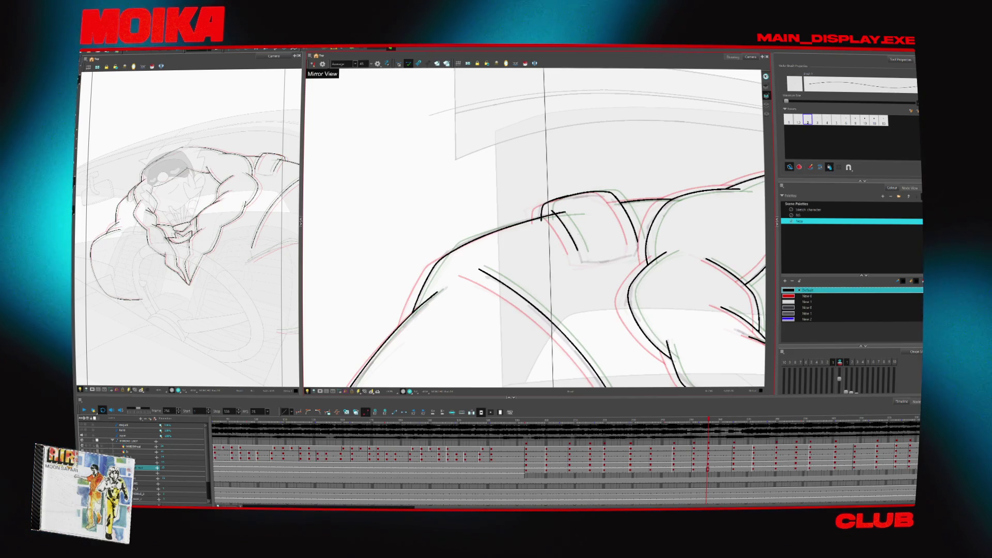
# - Step forward through the inked frames with the selection tool to review them
pyautogui.press(',')
pyautogui.press(',')
pyautogui.press(',')
pyautogui.hotkey('alt', 's')
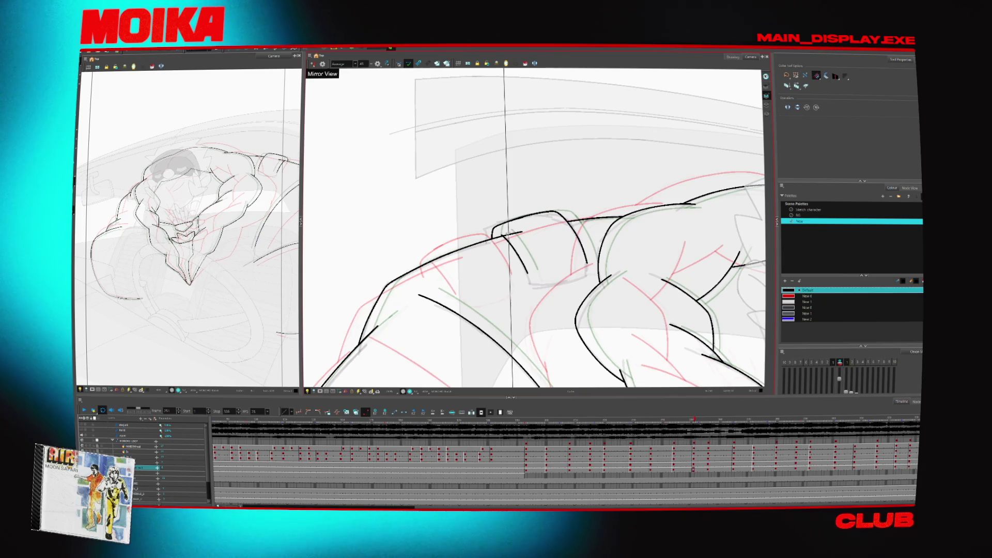
pyautogui.press('.')
pyautogui.press('.')
pyautogui.press('.')
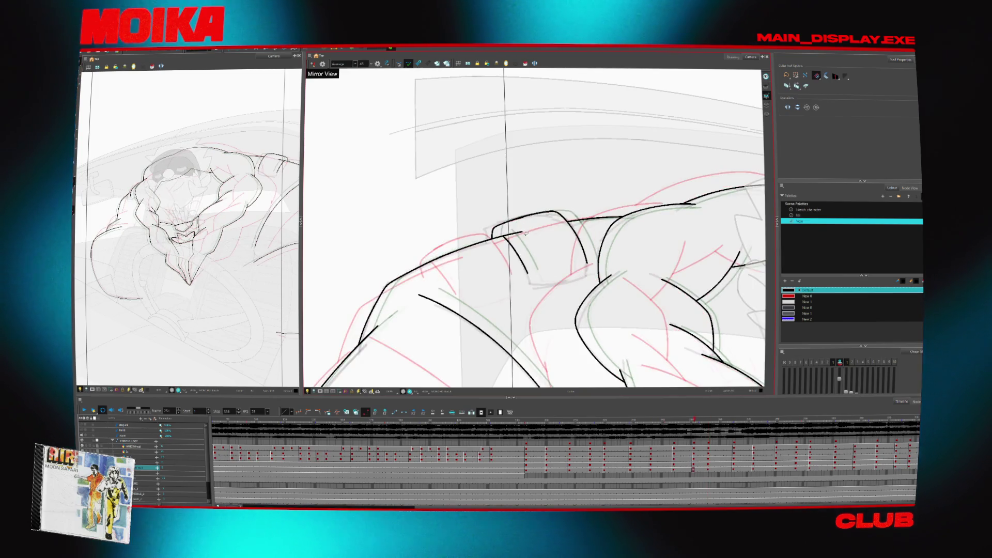
pyautogui.press('.')
pyautogui.press('.')
pyautogui.press('.')
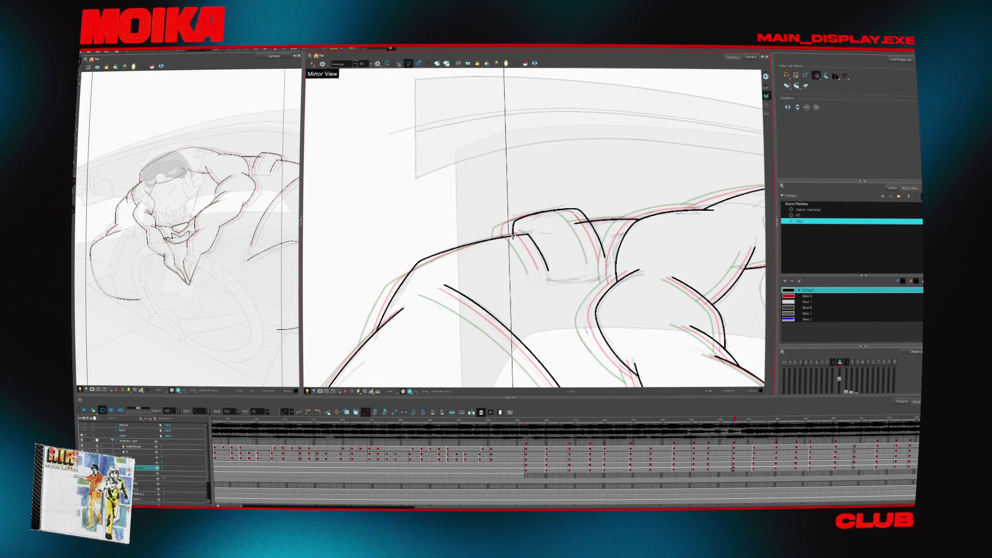
pyautogui.press('.')
pyautogui.press('.')
pyautogui.press('.')
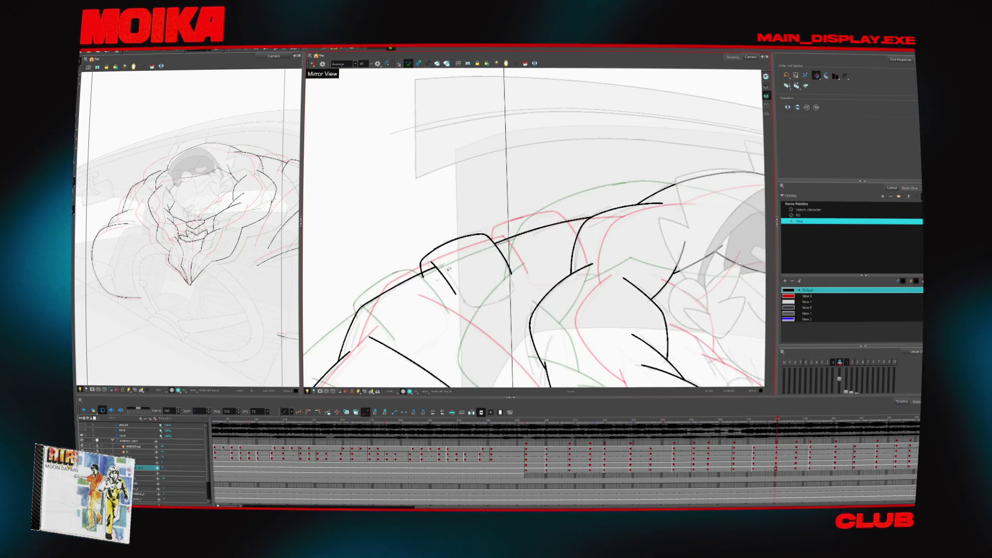
pyautogui.press('.')
pyautogui.press('.')
pyautogui.press('.')
pyautogui.press('.')
pyautogui.press('.')
pyautogui.press('.')
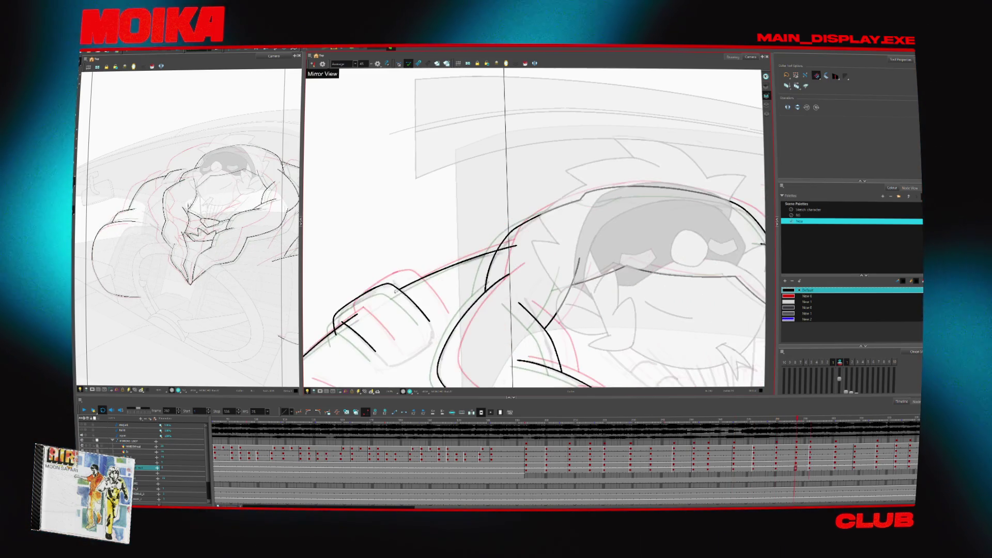
pyautogui.press('.')
pyautogui.press('.')
pyautogui.press('.')
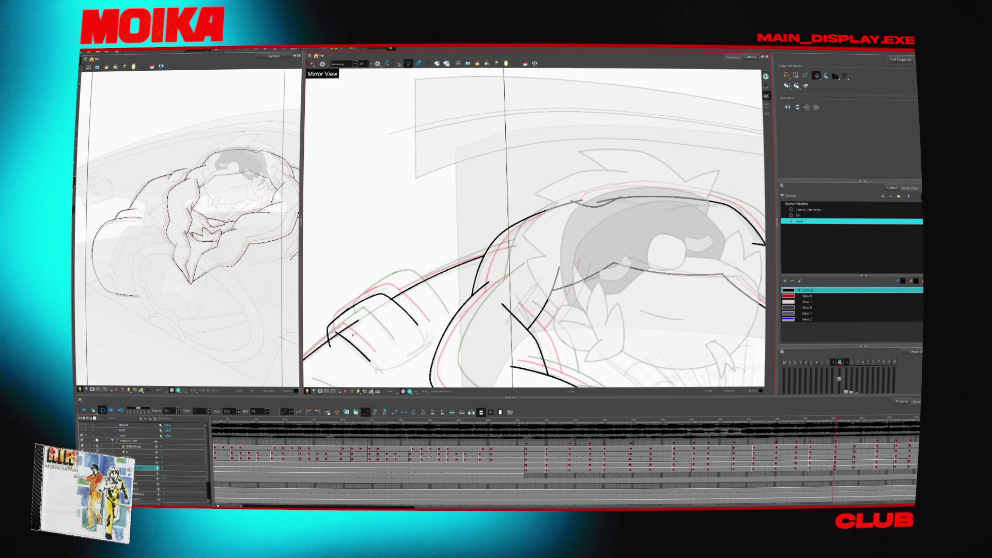
pyautogui.press('.')
pyautogui.press('.')
pyautogui.press('.')
pyautogui.press('.')
pyautogui.press('.')
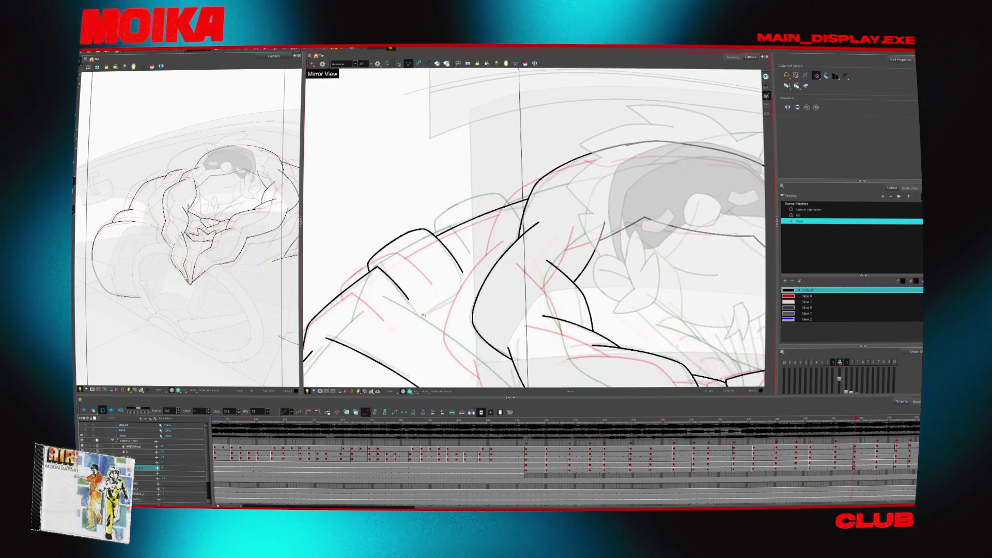
pyautogui.press('.')
pyautogui.press('.')
pyautogui.press('.')
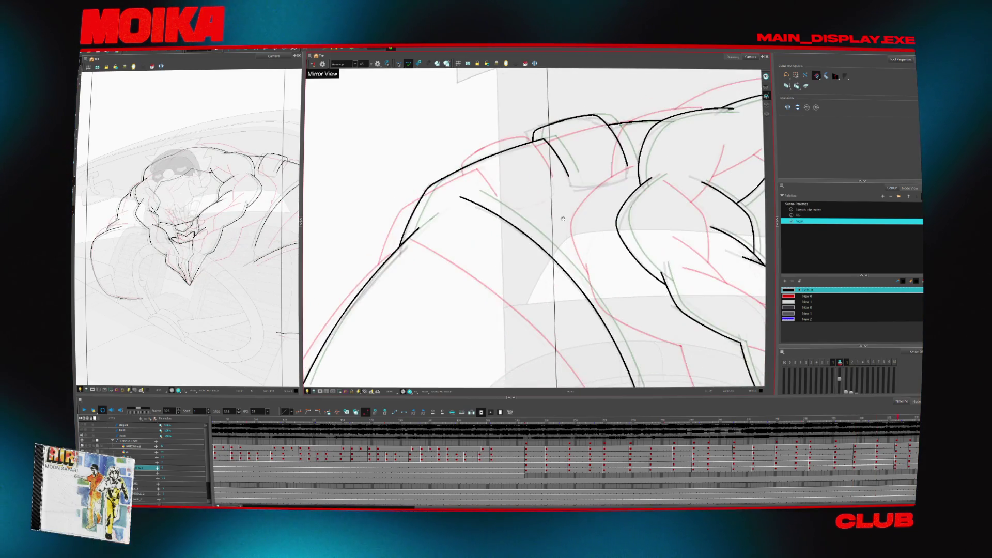
pyautogui.press(',')
pyautogui.press(',')
pyautogui.press(',')
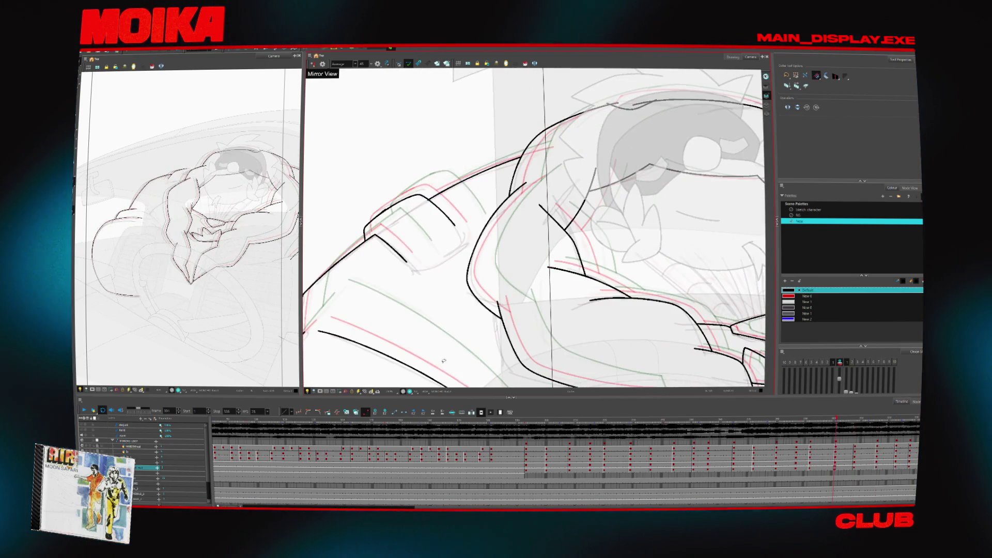
# - Jump to an earlier drawing on the Timeline and rotate the canvas for brush inking
pyautogui.click(538, 424)
pyautogui.hotkey('alt', 'b')
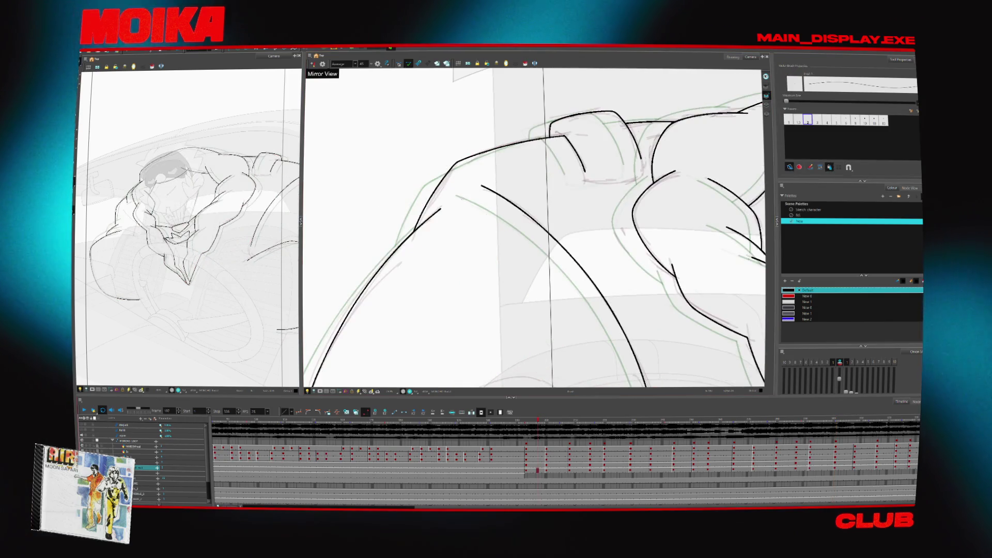
pyautogui.keyDown('ctrl'); pyautogui.keyDown('alt'); pyautogui.moveTo(514, 164); pyautogui.dragTo(506, 169); pyautogui.keyUp('alt'); pyautogui.keyUp('ctrl')
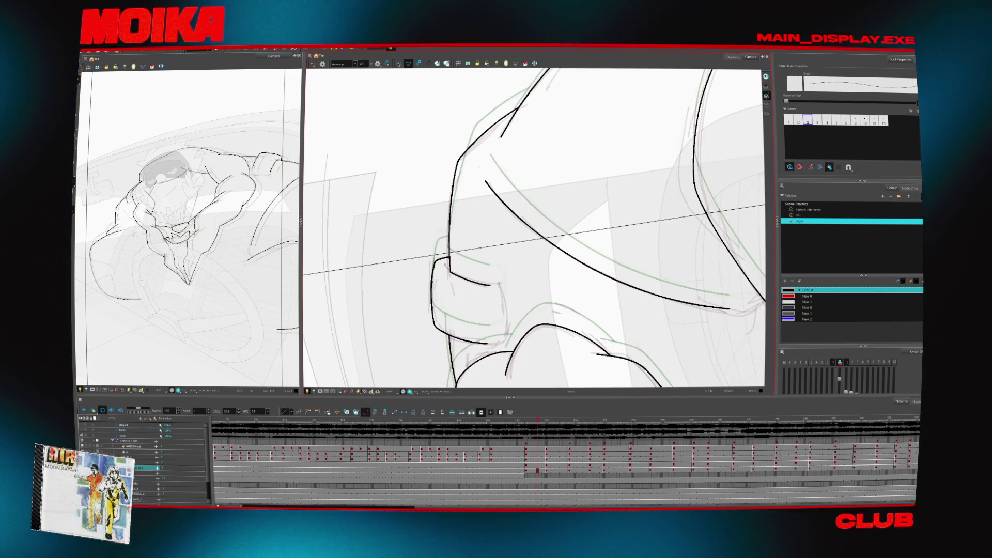
# - Flip forward five drawings, comparing each inked arm against its onion-skin neighbours
pyautogui.press('g')
pyautogui.press('g')
pyautogui.press('g')
pyautogui.press('g')
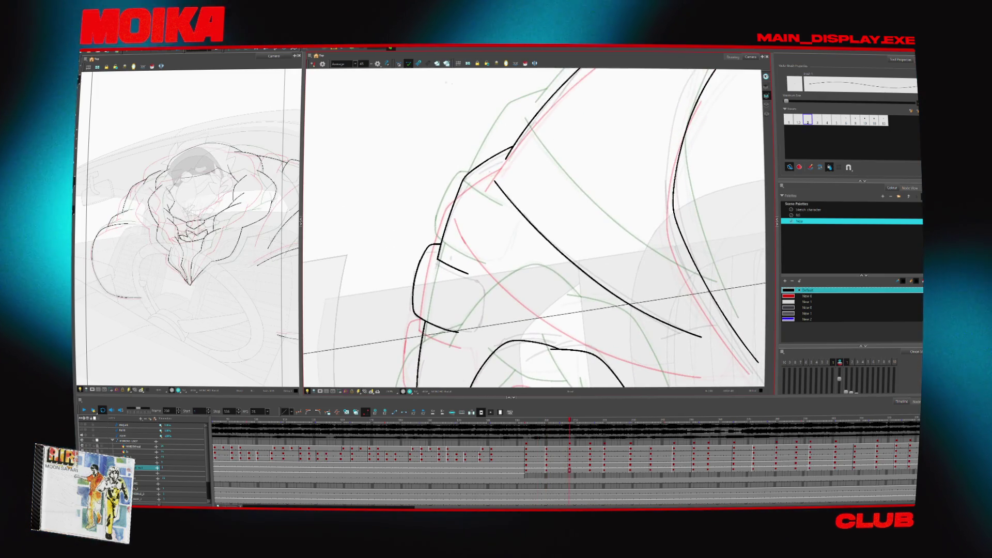
pyautogui.press('g')
pyautogui.press('g')
pyautogui.press('g')
pyautogui.press('g')
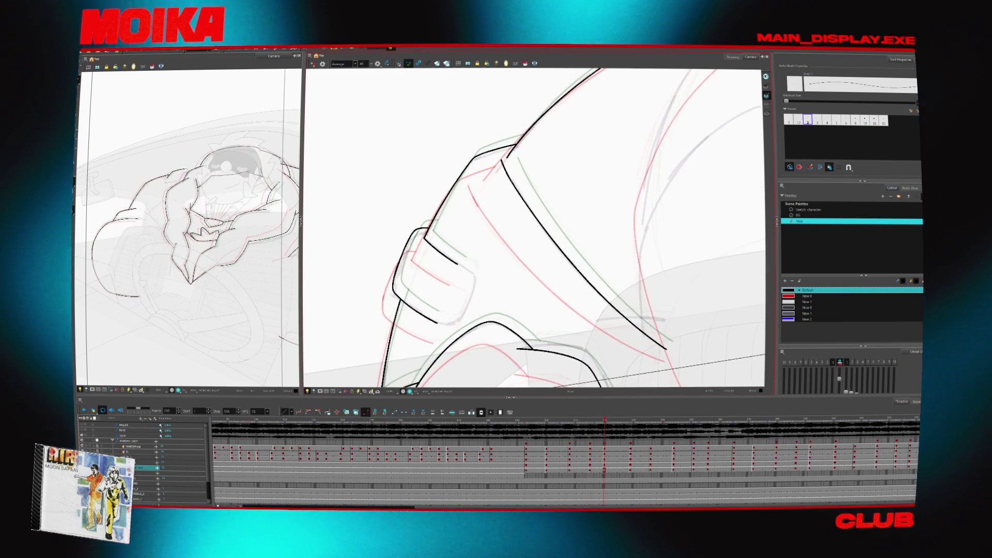
pyautogui.press('g')
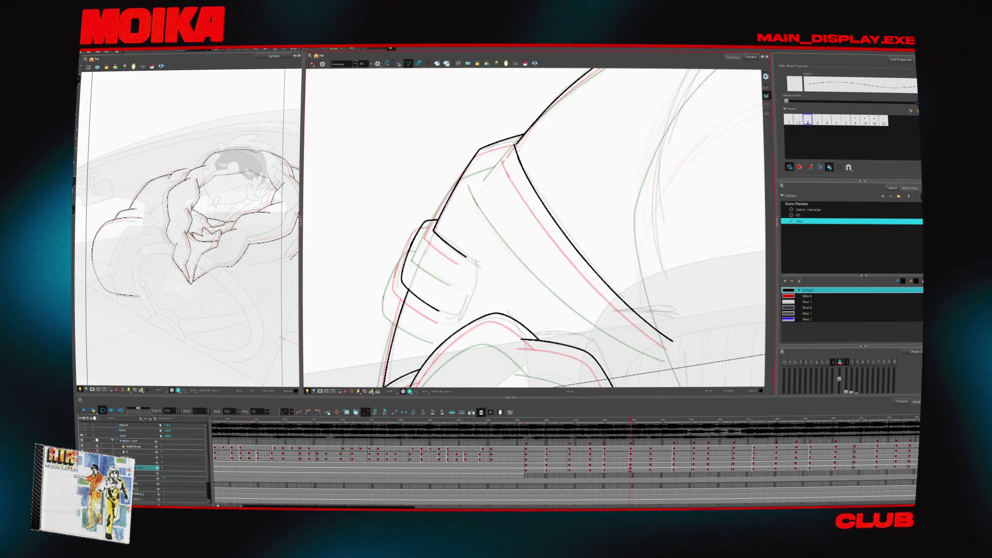
pyautogui.press('g')
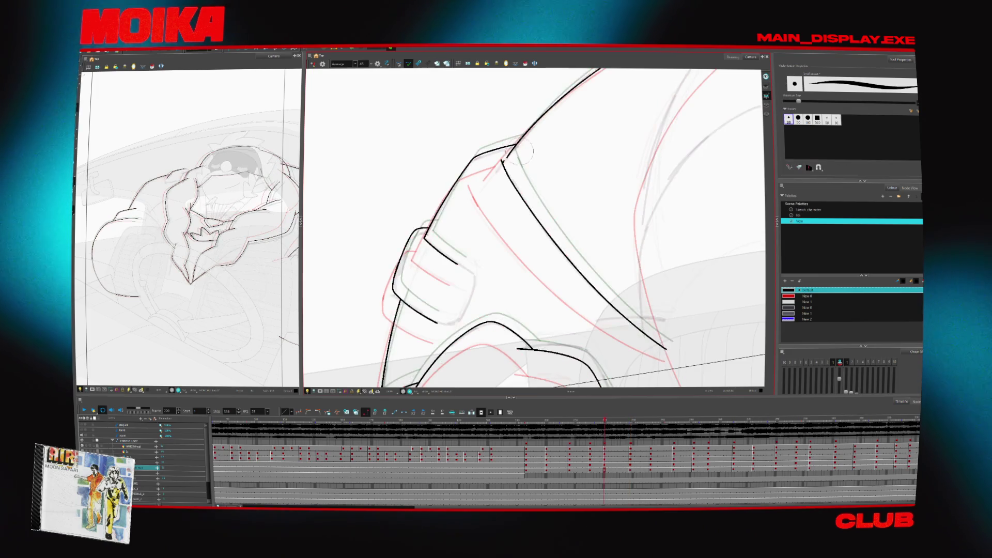
pyautogui.press('g')
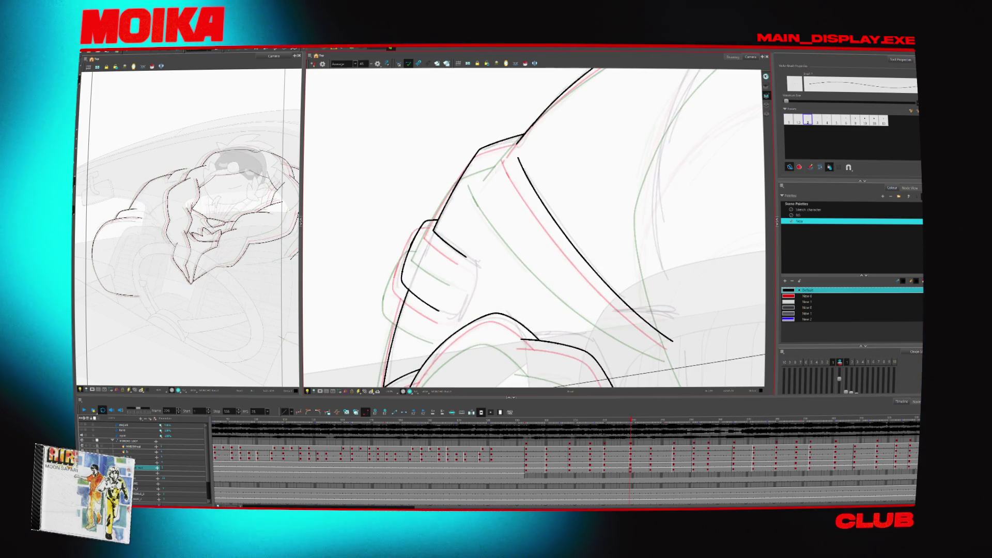
# - Compare neighbouring drawings, advance three, and rotate the canvas clockwise with a slight pan
pyautogui.press('g')
pyautogui.press('f')
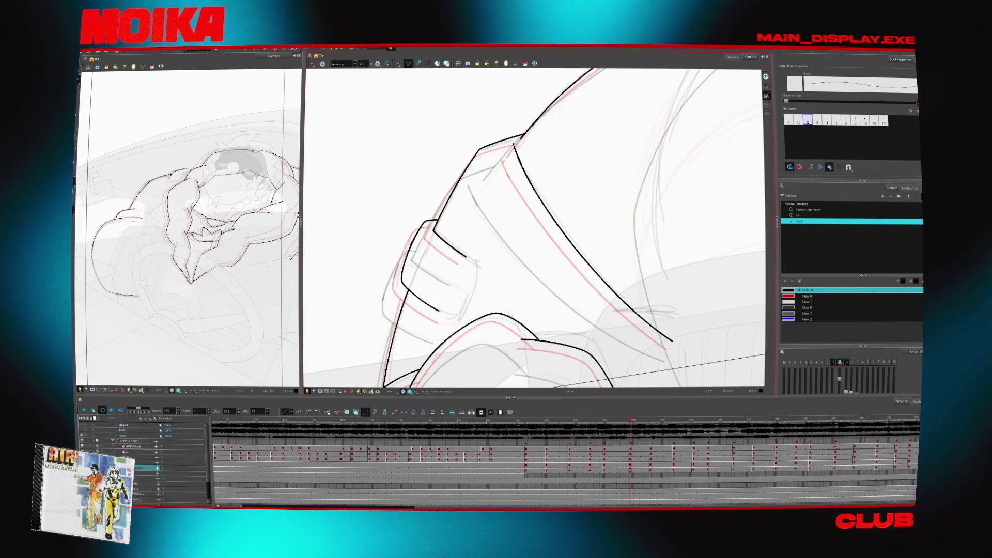
pyautogui.press('g')
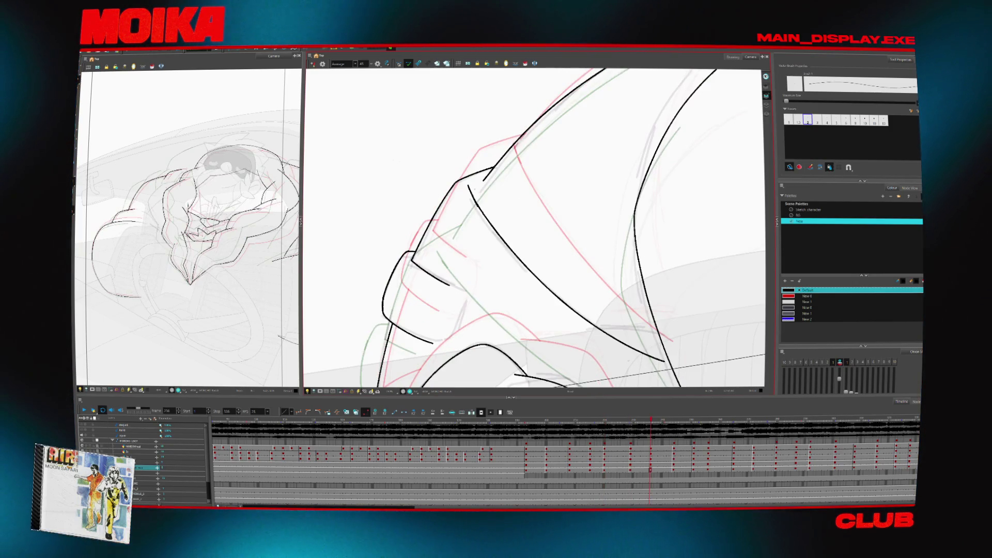
pyautogui.press('g')
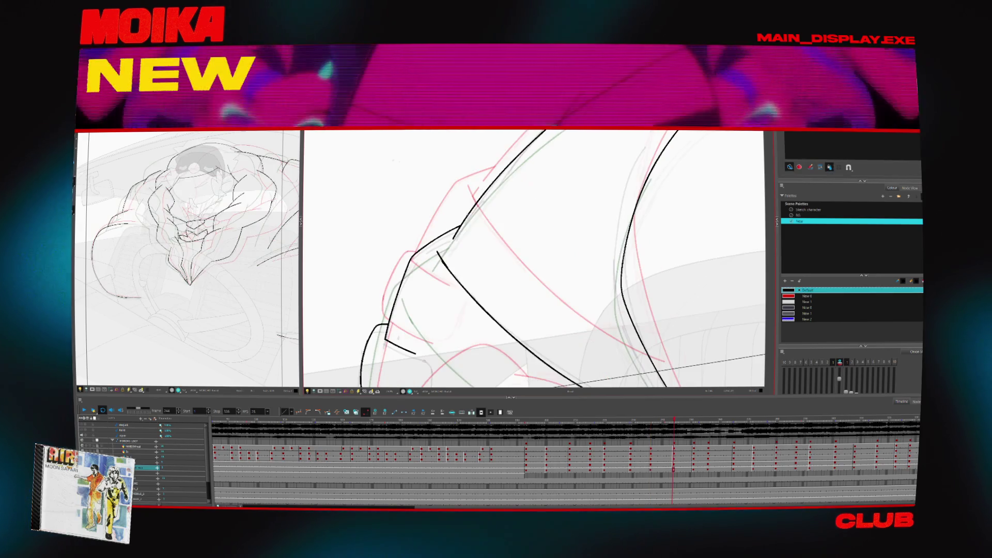
pyautogui.press('g')
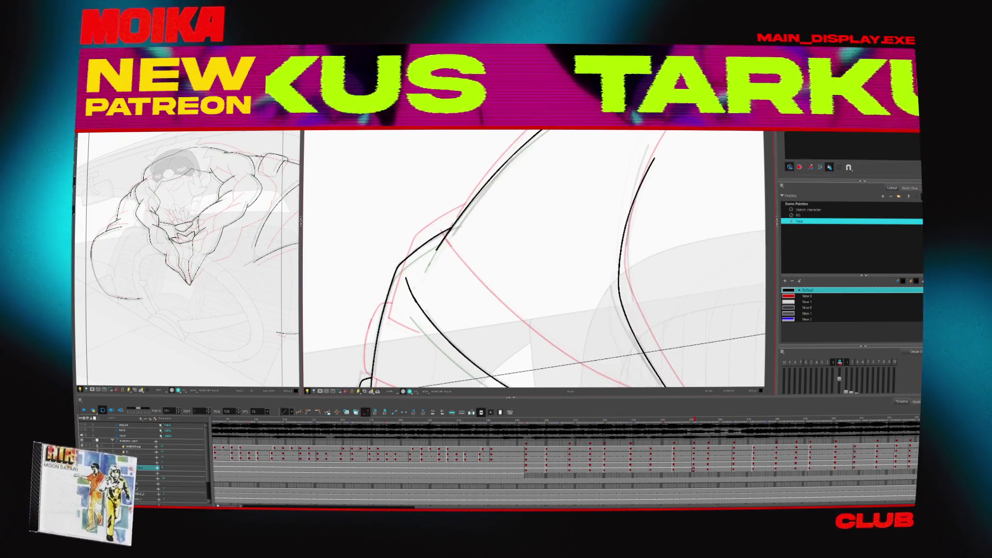
pyautogui.press('v')
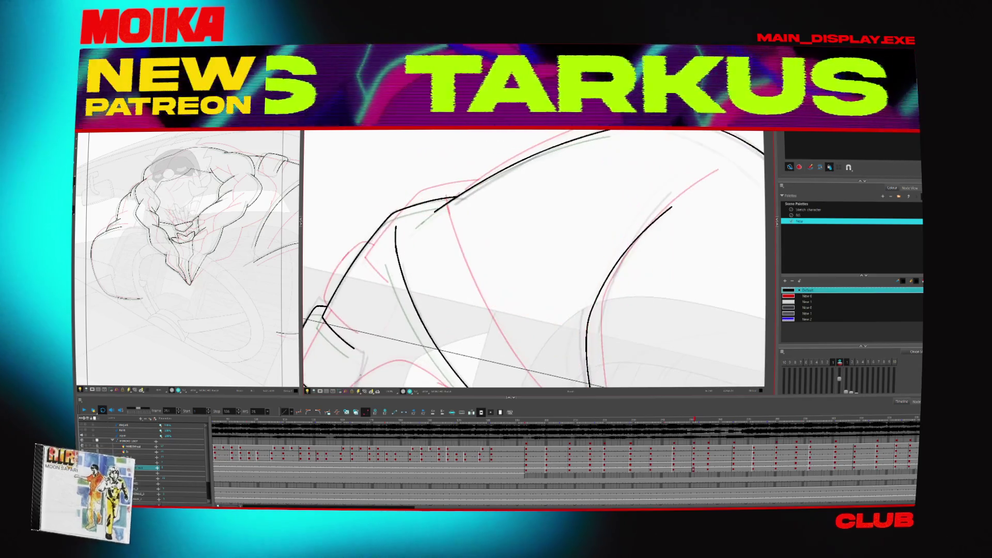
pyautogui.moveTo(393, 245); pyautogui.dragTo(403, 239)
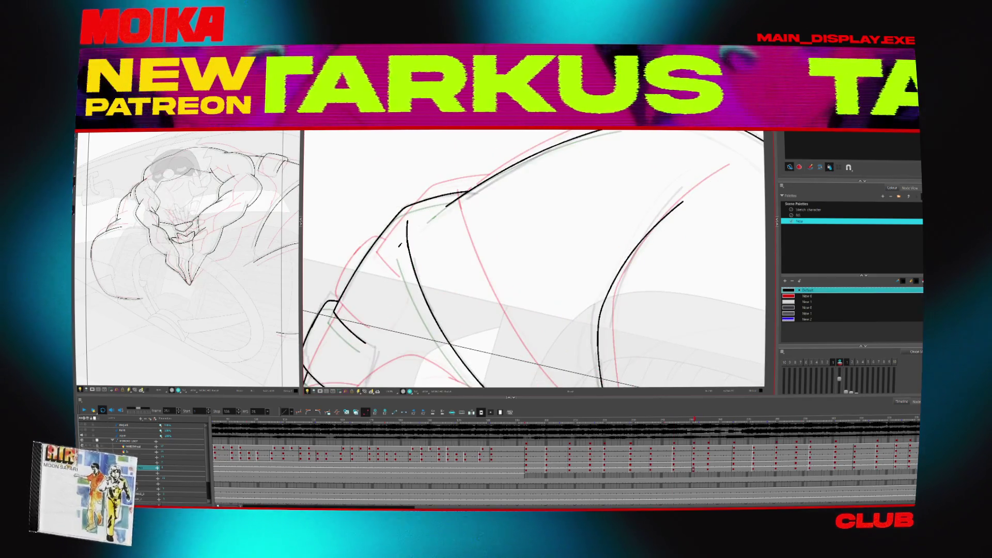
# - Advance a few drawings further, re-angling the canvas, to one with only two arm lines
pyautogui.press('g')
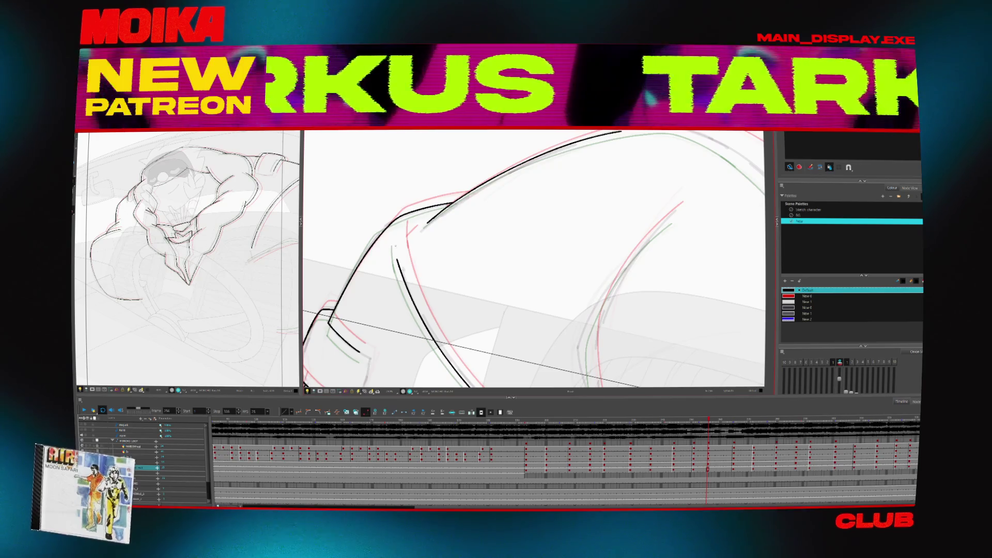
pyautogui.press('g')
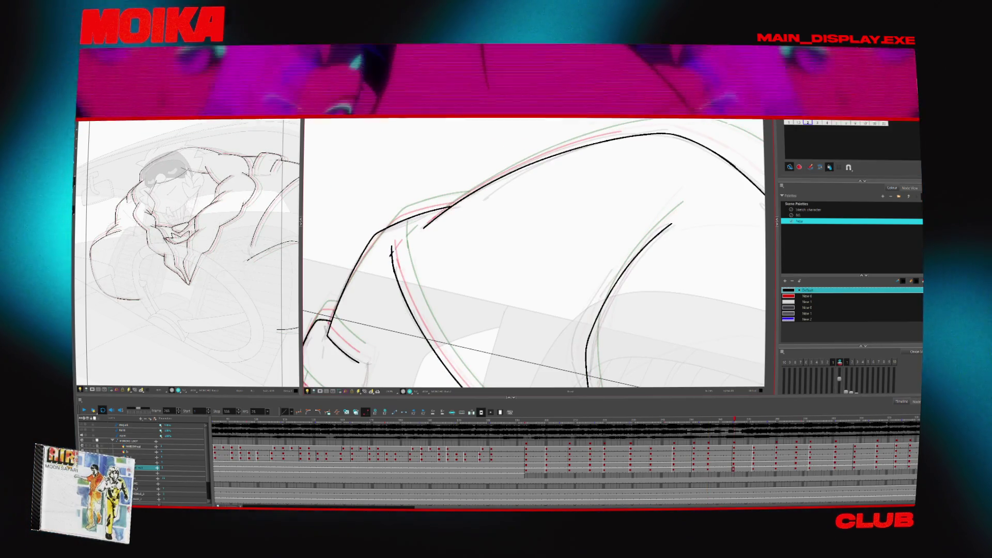
pyautogui.press('g')
pyautogui.press('g')
pyautogui.press('g')
pyautogui.moveTo(459, 266); pyautogui.dragTo(517, 320)
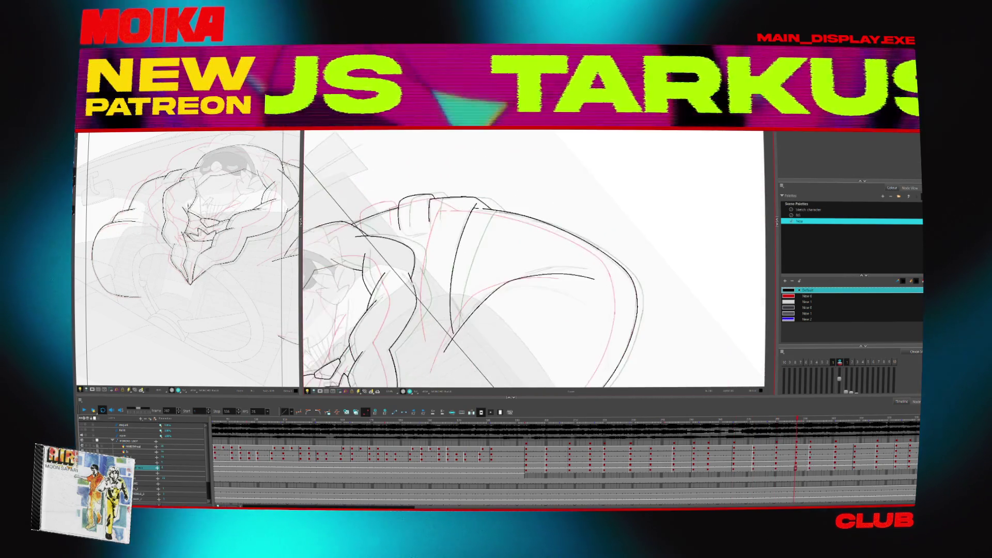
pyautogui.press('f')
pyautogui.press('f')
pyautogui.press('f')
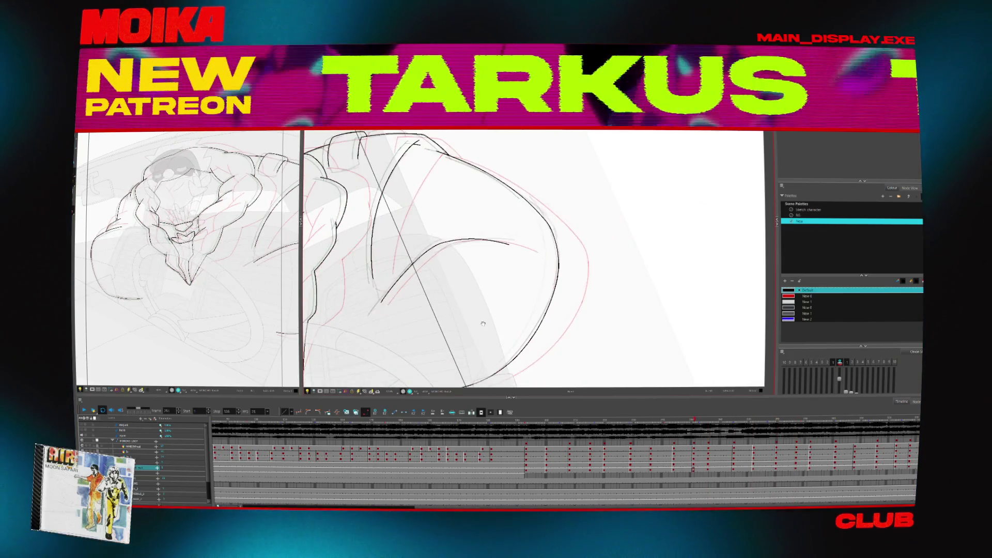
pyautogui.moveTo(483, 324); pyautogui.dragTo(394, 203)
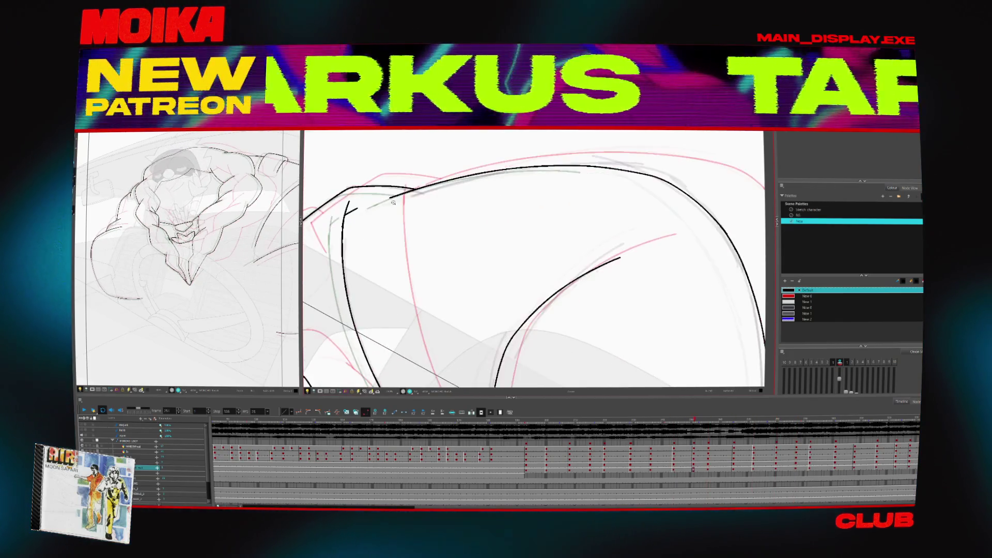
pyautogui.press('g')
pyautogui.press('g')
pyautogui.press('g')
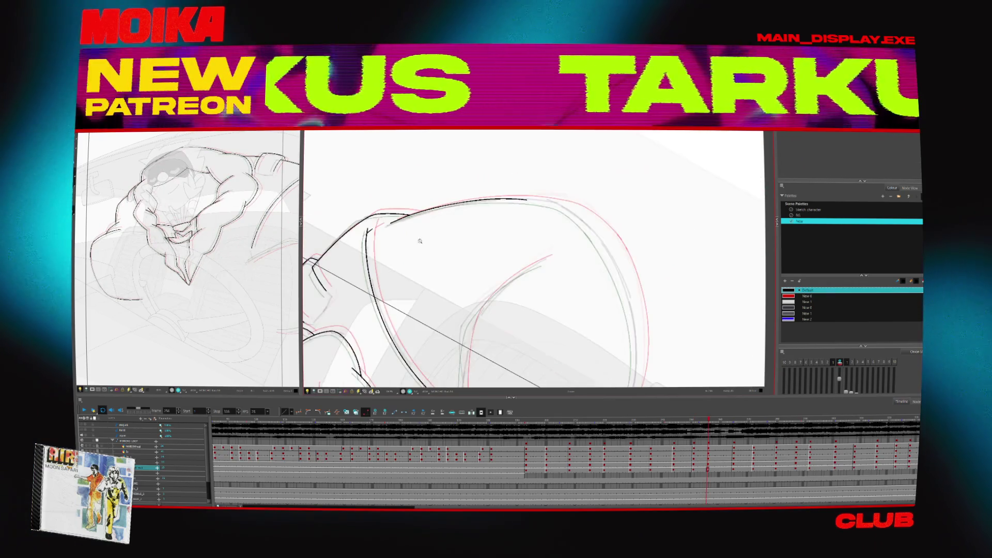
pyautogui.scroll(5, 419, 242)
# - Re-angle and zoom out the canvas, then go back about nine drawings with the brush ready
pyautogui.press('f')
pyautogui.press('f')
pyautogui.press('f')
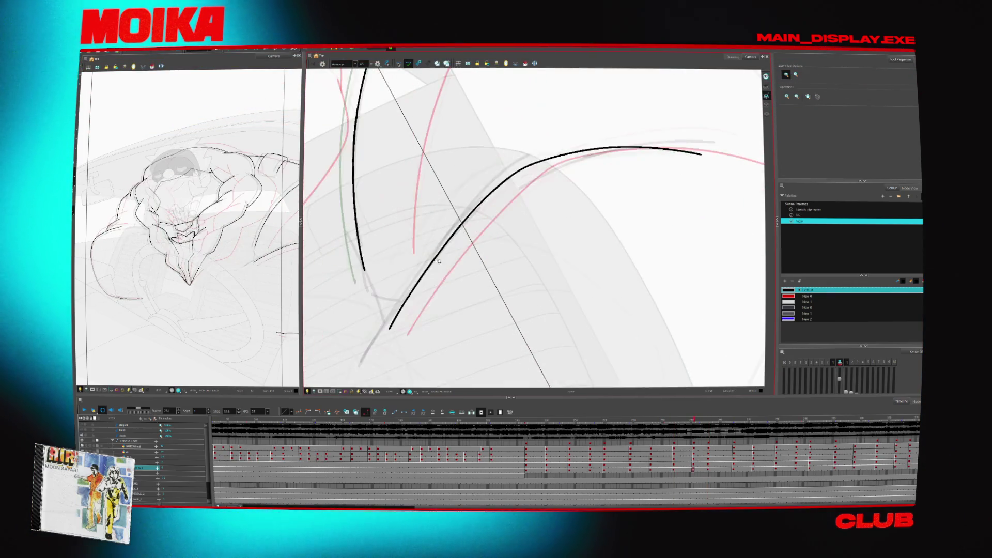
pyautogui.press('g')
pyautogui.press('g')
pyautogui.press('g')
pyautogui.hotkey('alt', 'b')
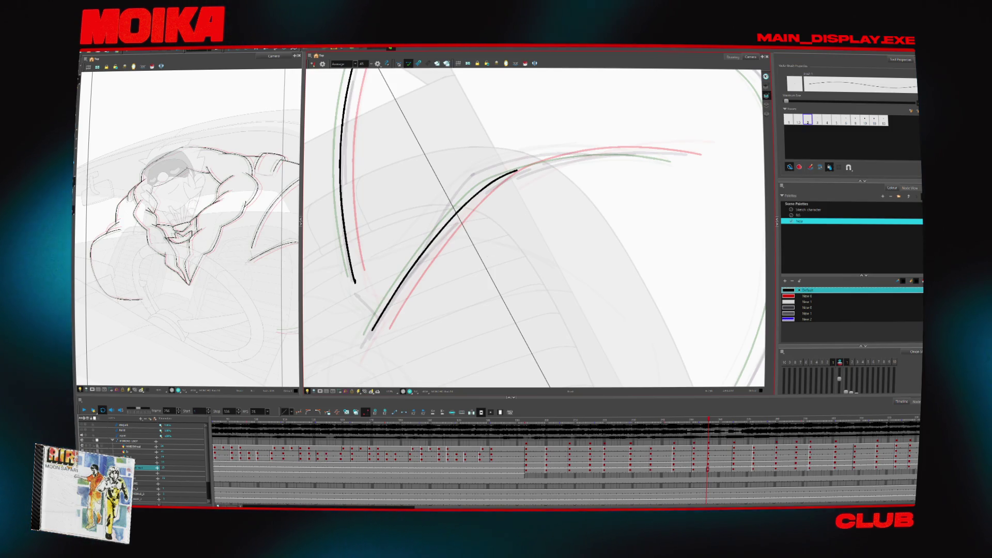
pyautogui.moveTo(430, 339)
pyautogui.mouseDown()
pyautogui.moveTo(422, 293)
pyautogui.moveTo(503, 251)
pyautogui.mouseUp()
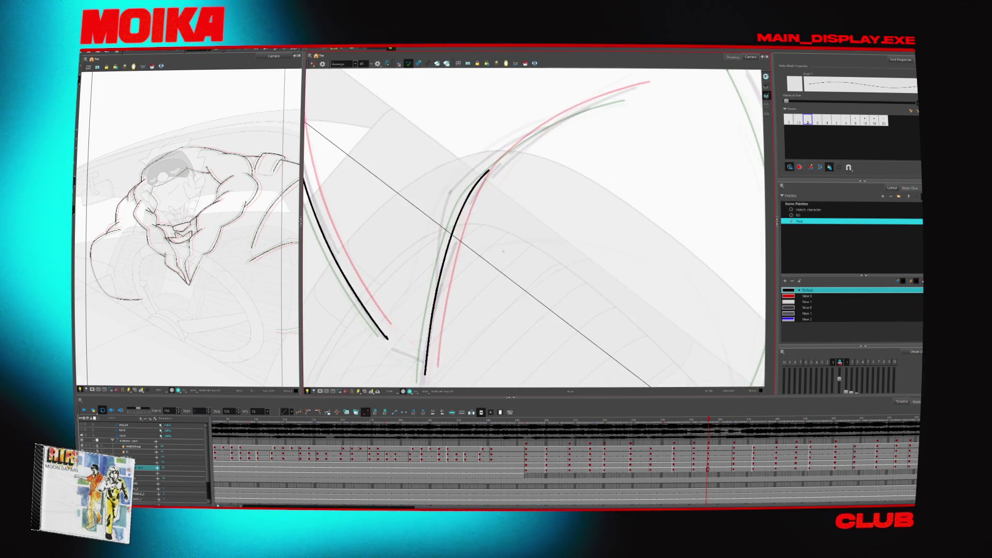
pyautogui.moveTo(487, 172)
pyautogui.mouseDown()
pyautogui.moveTo(495, 184)
pyautogui.moveTo(458, 221)
pyautogui.mouseUp()
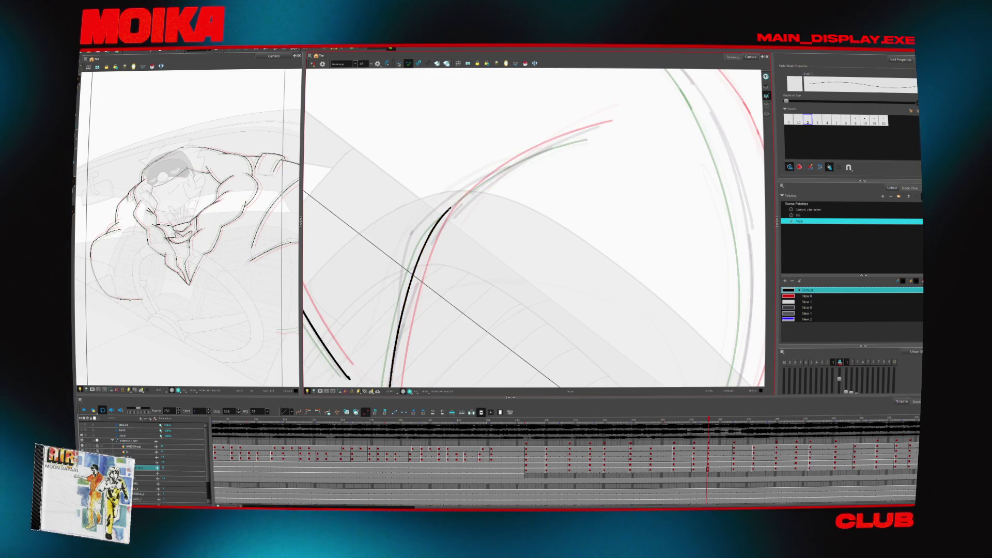
pyautogui.hotkey('alt', 'z')
pyautogui.moveTo(595, 155); pyautogui.dragTo(595, 173)
pyautogui.press(',')
pyautogui.press(',')
pyautogui.press(',')
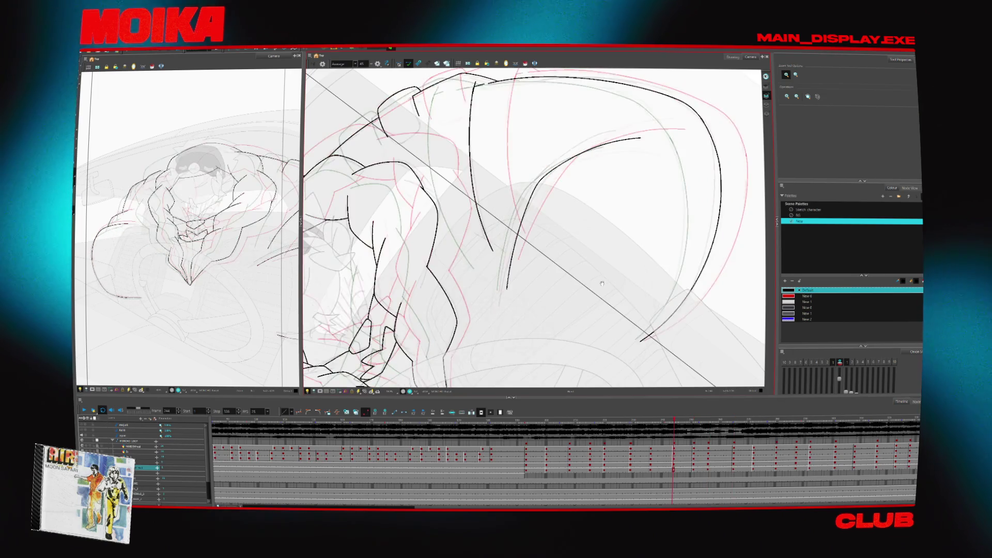
pyautogui.hotkey('shift', 'm')
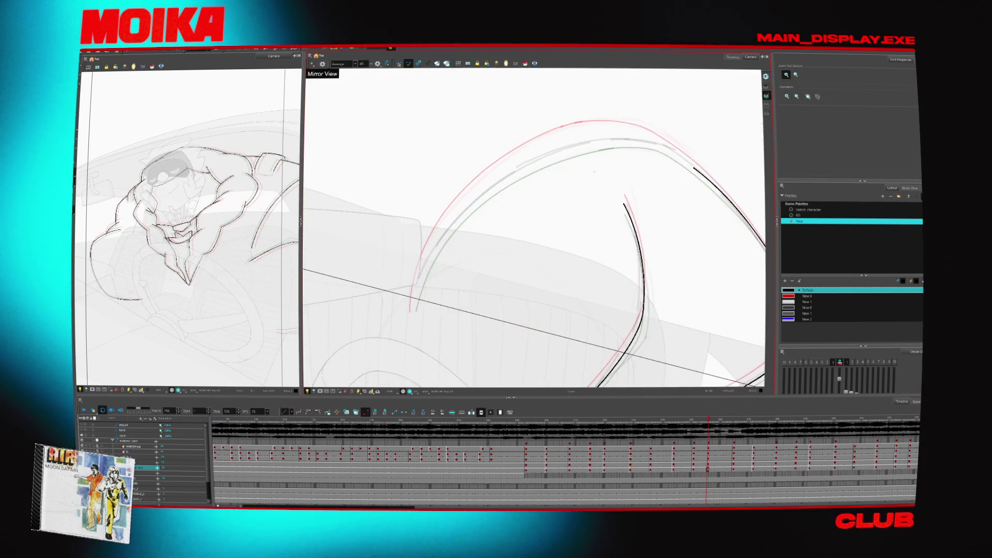
pyautogui.hotkey('alt', 'b')
# - Redraw the left arc as one stroke, undo the bridging stroke, and close the gap
pyautogui.moveTo(413, 309)
pyautogui.mouseDown()
pyautogui.moveTo(612, 135)
pyautogui.moveTo(517, 207)
pyautogui.moveTo(450, 222)
pyautogui.moveTo(465, 227)
pyautogui.moveTo(447, 222)
pyautogui.moveTo(460, 124)
pyautogui.mouseUp()
pyautogui.hotkey('alt', 'b')
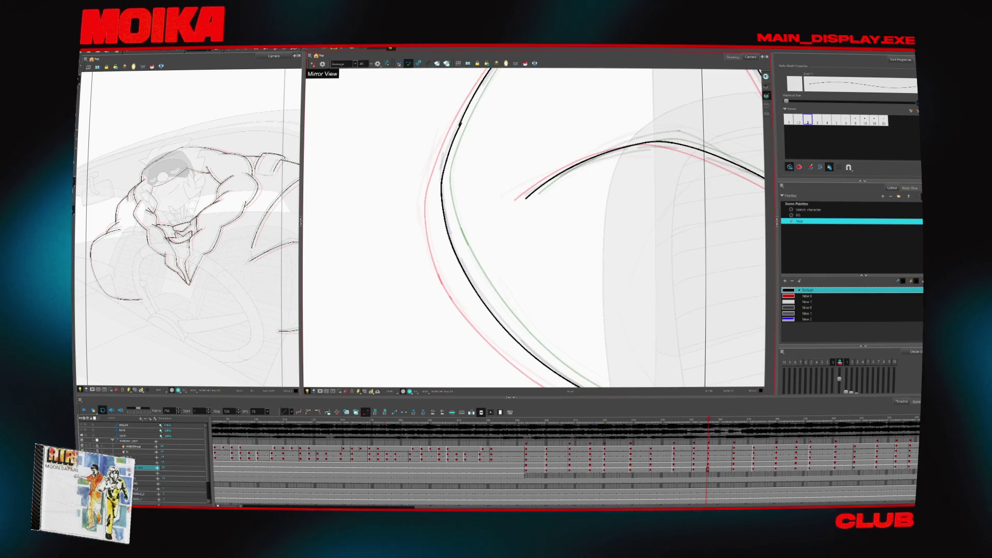
pyautogui.hotkey('ctrl', 'z')
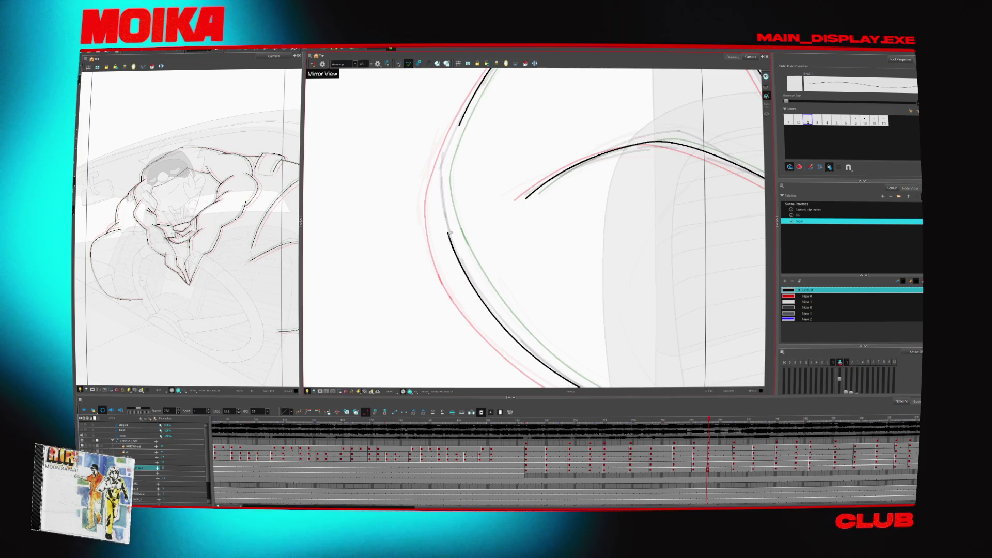
pyautogui.moveTo(448, 233); pyautogui.dragTo(460, 124)
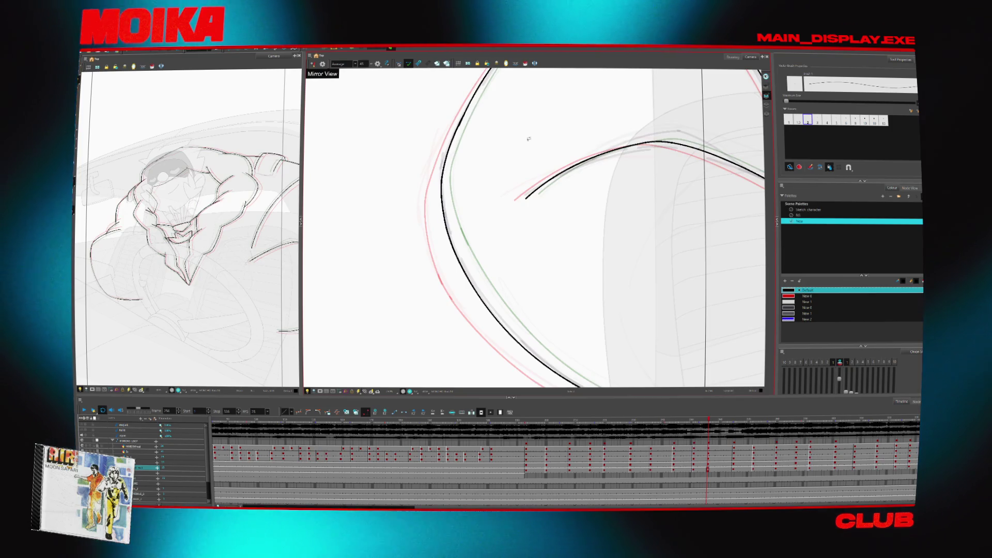
pyautogui.scroll(-8, 528, 139)
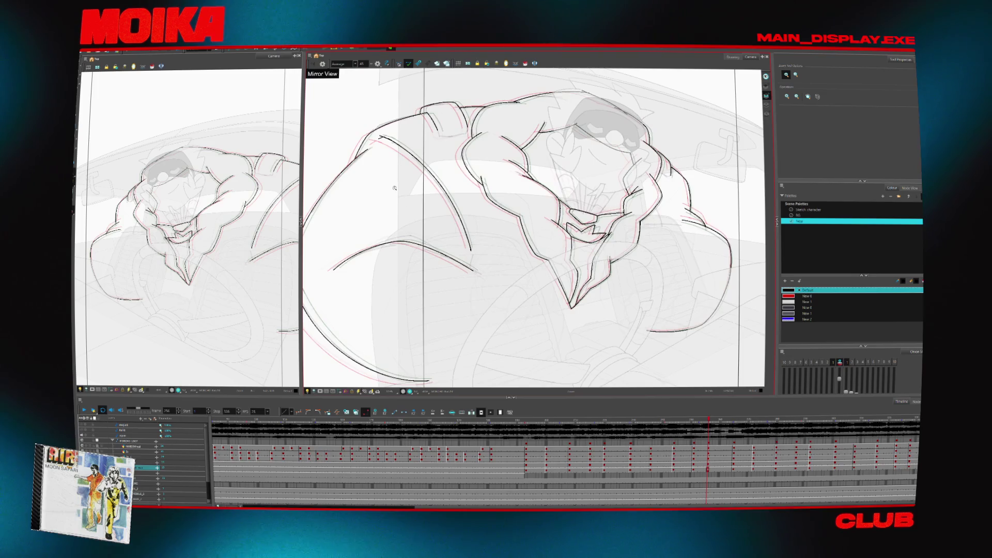
# - Flip back through earlier inked drawings, toggle Mirror View, and zoom in on the pink-filled drawing
pyautogui.press(',')
pyautogui.press(',')
pyautogui.press(',')
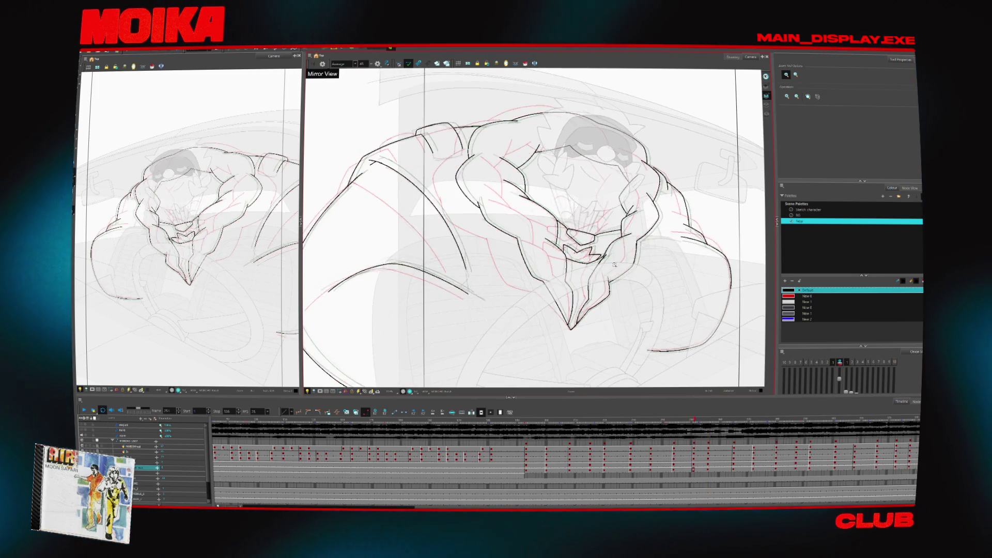
pyautogui.press(',')
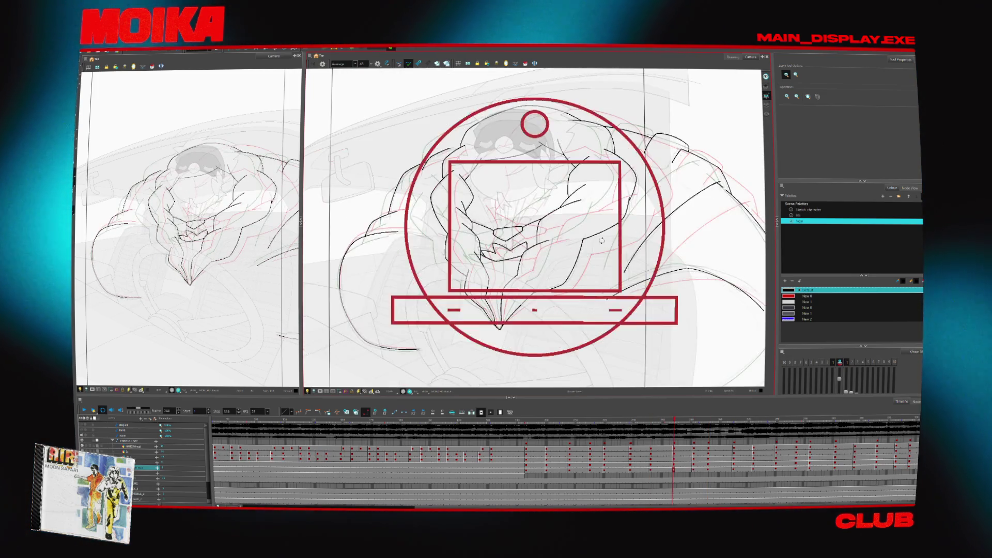
pyautogui.press('4')
pyautogui.press(',')
pyautogui.press(',')
pyautogui.press(',')
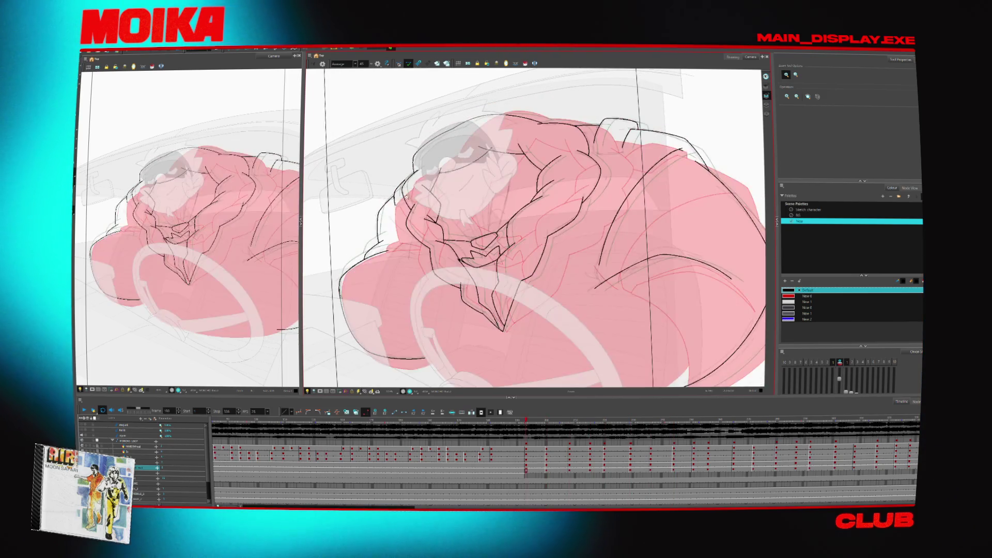
pyautogui.click(403, 201)
pyautogui.hotkey('alt', 'b')
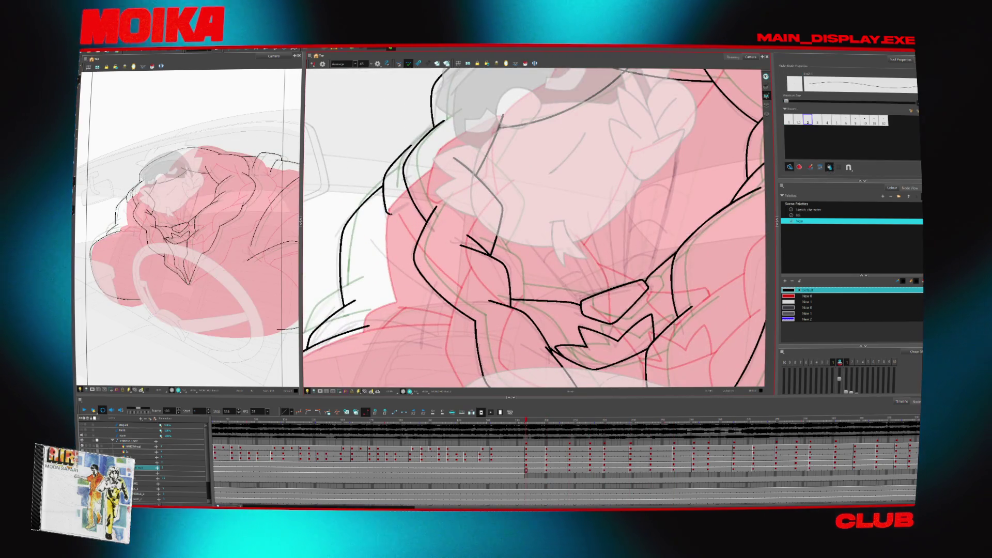
# - Step forward through later drawings and undo the stray black stroke
pyautogui.press('.')
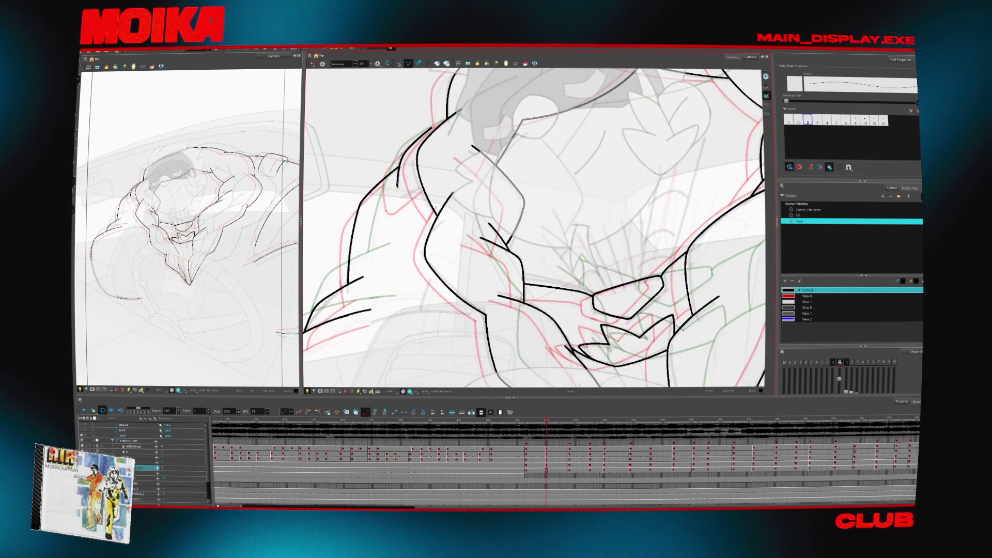
pyautogui.press('.')
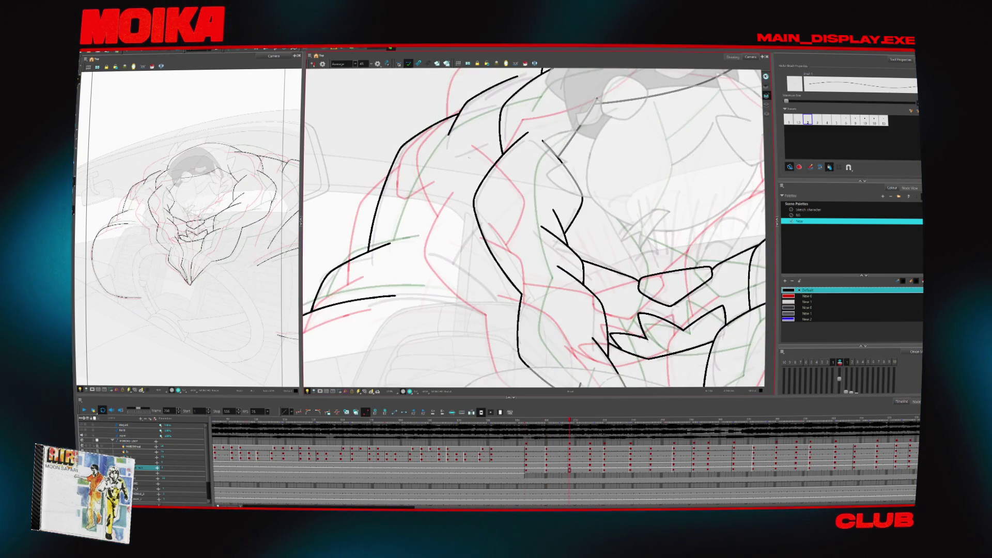
pyautogui.press('.')
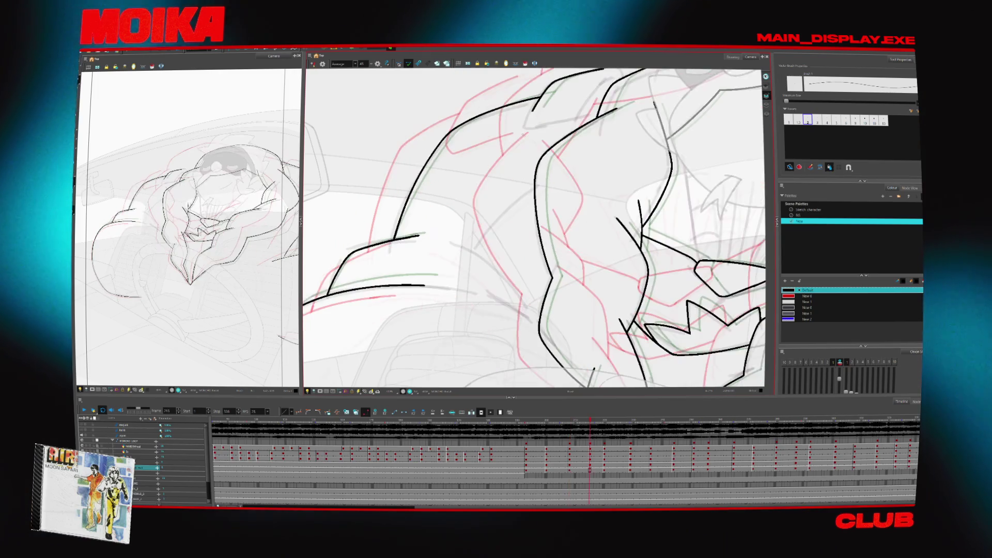
pyautogui.press('.')
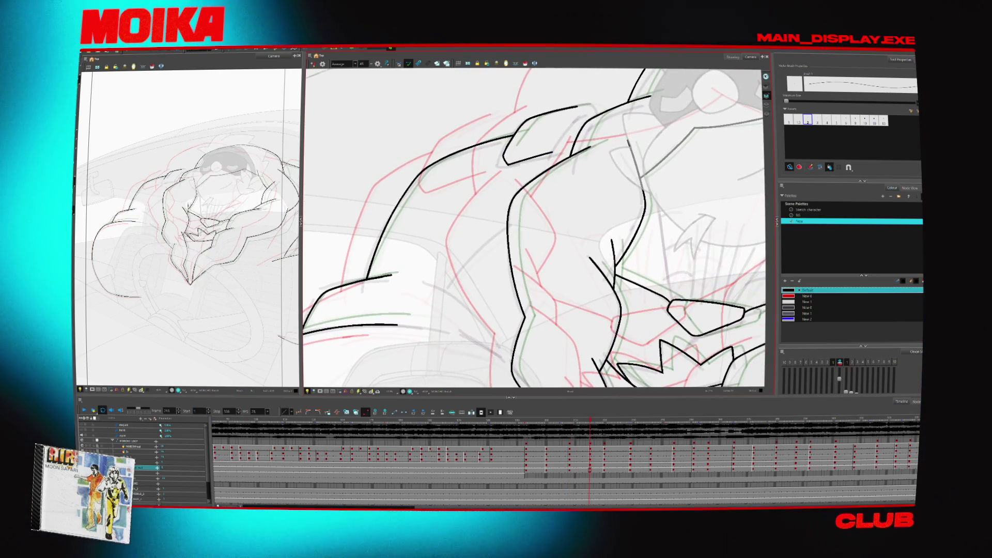
pyautogui.press('.')
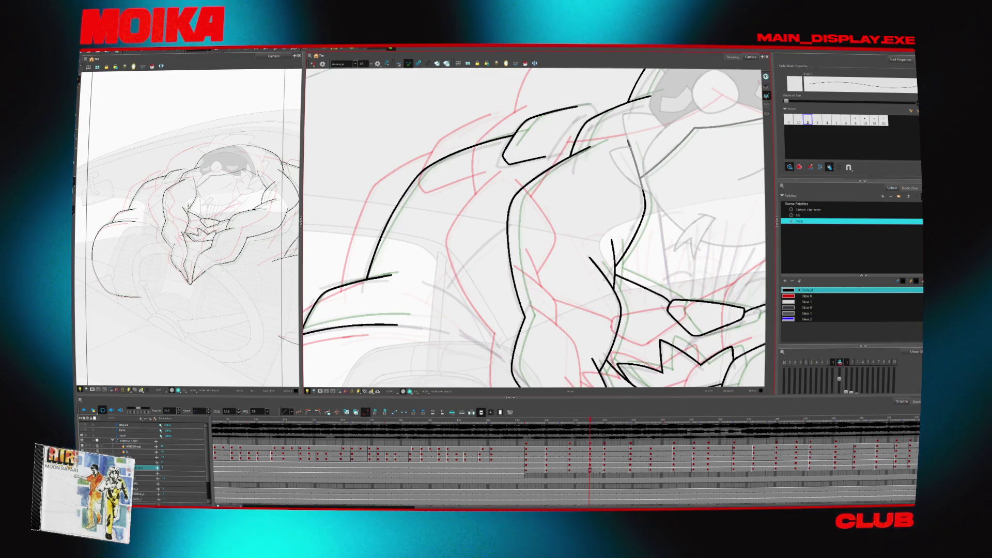
pyautogui.press('.')
pyautogui.press('.')
pyautogui.press('.')
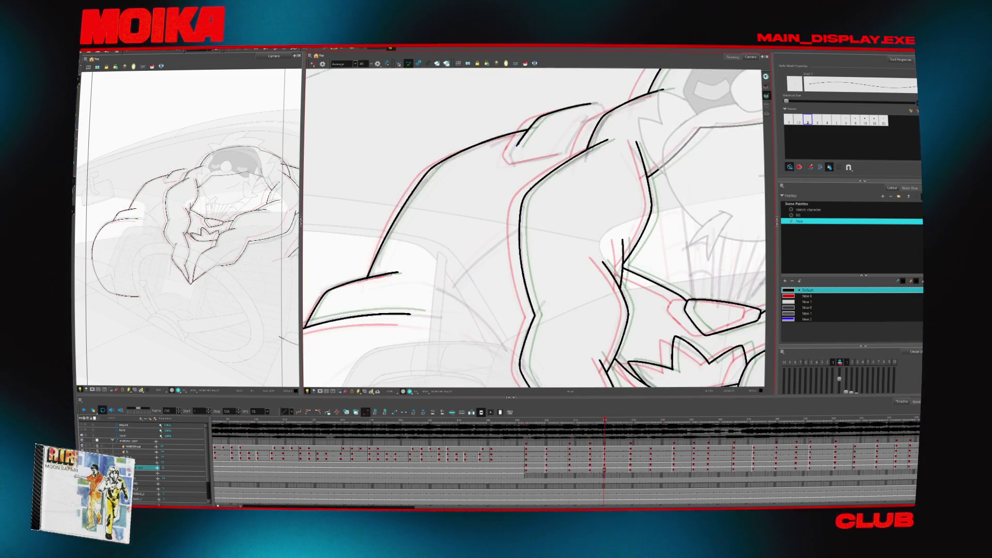
pyautogui.hotkey('ctrl', 'z')
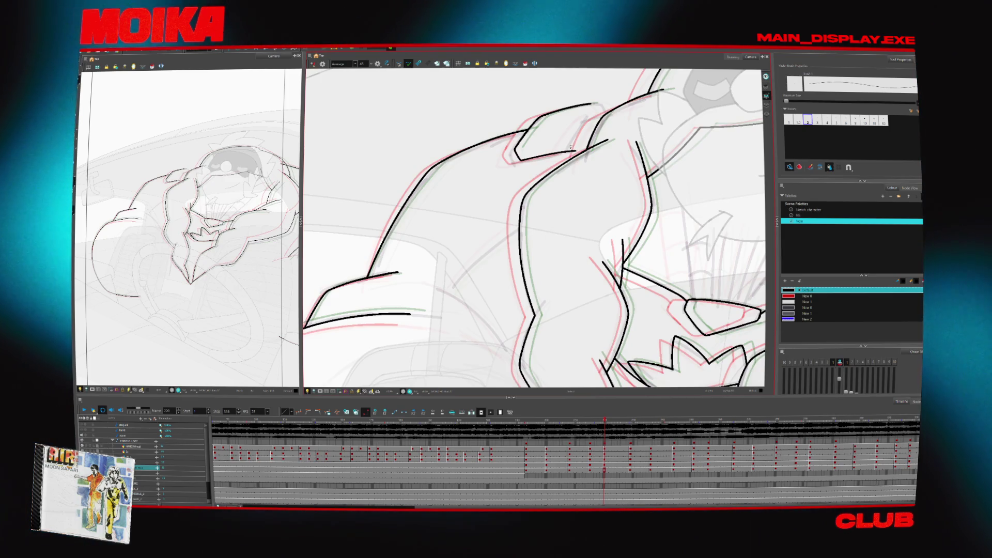
# - Flip forward and back between neighbouring drawings to check the lines against the onion skin
pyautogui.press('g')
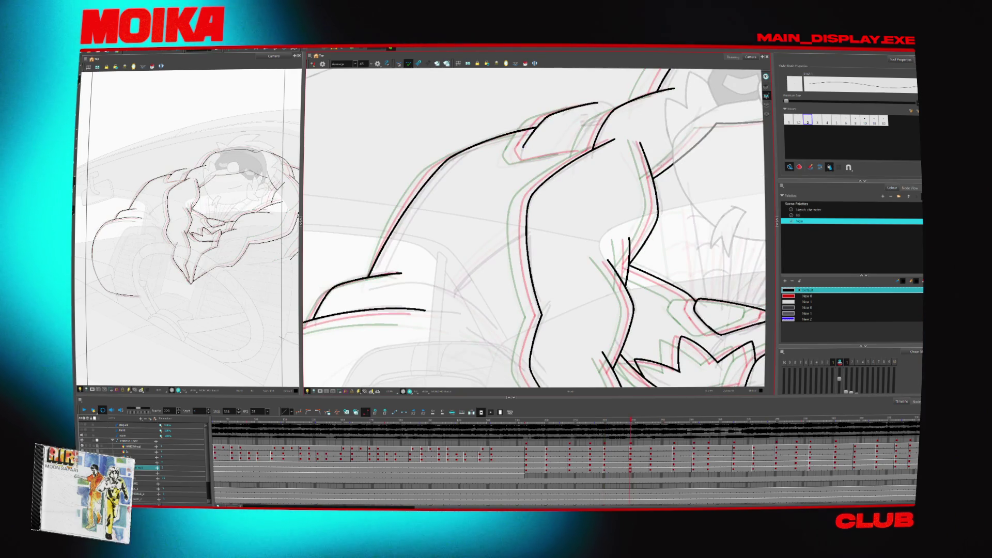
pyautogui.press('g')
pyautogui.press('g')
pyautogui.press('g')
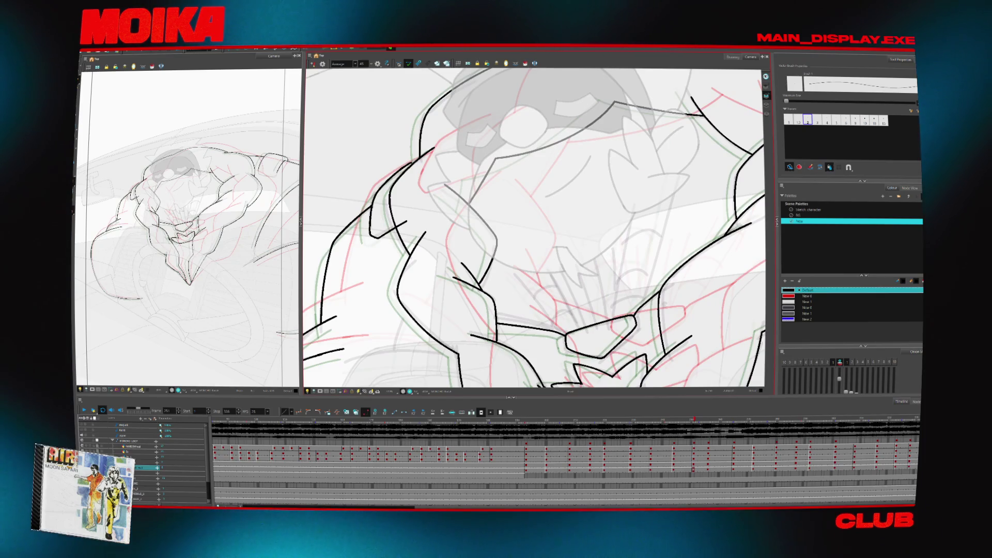
pyautogui.press('f')
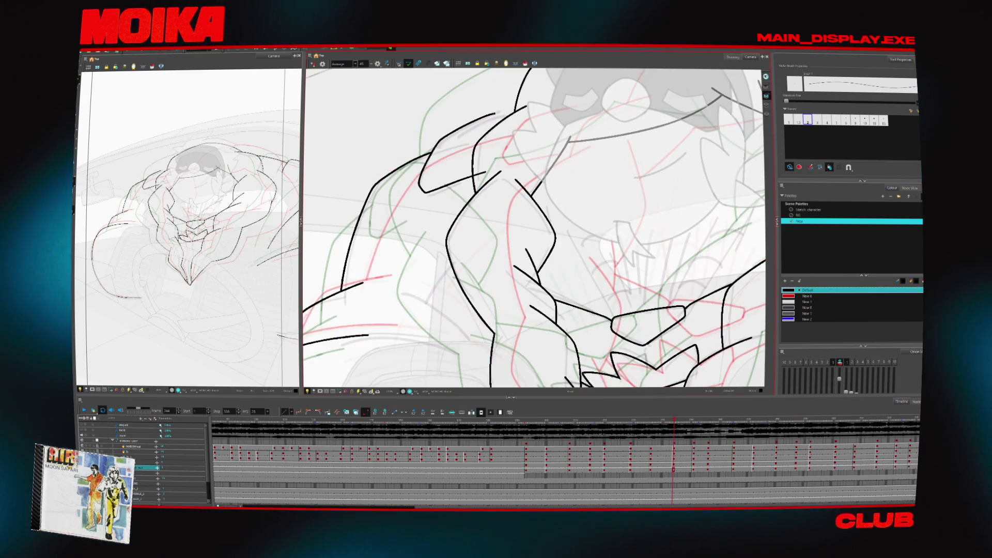
pyautogui.press('f')
pyautogui.press('f')
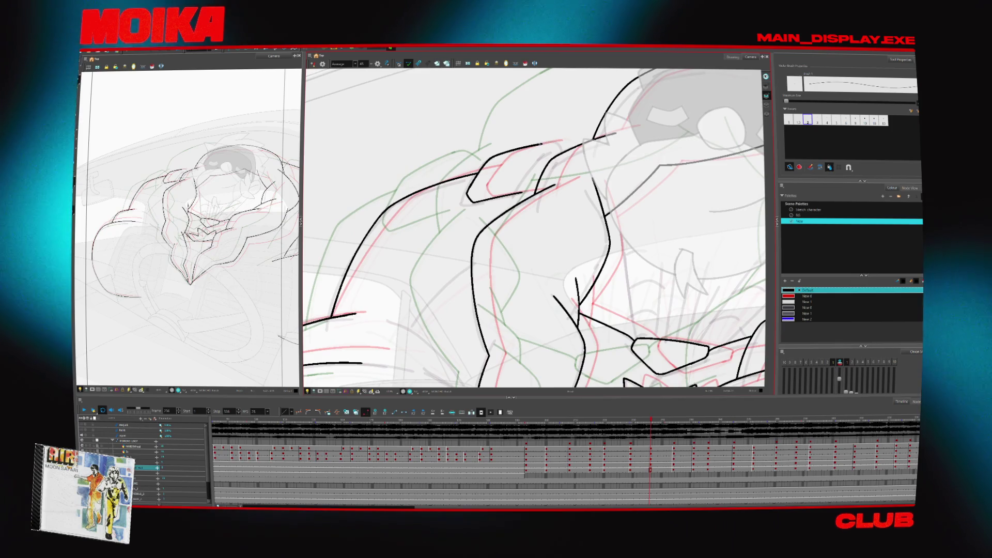
pyautogui.press('f')
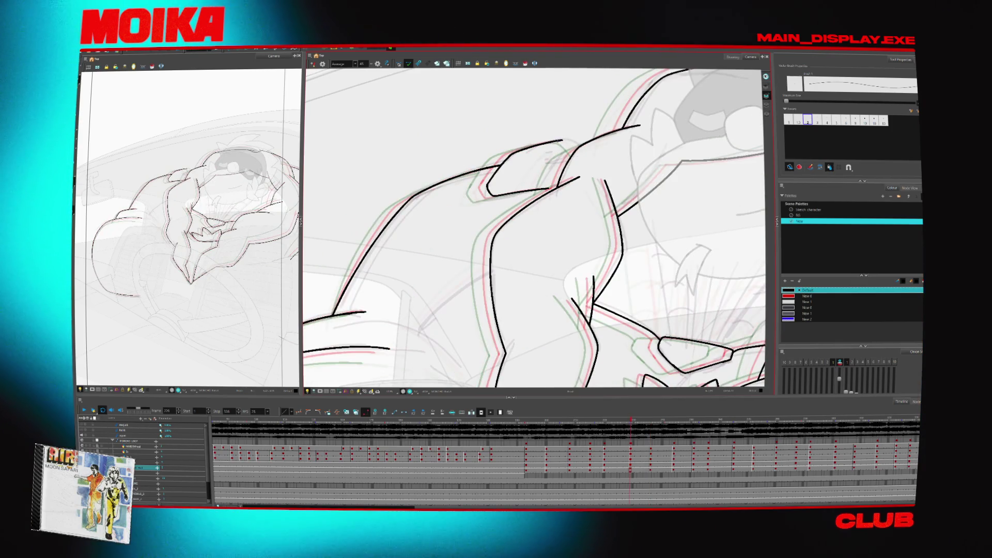
# - Flip between neighbouring drawings and toggle Mirror View to check the traced arm and shoulder
pyautogui.press('f')
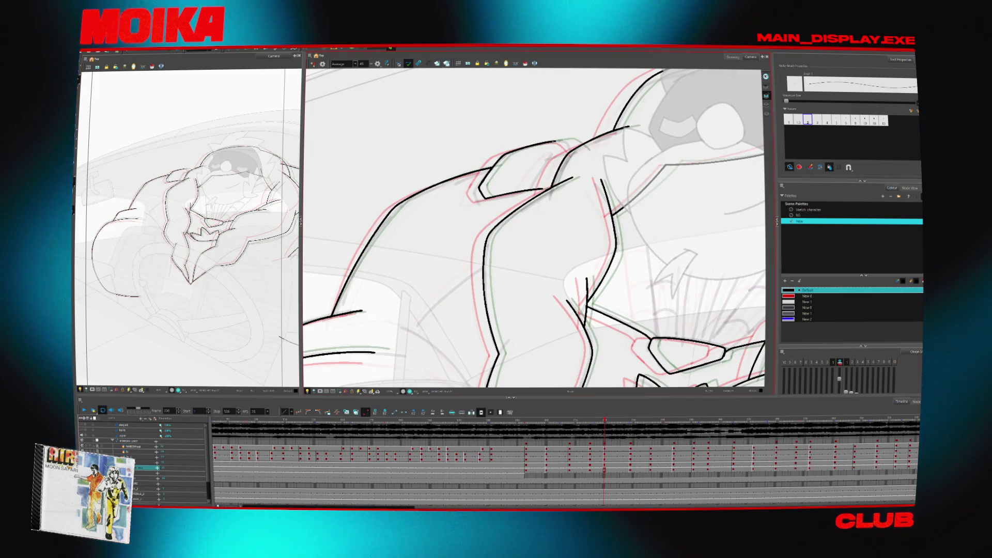
pyautogui.press('f')
pyautogui.press('g')
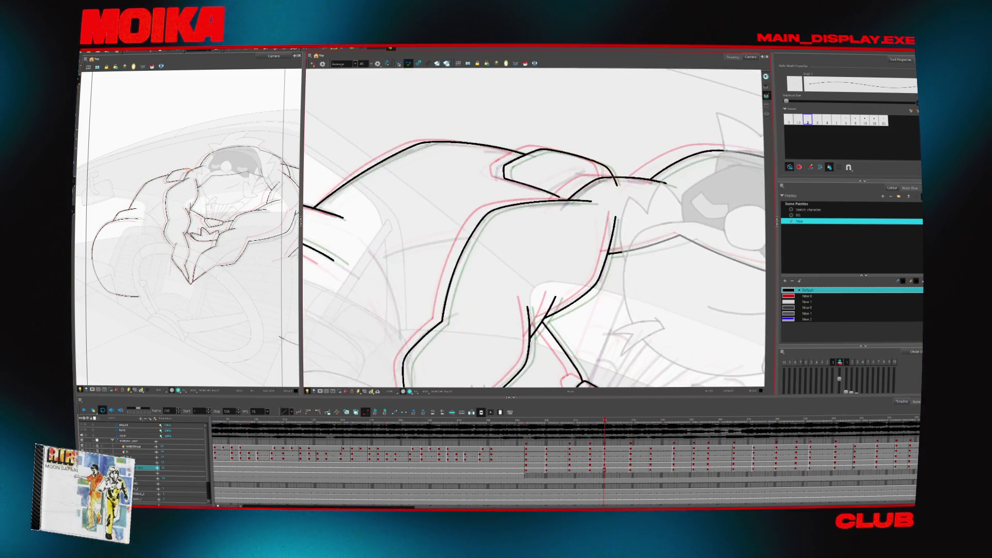
pyautogui.press('4')
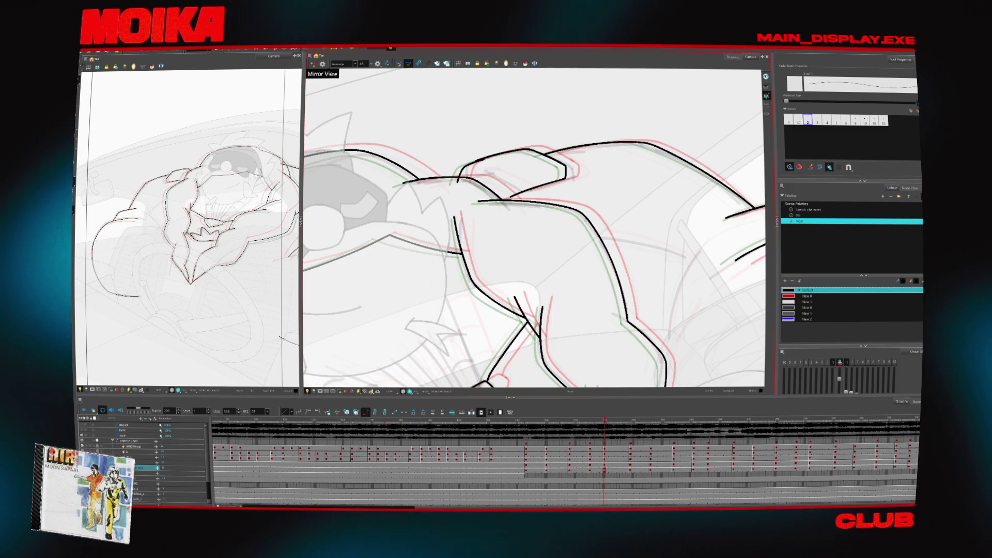
pyautogui.press('4')
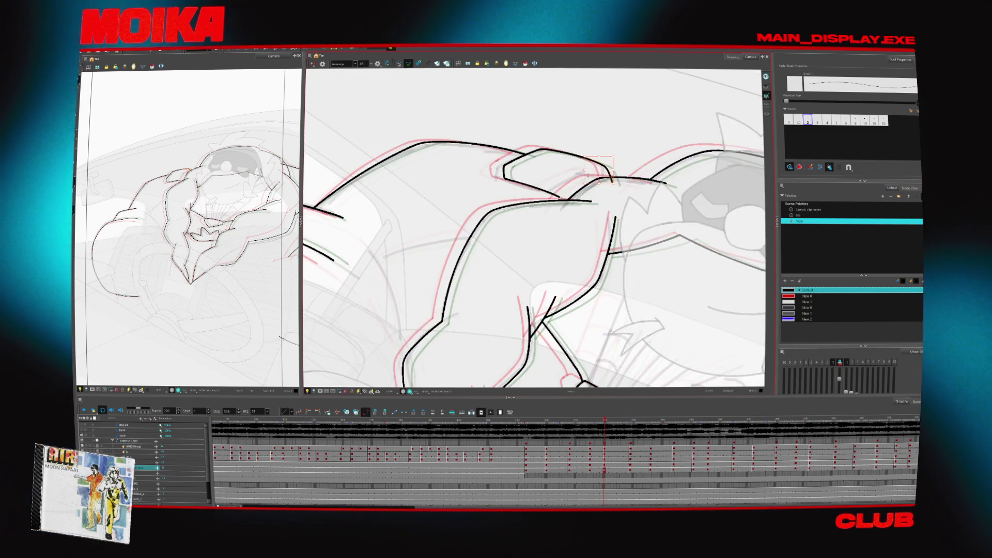
pyautogui.press('g')
pyautogui.press('g')
pyautogui.press('g')
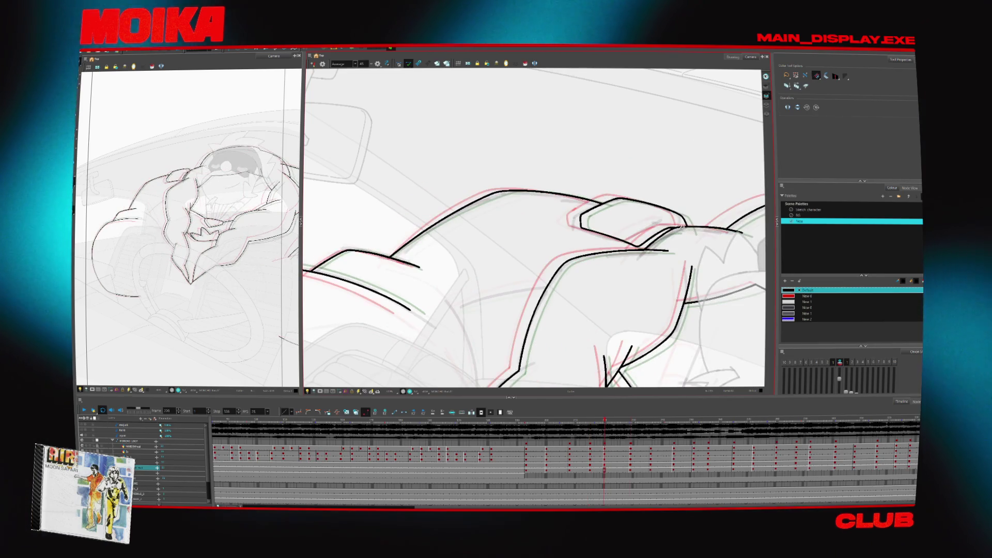
# - Stop playback on a later drawing and zoom out to see the whole character
pyautogui.press('Return')
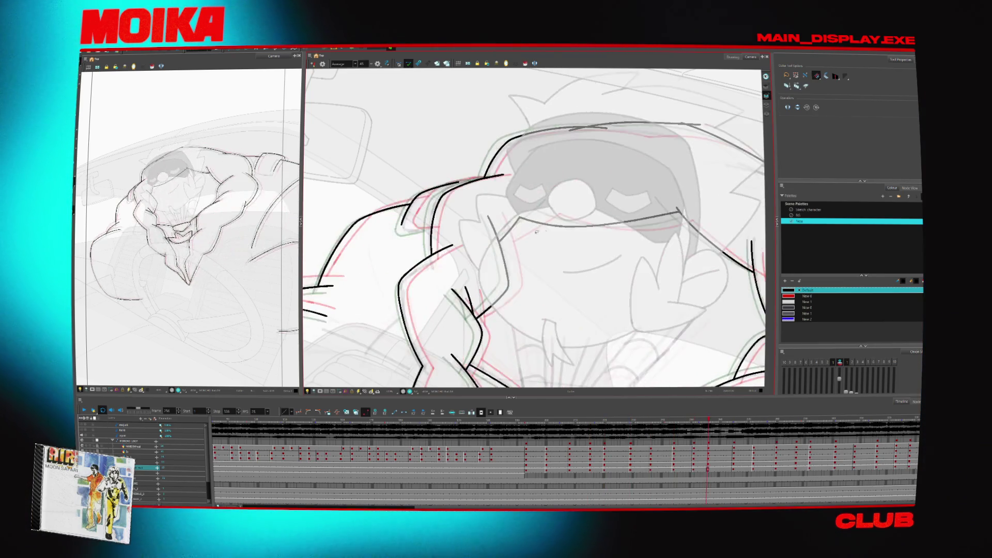
pyautogui.hotkey('alt', 'b')
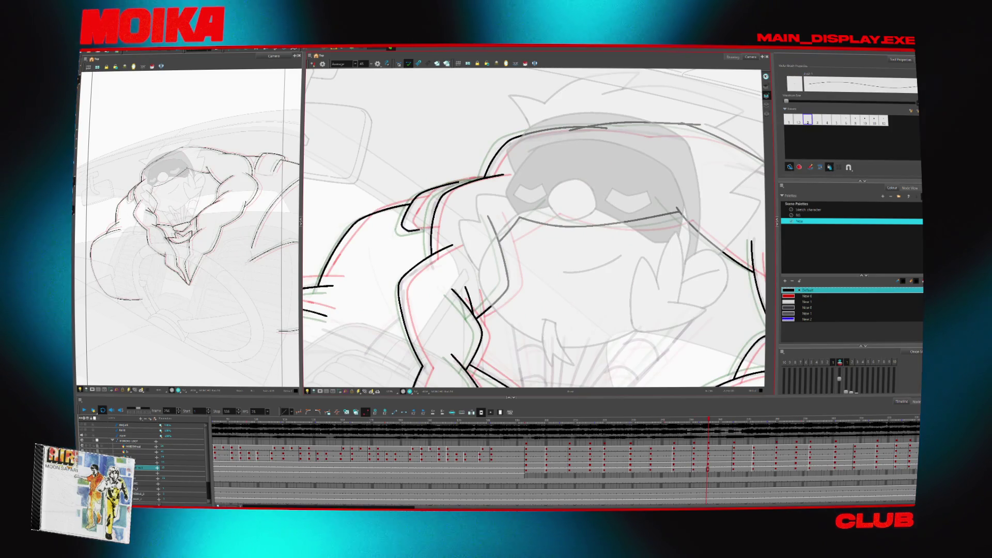
pyautogui.hotkey('alt', 's')
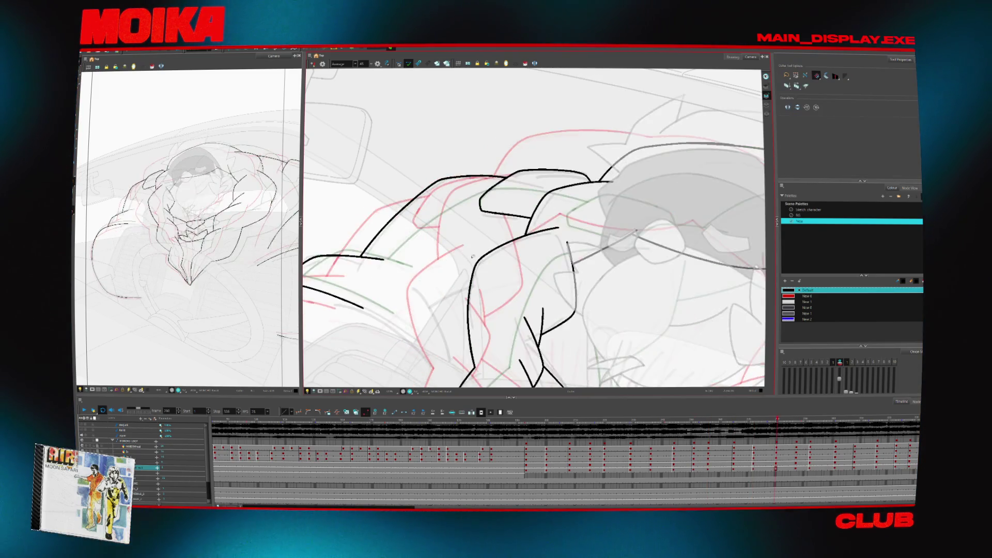
pyautogui.hotkey('alt', 'z')
pyautogui.scroll(-5, 596, 280)
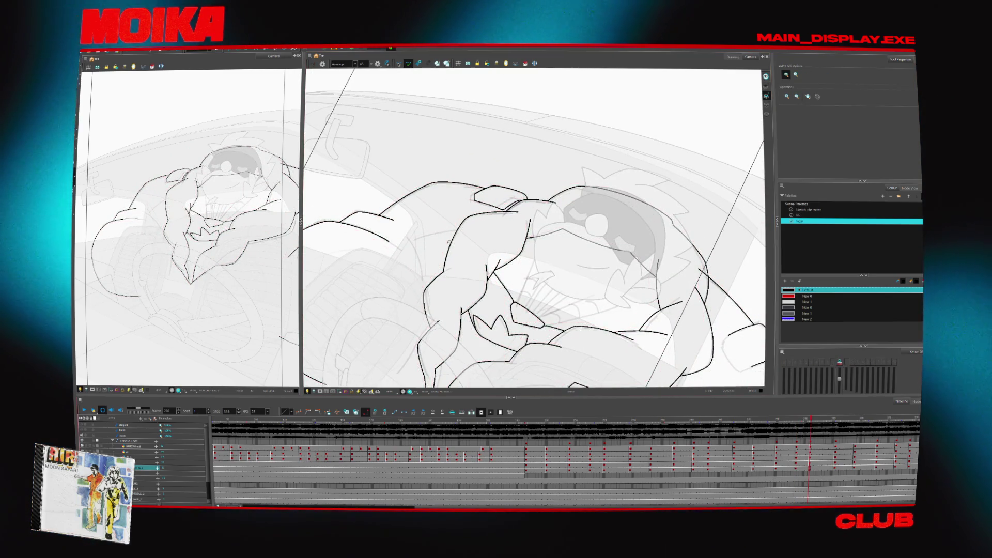
# - Mirror the view and step back through earlier drawings of the pose, panning over the character
pyautogui.press('4')
pyautogui.press(',')
pyautogui.press(',')
pyautogui.press(',')
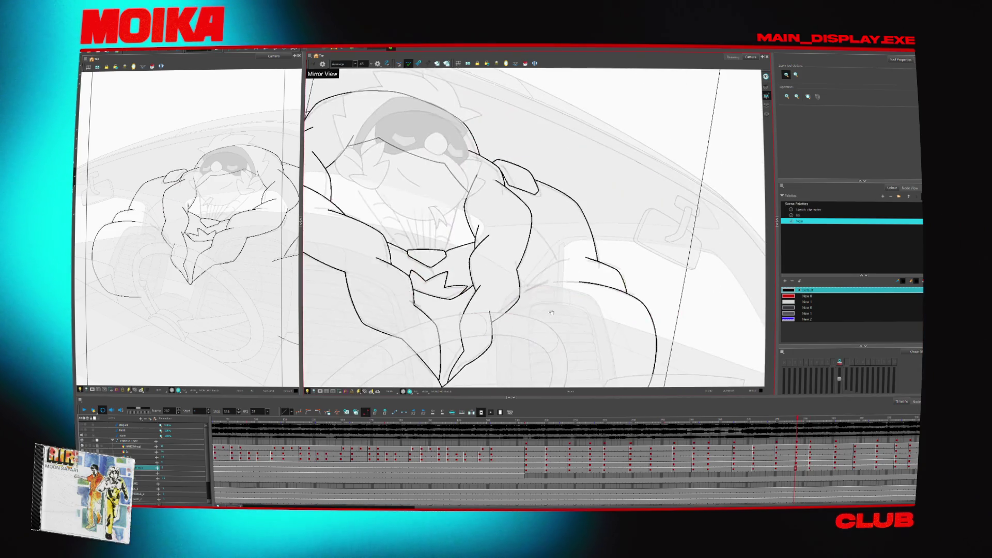
pyautogui.press(',')
pyautogui.press(',')
pyautogui.press(',')
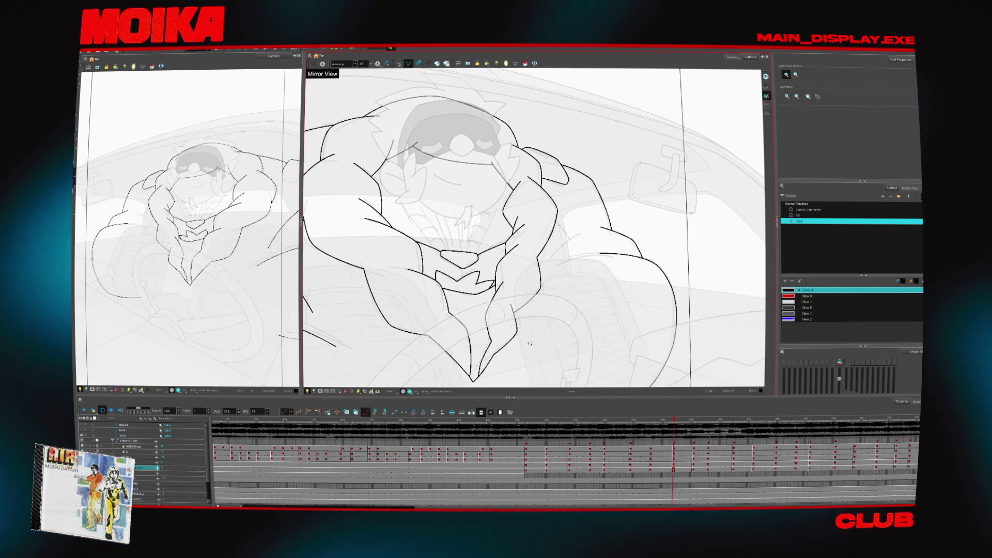
pyautogui.press(',')
pyautogui.press(',')
pyautogui.press(',')
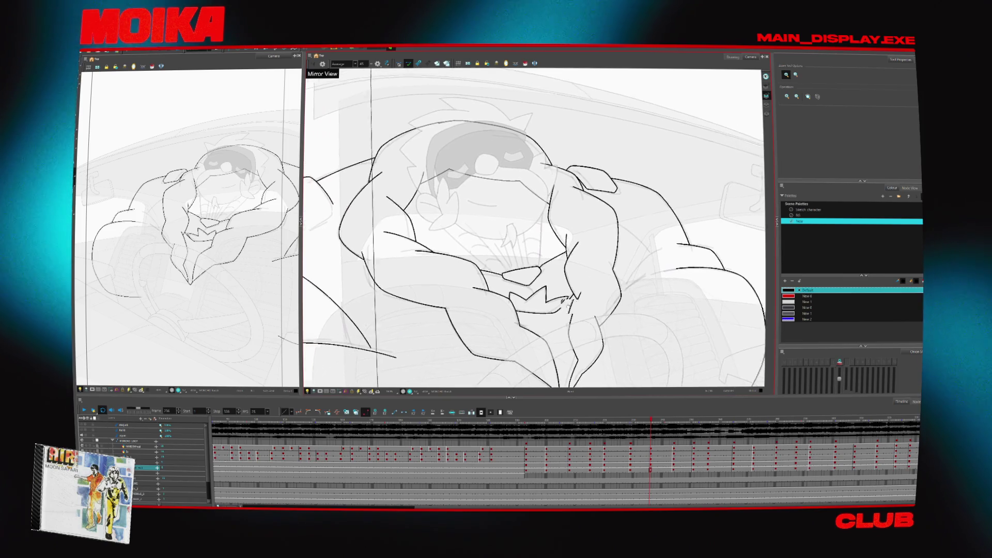
pyautogui.moveTo(555, 292); pyautogui.dragTo(499, 281)
pyautogui.hotkey('alt', 'b')
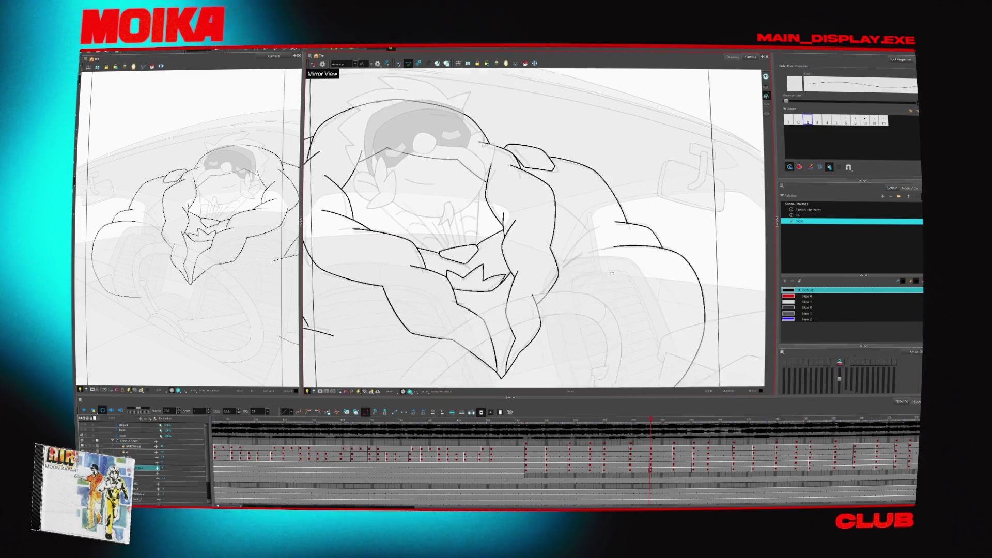
pyautogui.press(',')
pyautogui.press(',')
pyautogui.press(',')
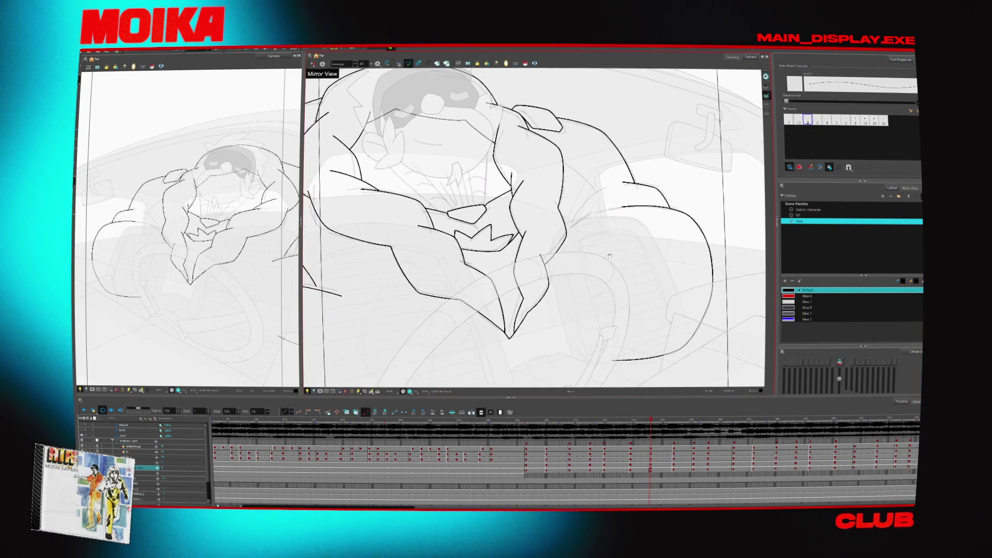
# - Preview the frames in playback, then turn off Mirror View and rotate the view about 30°
pyautogui.moveTo(465, 232); pyautogui.dragTo(610, 228)
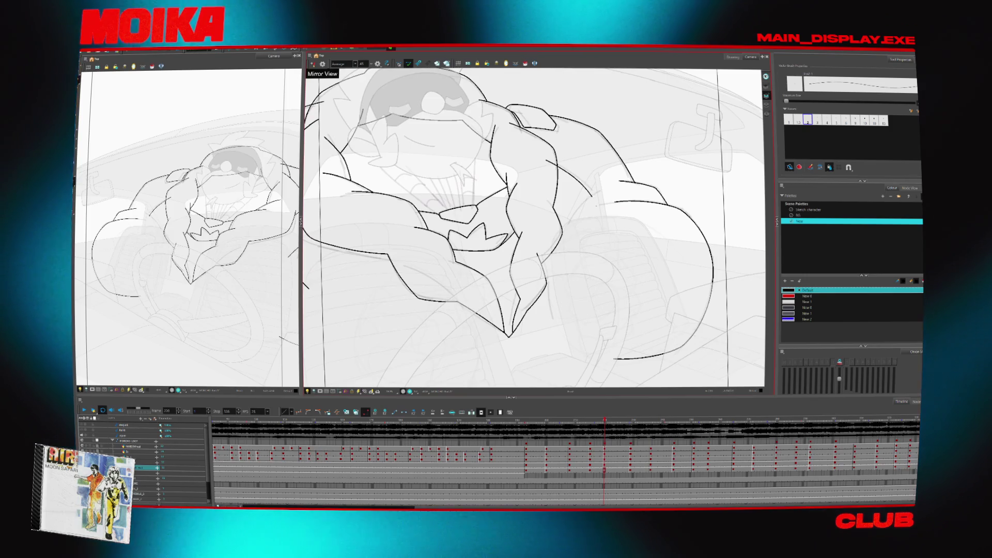
pyautogui.press('Return')
pyautogui.hotkey('alt', 'z')
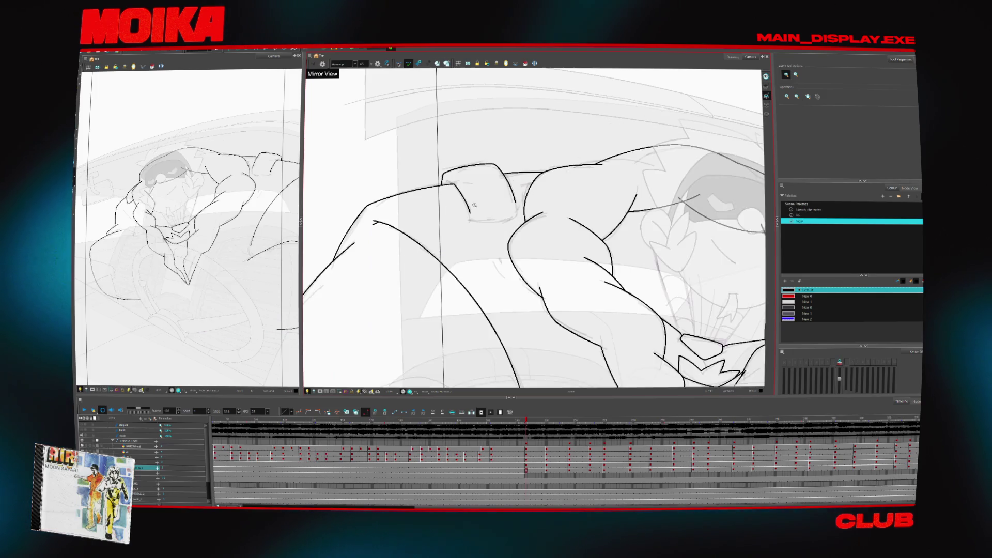
pyautogui.hotkey('alt', 'b')
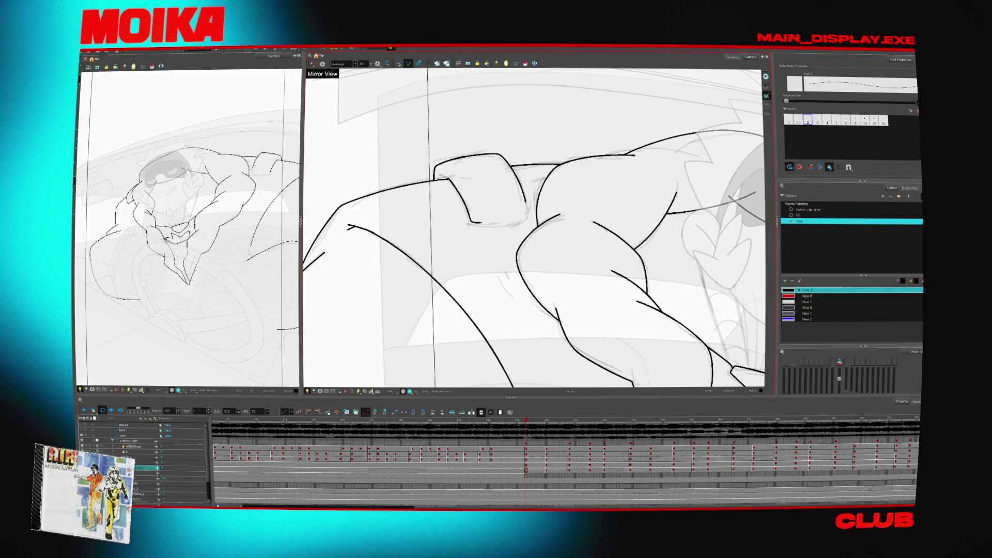
pyautogui.press('4')
pyautogui.press('v')
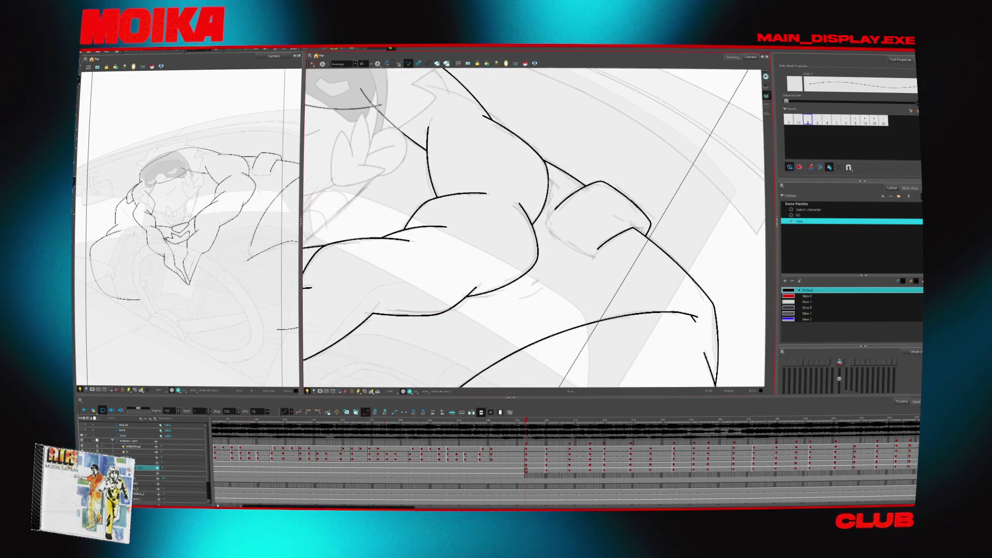
# - Step forward through the following drawings, inking and erasing the forearm and sleeve cuff lines
pyautogui.press('g')
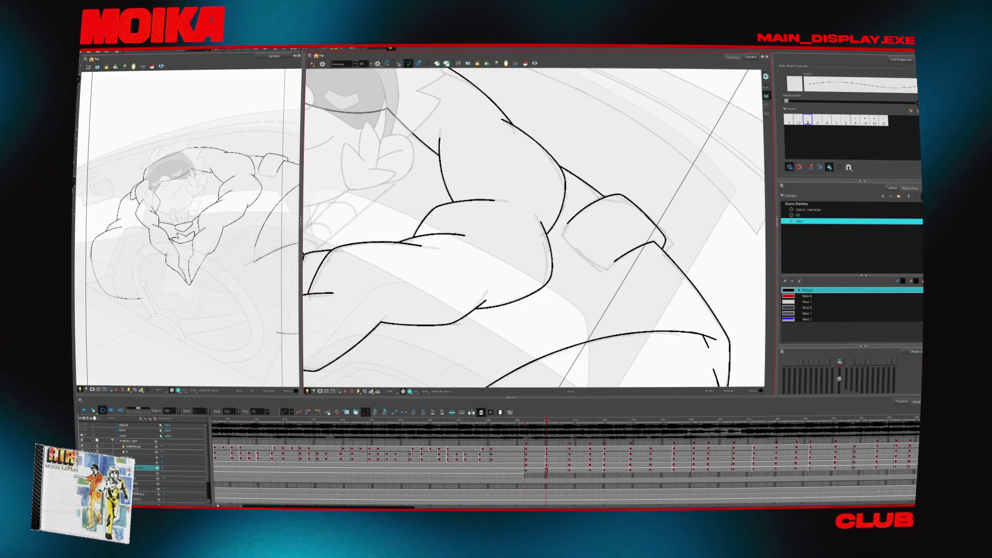
pyautogui.press('g')
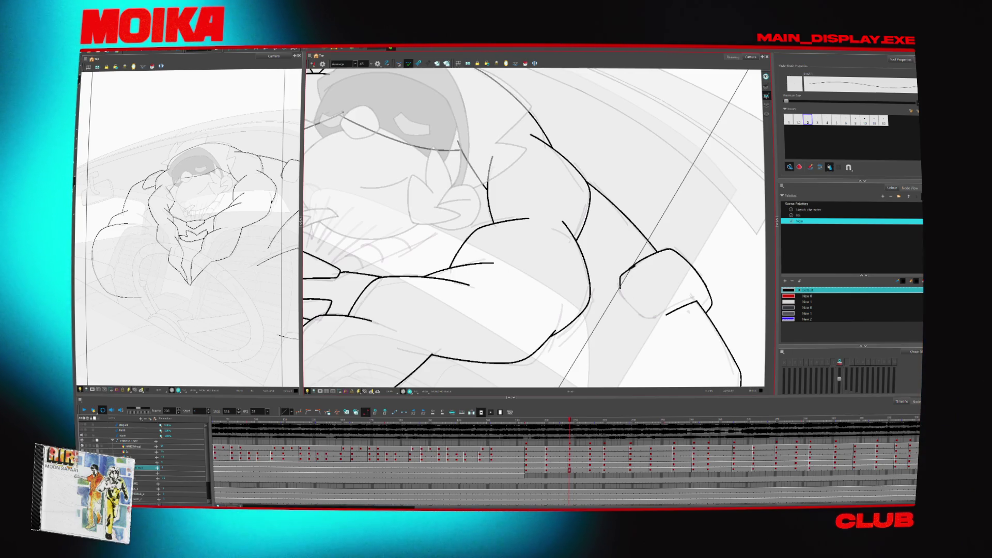
pyautogui.press('g')
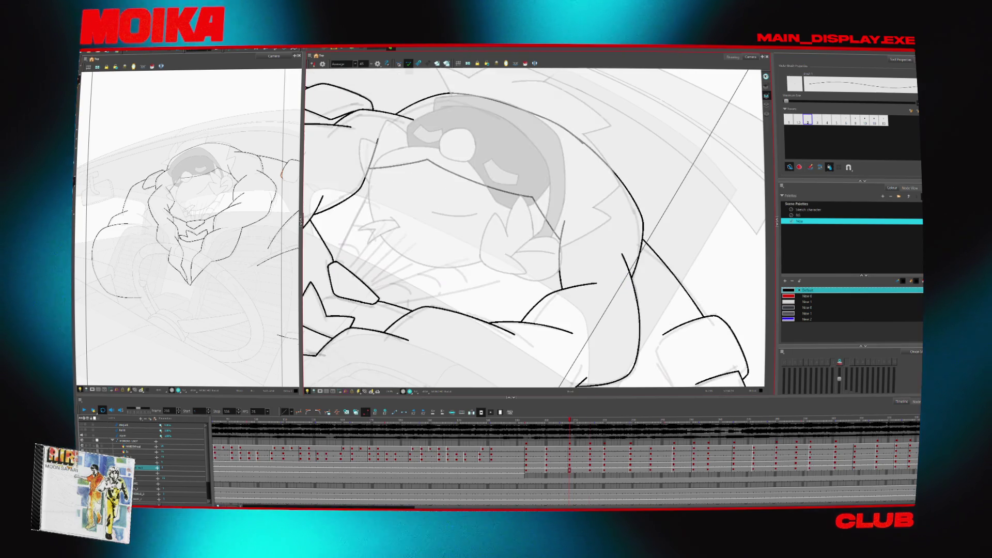
pyautogui.scroll(-3, 534, 227)
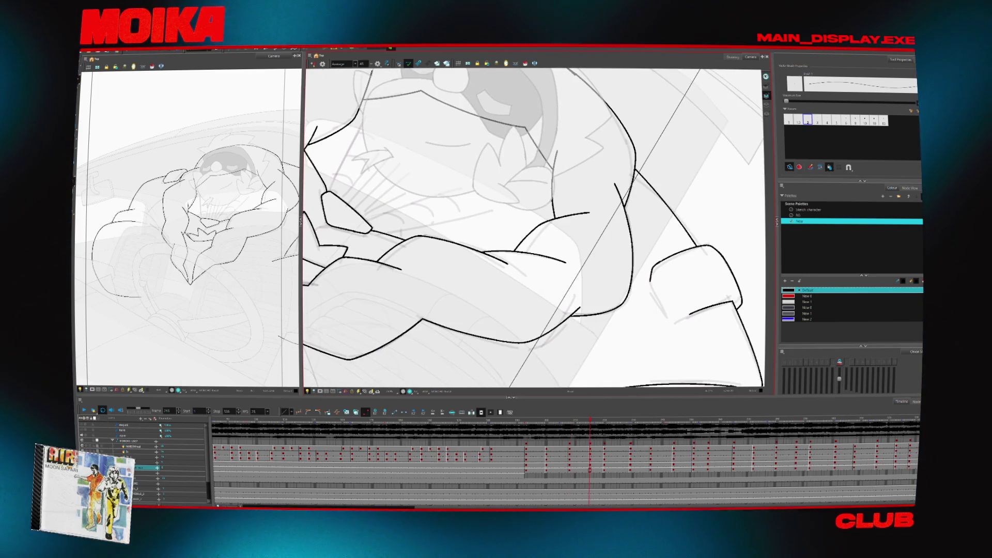
pyautogui.press('g')
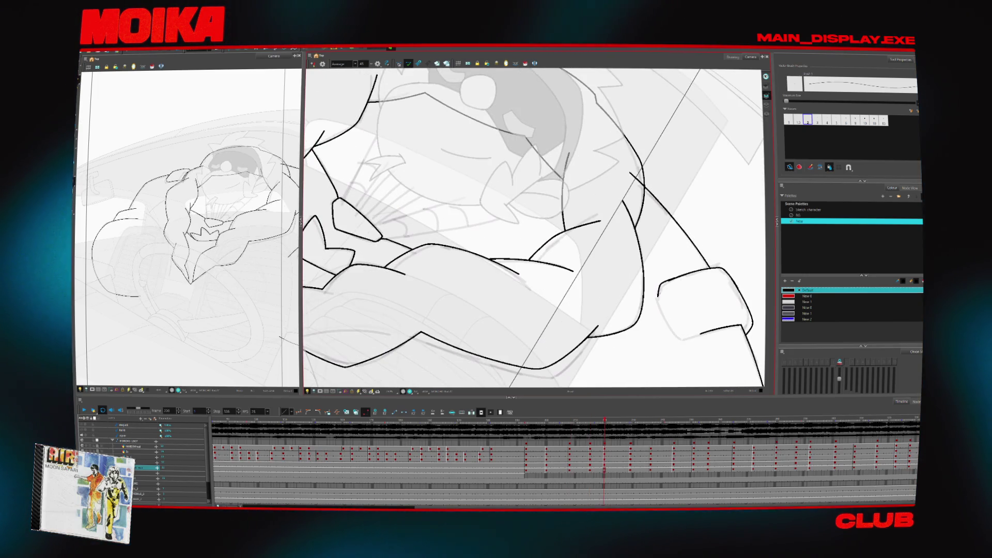
pyautogui.press('g')
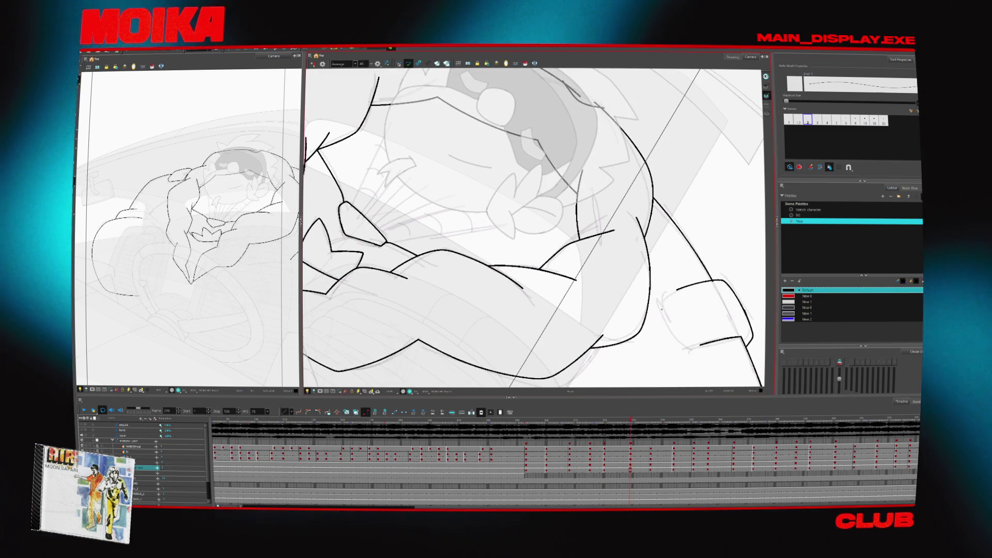
pyautogui.hotkey('alt', 's')
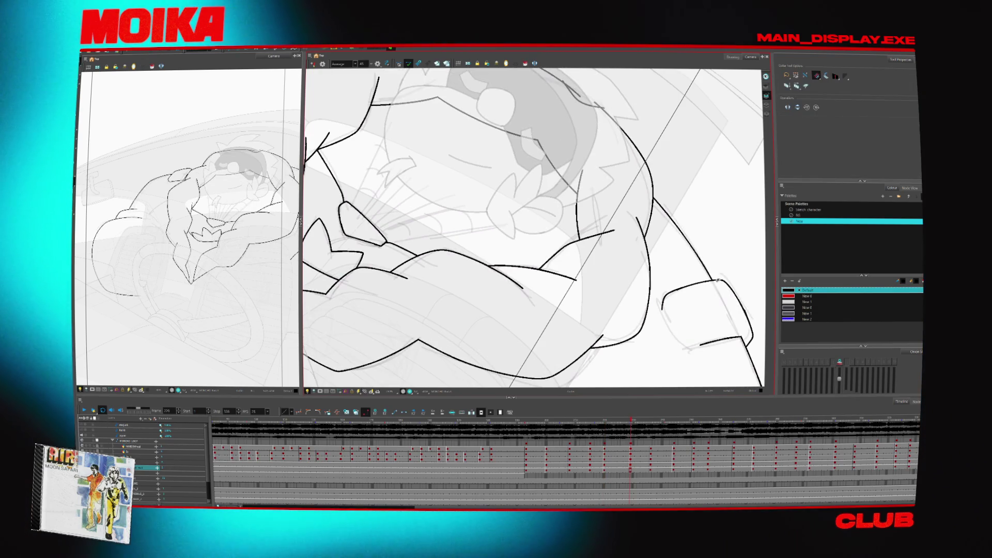
pyautogui.press('g')
pyautogui.press('g')
pyautogui.press('g')
pyautogui.hotkey('alt', 'b')
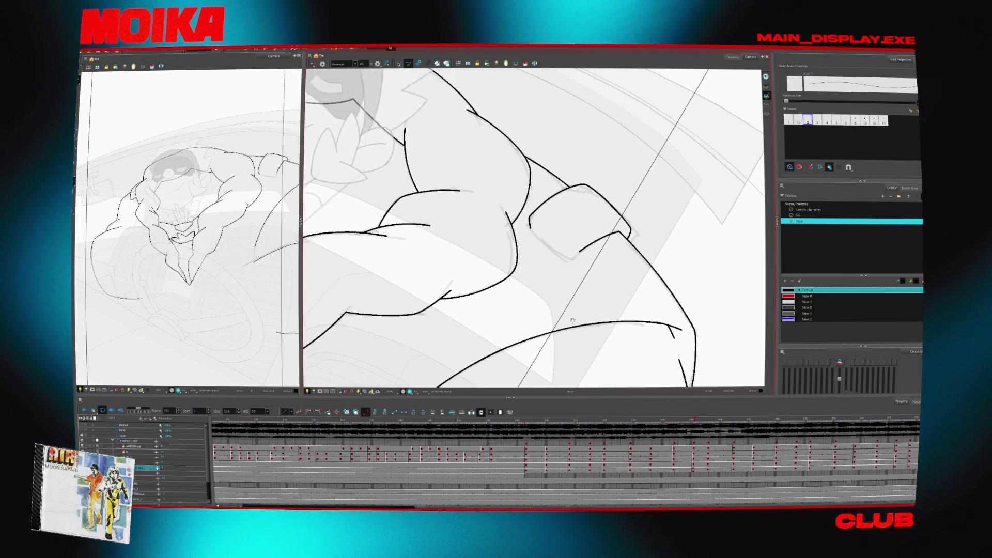
pyautogui.press('f')
pyautogui.press('f')
pyautogui.hotkey('alt', 'e')
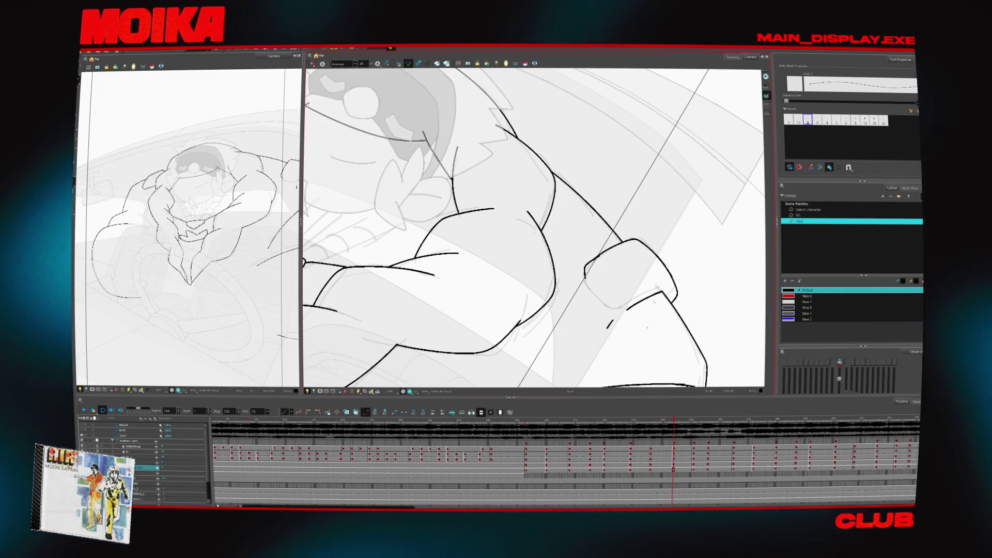
# - Rotate the canvas to follow the arm while inking the arm pad, then mirror to check
pyautogui.press('v')
pyautogui.press('v')
pyautogui.press('v')
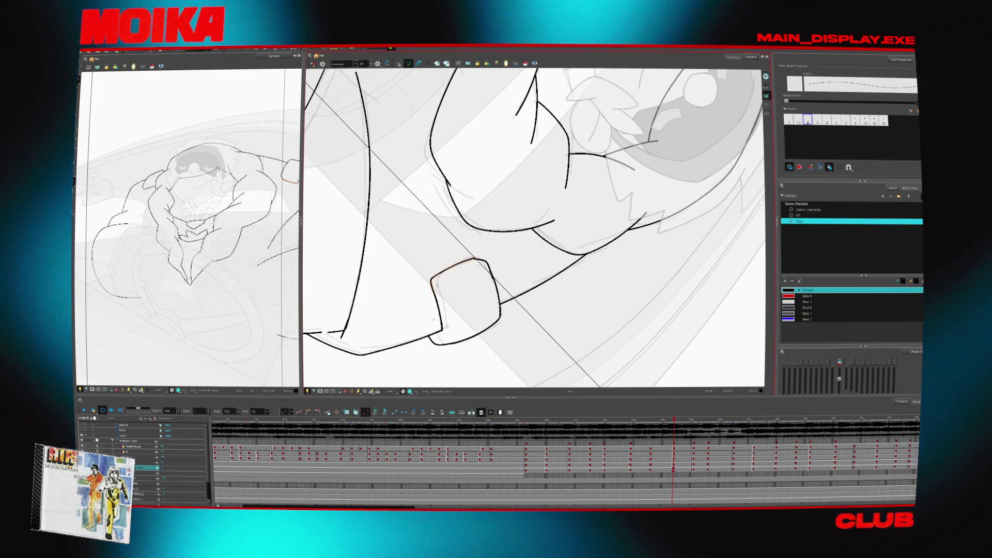
pyautogui.press(',')
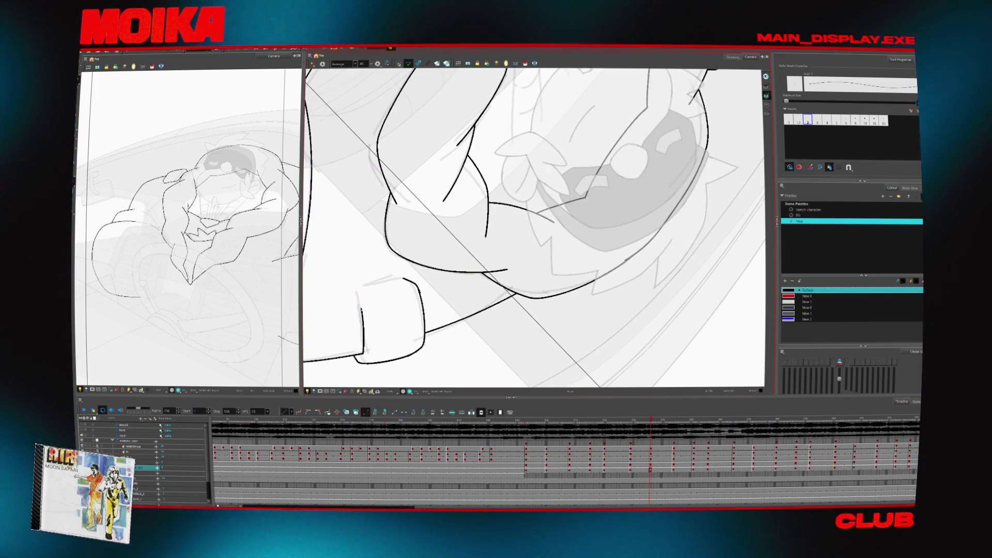
pyautogui.press(',')
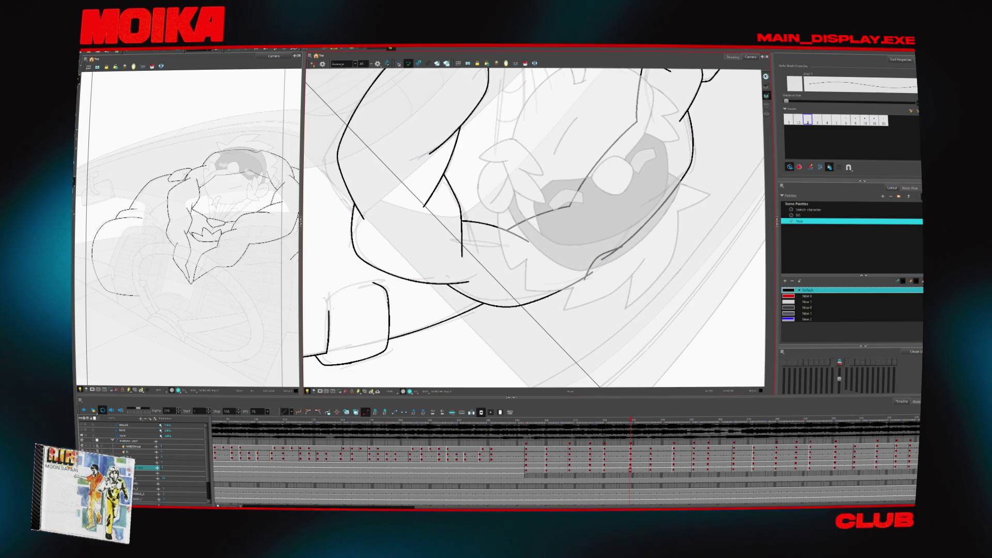
pyautogui.moveTo(532, 227); pyautogui.dragTo(501, 258)
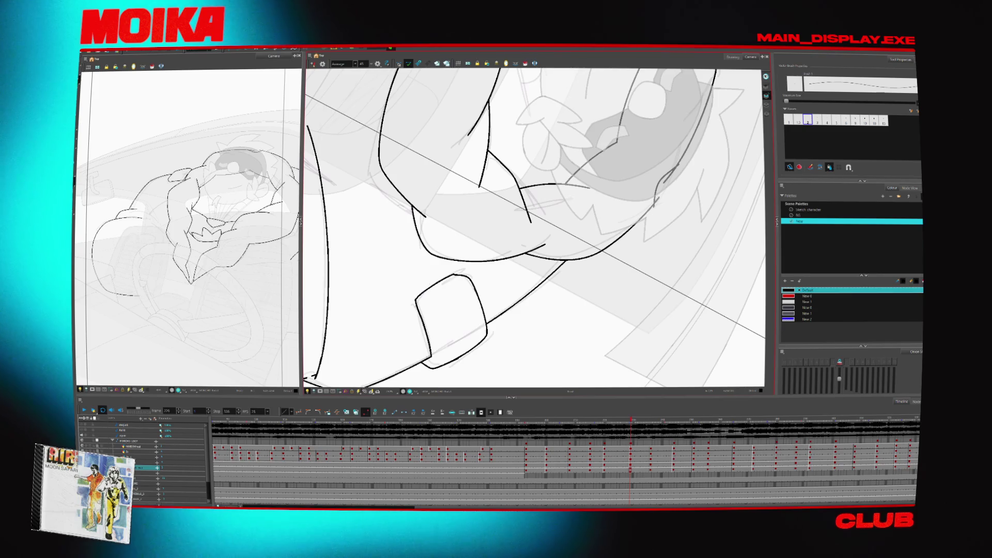
pyautogui.press('Return')
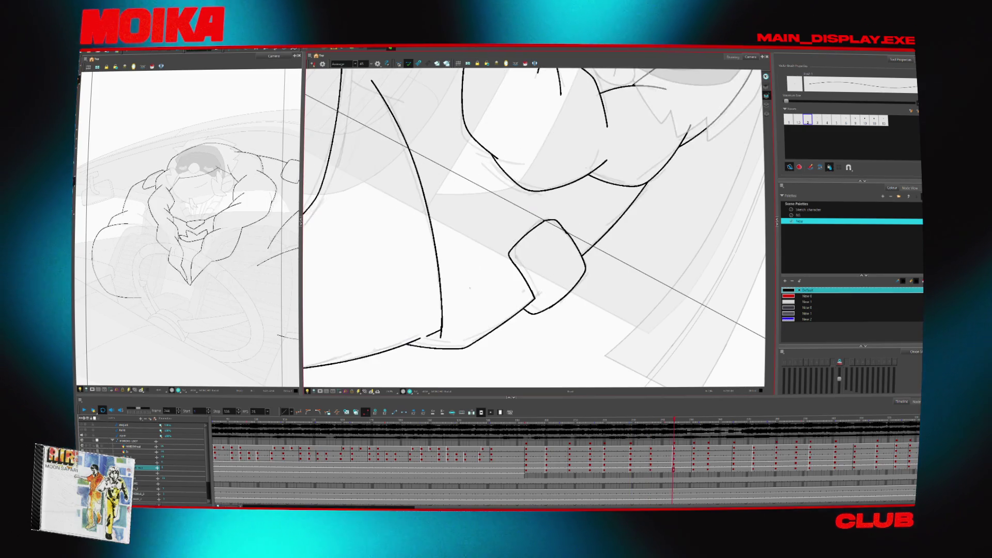
pyautogui.moveTo(573, 206); pyautogui.dragTo(636, 290)
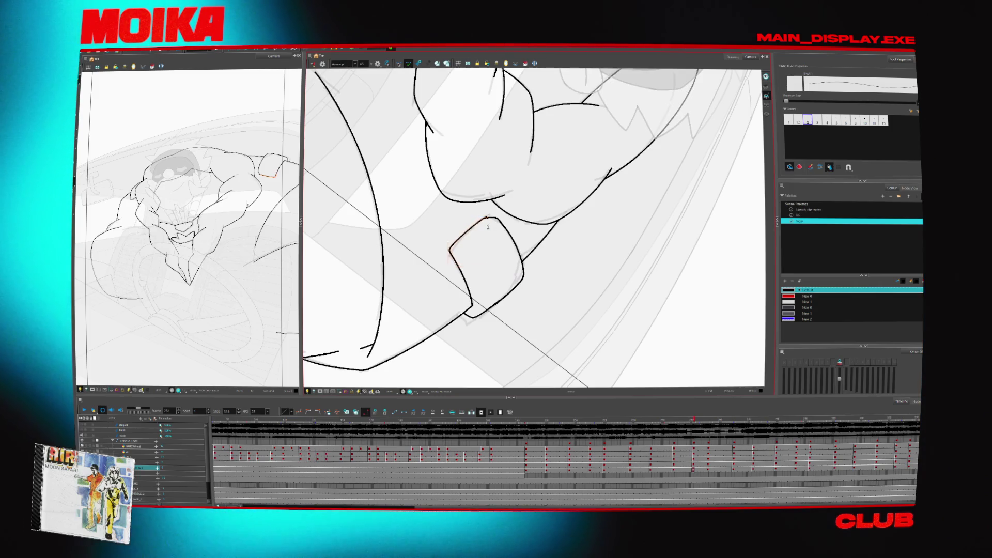
pyautogui.press('g')
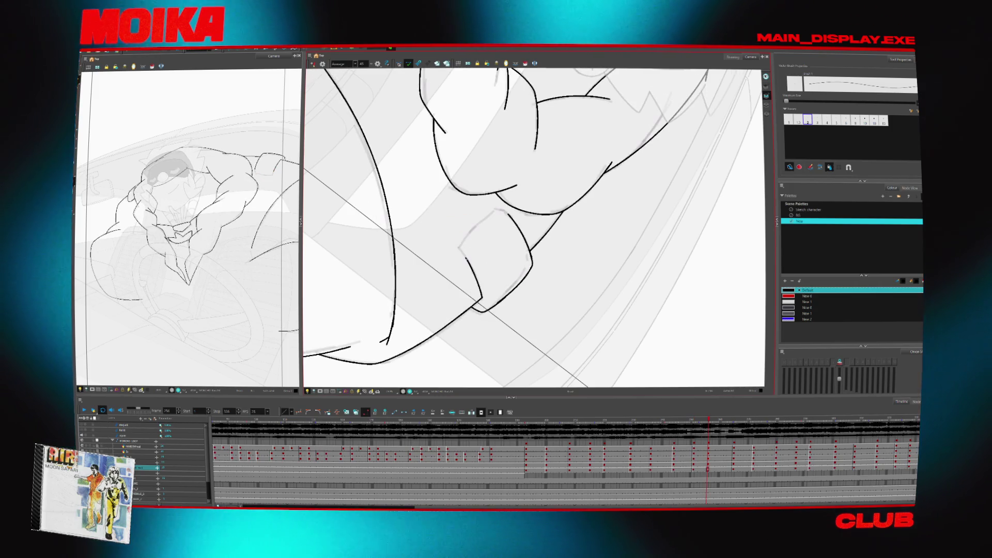
pyautogui.hotkey('shift', 'x')
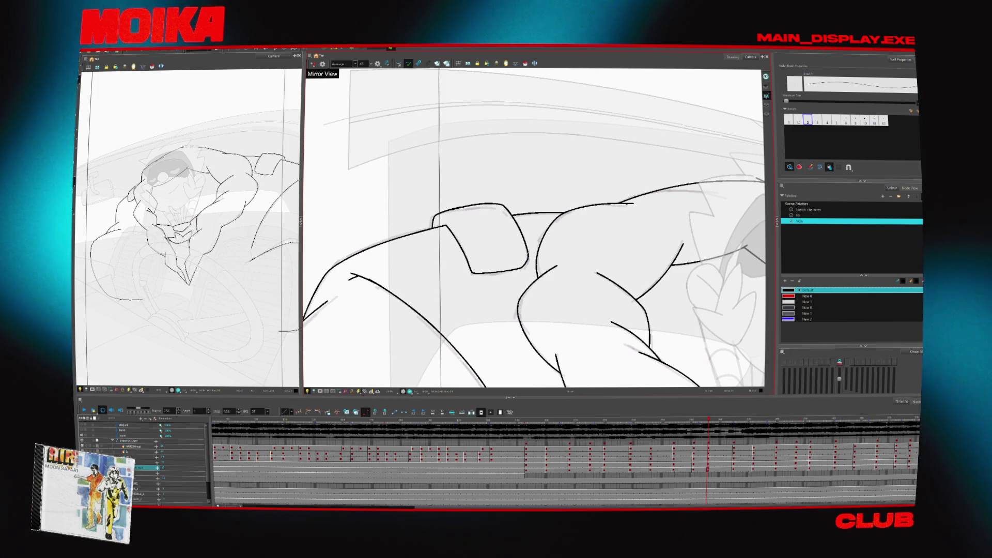
# - Reset the canvas rotation, move to the next drawing and play through the drawings
pyautogui.hotkey('alt', 'b')
pyautogui.hotkey('ctrl', 'alt', '[')
pyautogui.hotkey('alt', 'x')
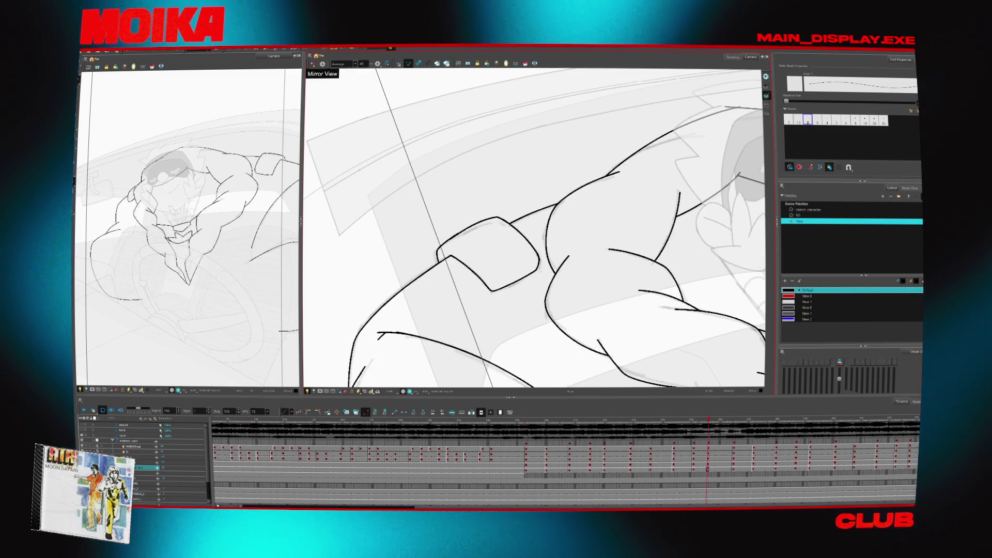
pyautogui.press('g')
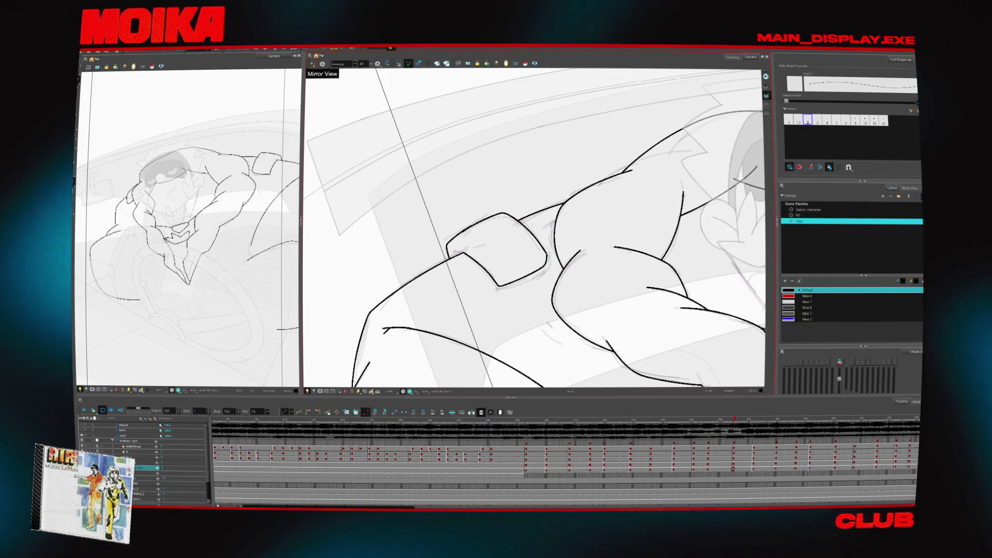
pyautogui.press('space')
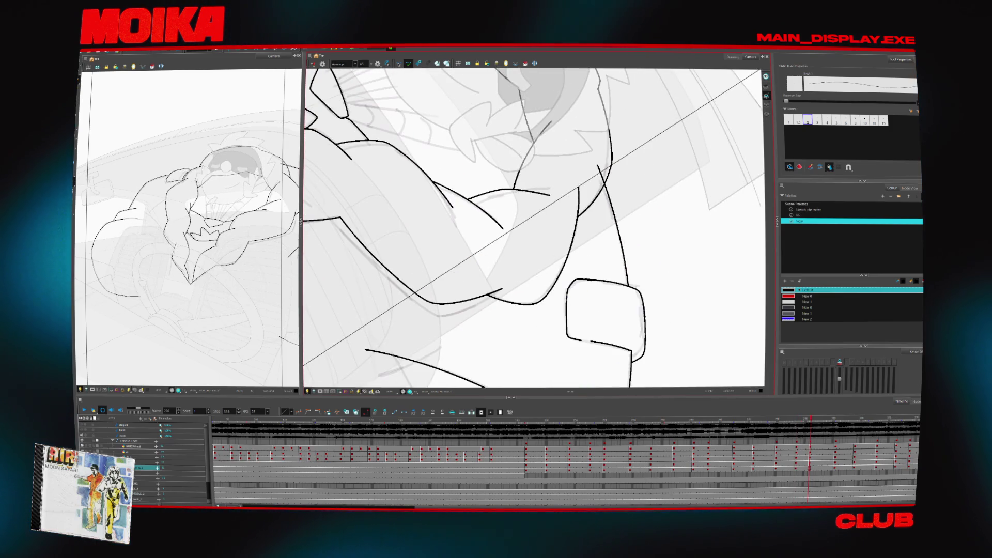
# - Select and delete the stray piece of the sleeve-corner stroke, then play back the drawings
pyautogui.moveTo(608, 155); pyautogui.dragTo(594, 293)
pyautogui.hotkey('alt', 'e')
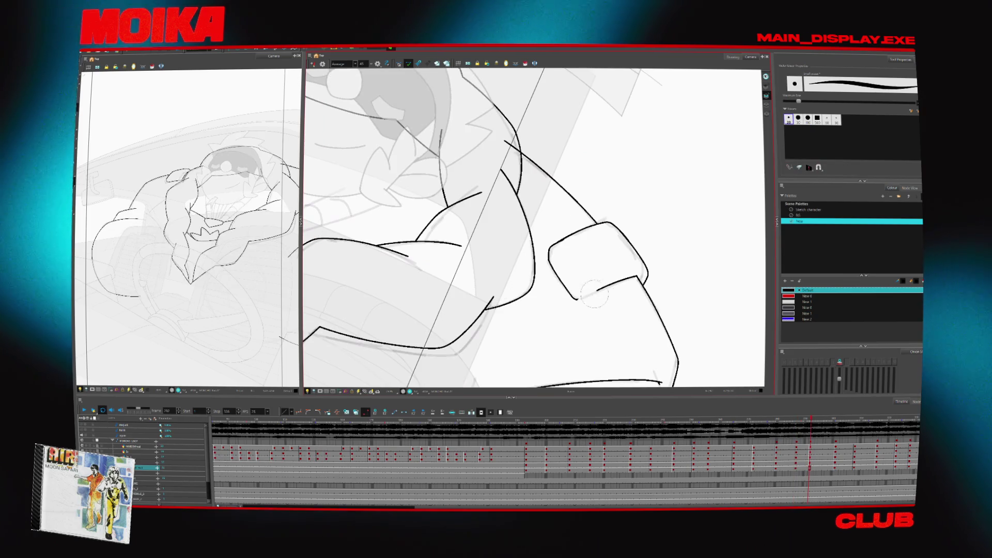
pyautogui.hotkey('alt', 's')
pyautogui.click(586, 298)
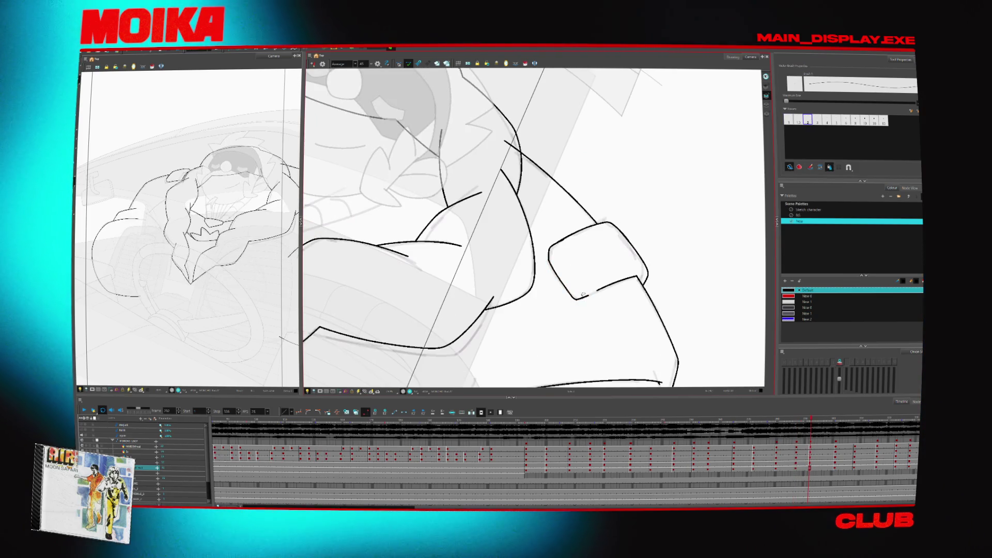
pyautogui.press('Delete')
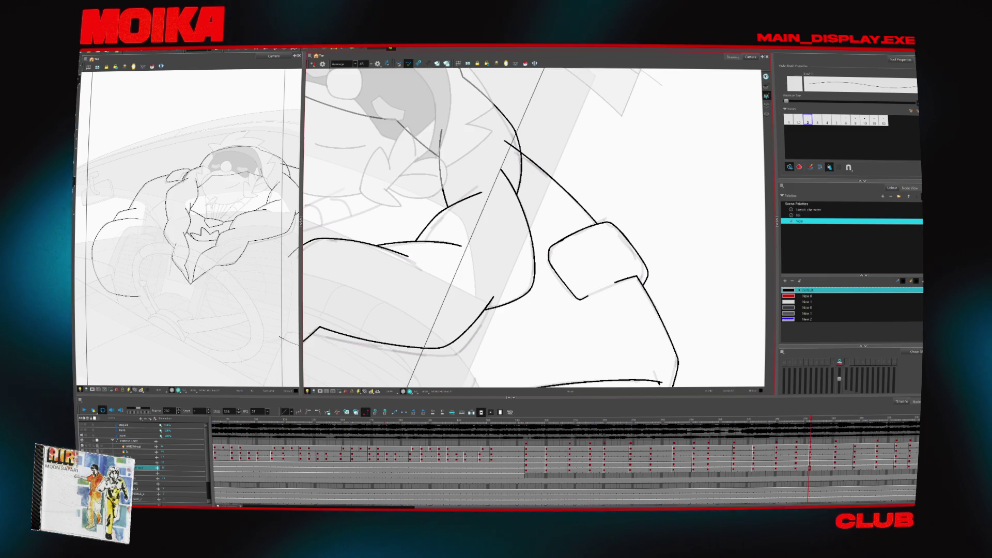
pyautogui.press('Return')
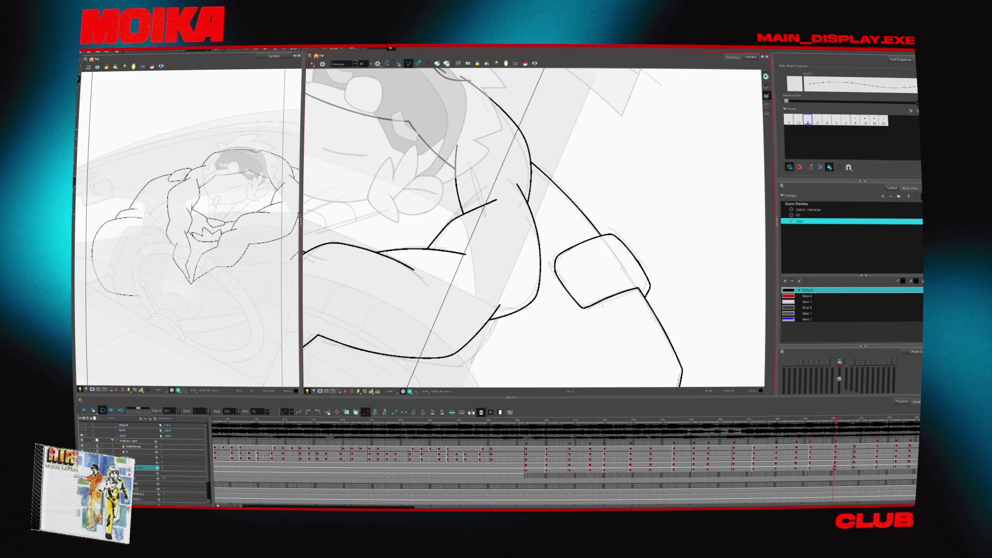
pyautogui.hotkey('alt', 'z')
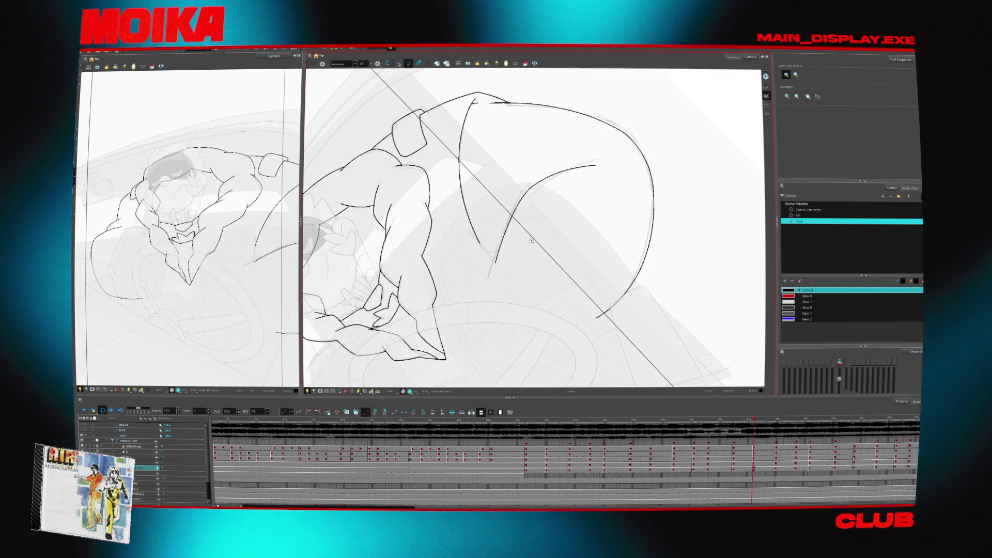
# - Zoom in on the back, extend the back curve to the right, and compare with earlier drawings
pyautogui.click(540, 214)
pyautogui.hotkey('alt', 'b')
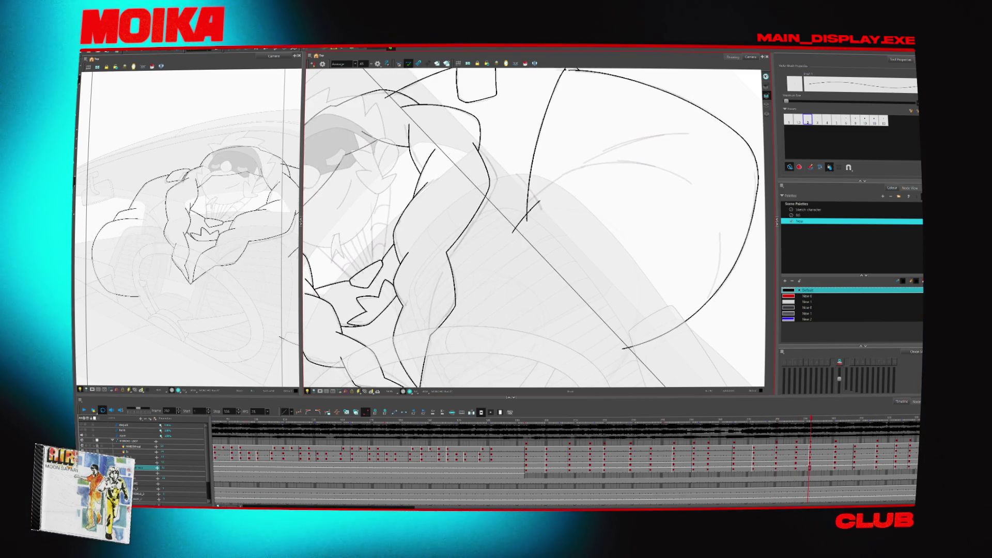
pyautogui.moveTo(513, 232); pyautogui.dragTo(712, 164)
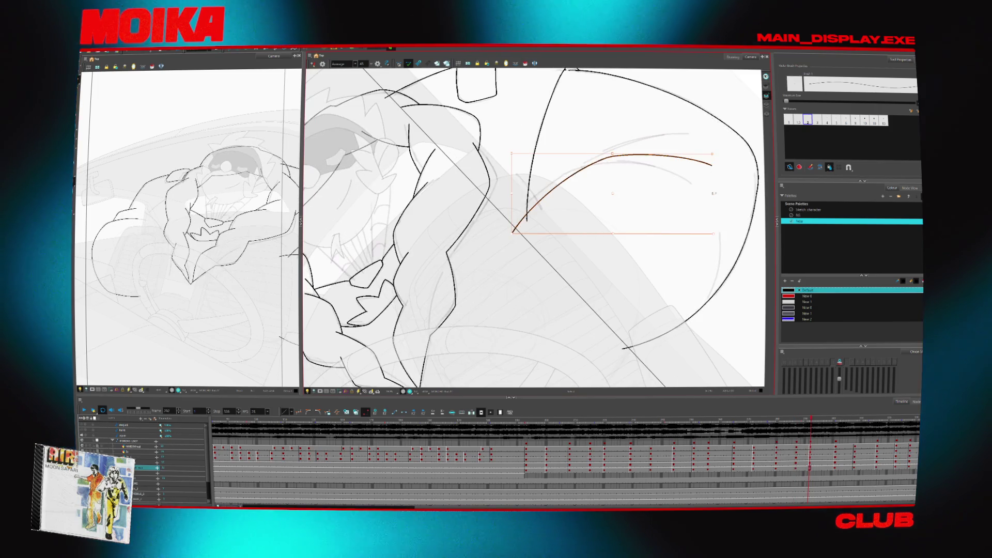
pyautogui.press(',')
pyautogui.press('.')
pyautogui.press(',')
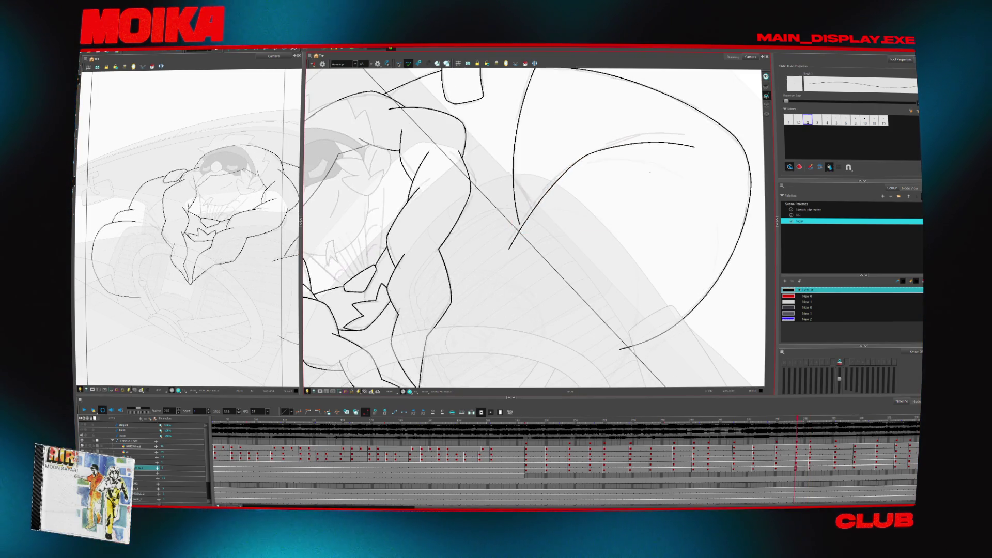
pyautogui.press(',')
# - Play back the drawings repeatedly, rotate the canvas about 28° clockwise and enable Onion Skin
pyautogui.press('space')
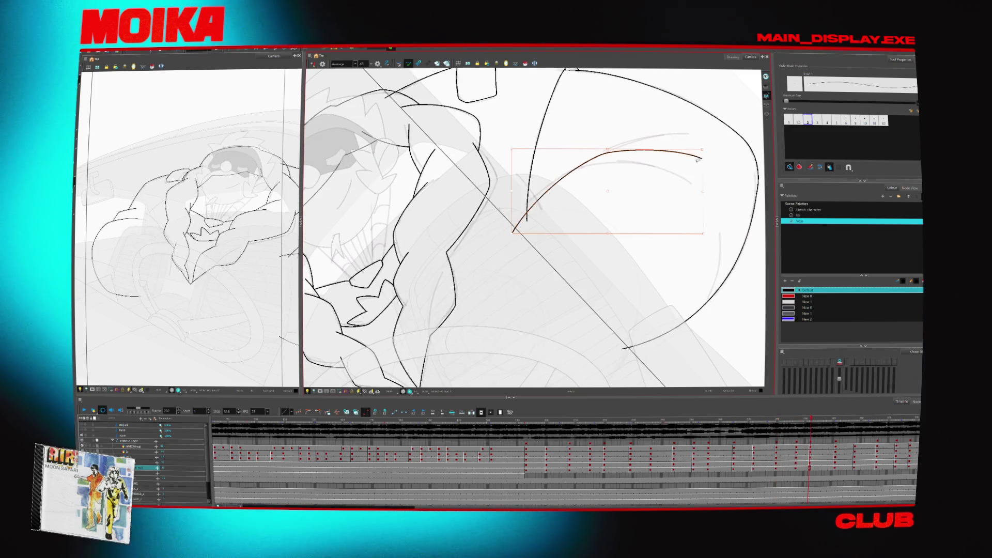
pyautogui.press('space')
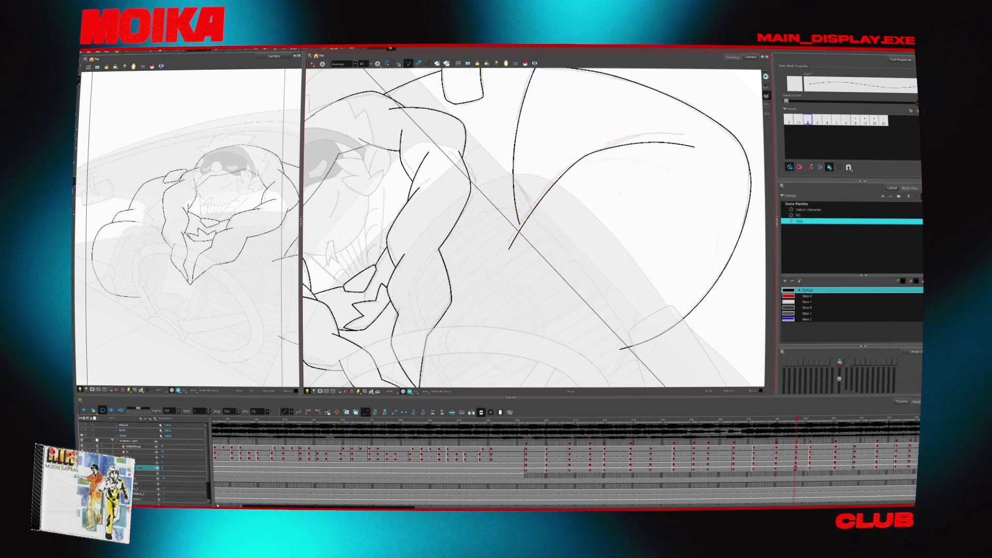
pyautogui.press('space')
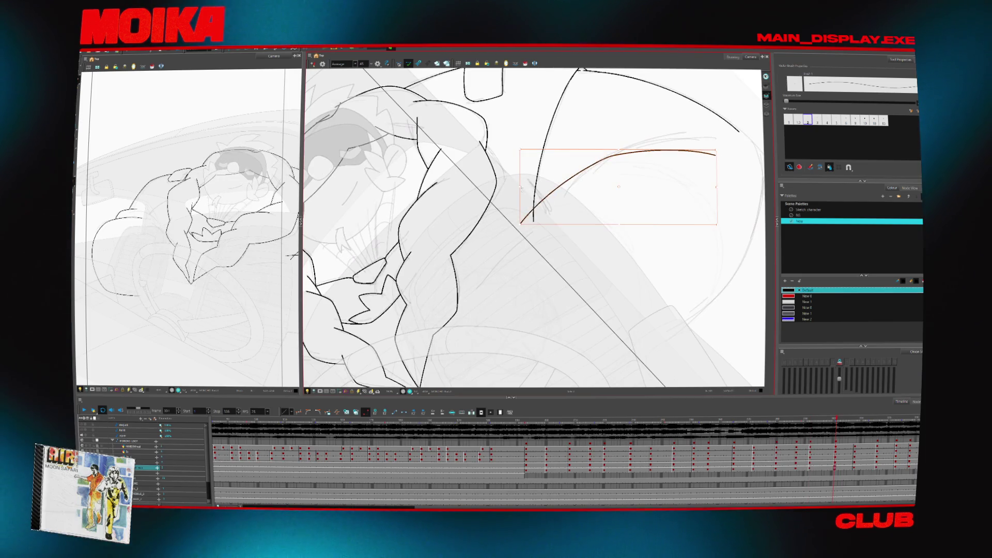
pyautogui.press('space')
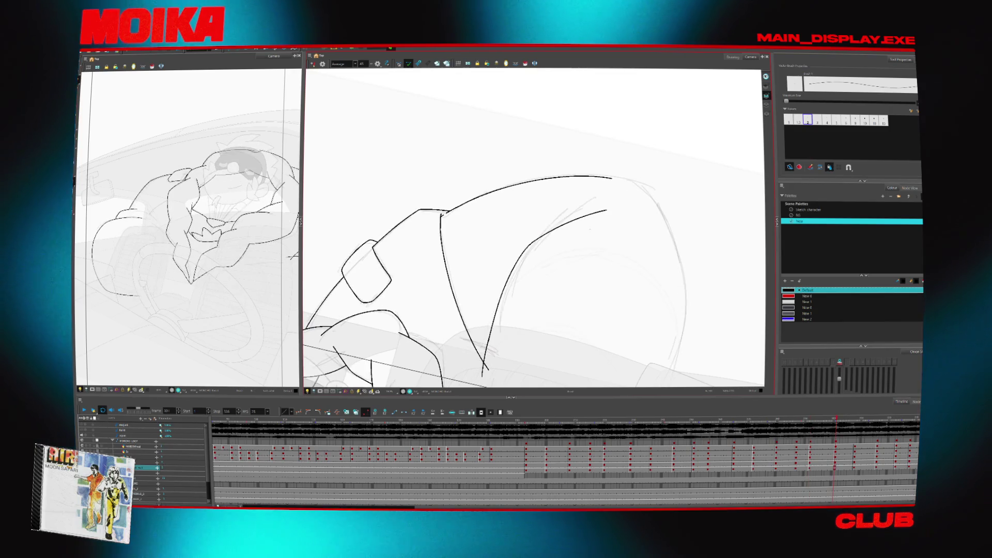
pyautogui.moveTo(523, 346); pyautogui.dragTo(468, 326)
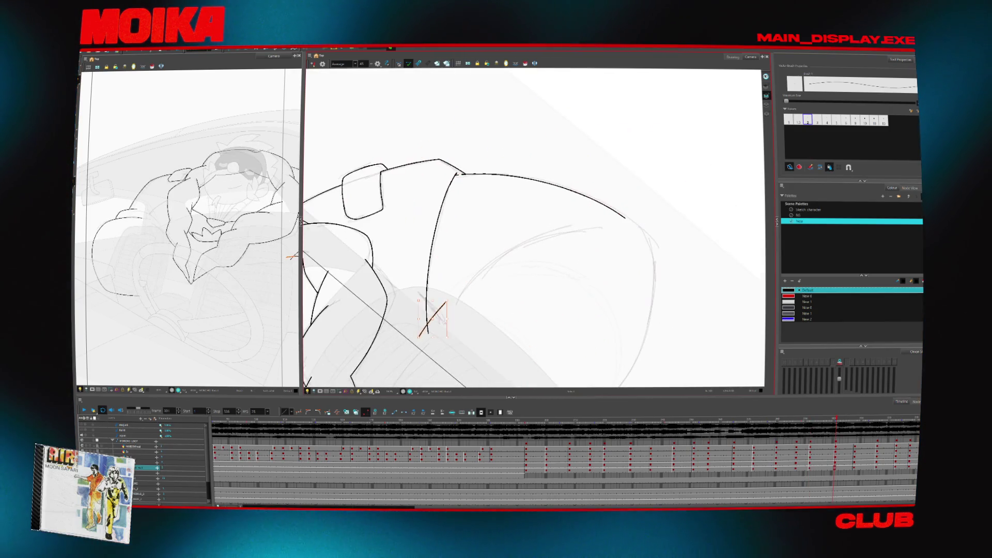
pyautogui.hotkey('alt', 'o')
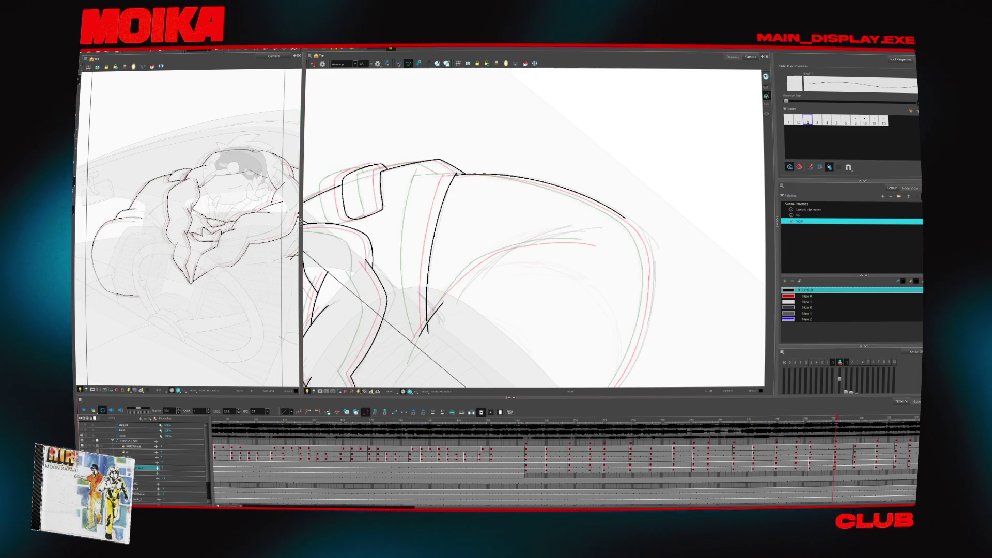
# - Undo the stray diagonal stroke and draw a clean curve along the character's back
pyautogui.scroll(2, 519, 275)
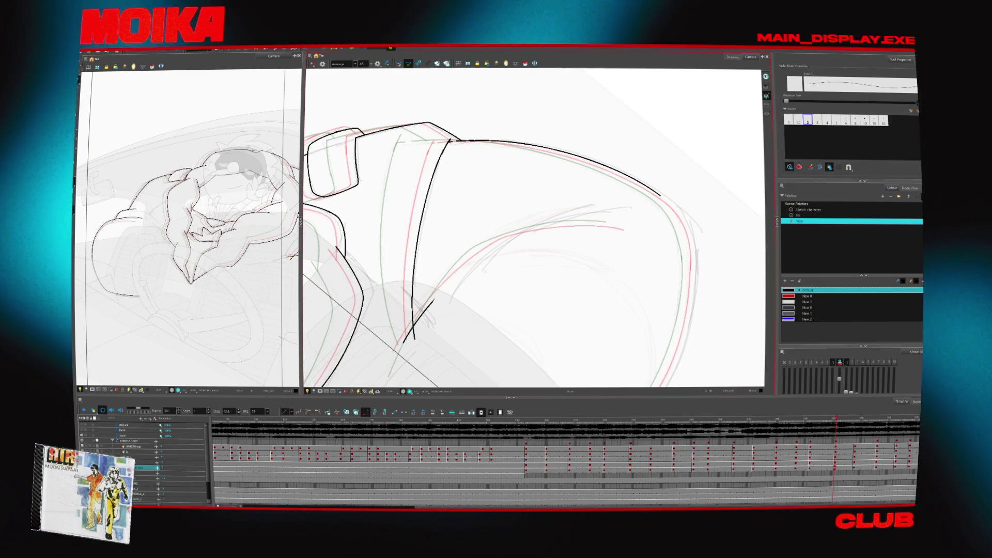
pyautogui.hotkey('ctrl', 'z')
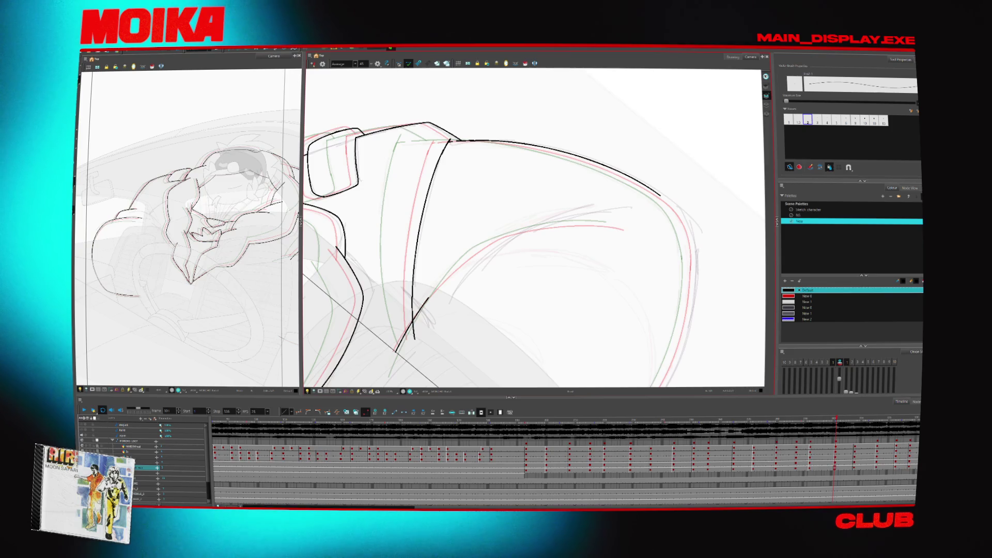
pyautogui.moveTo(395, 352); pyautogui.dragTo(609, 222)
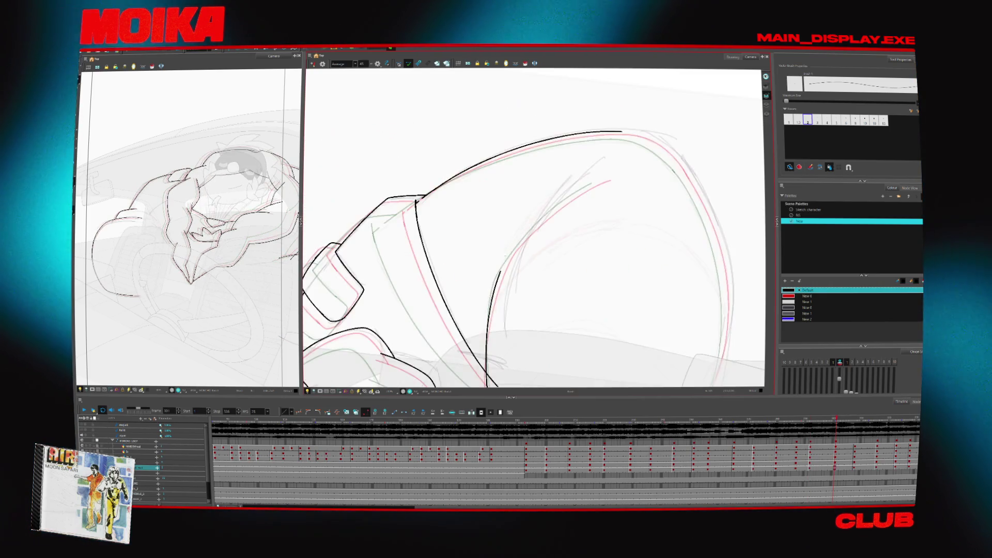
pyautogui.press(',')
pyautogui.press(',')
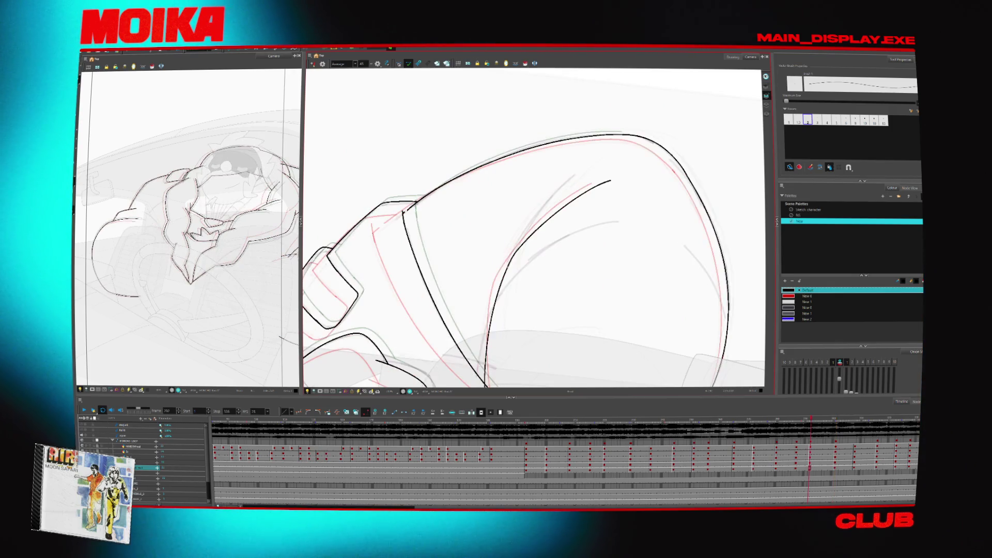
pyautogui.press('.')
pyautogui.press('.')
pyautogui.press('.')
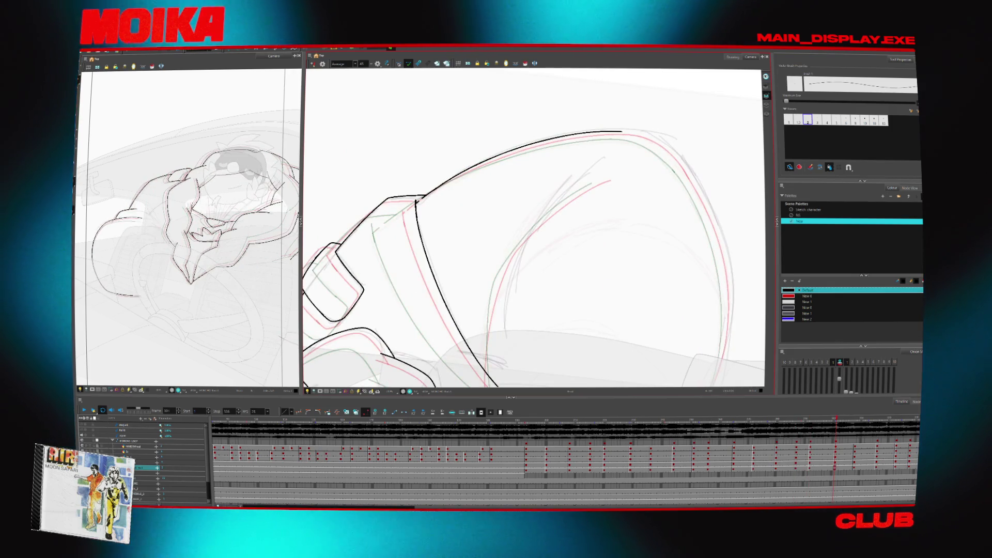
pyautogui.press(',')
pyautogui.press('.')
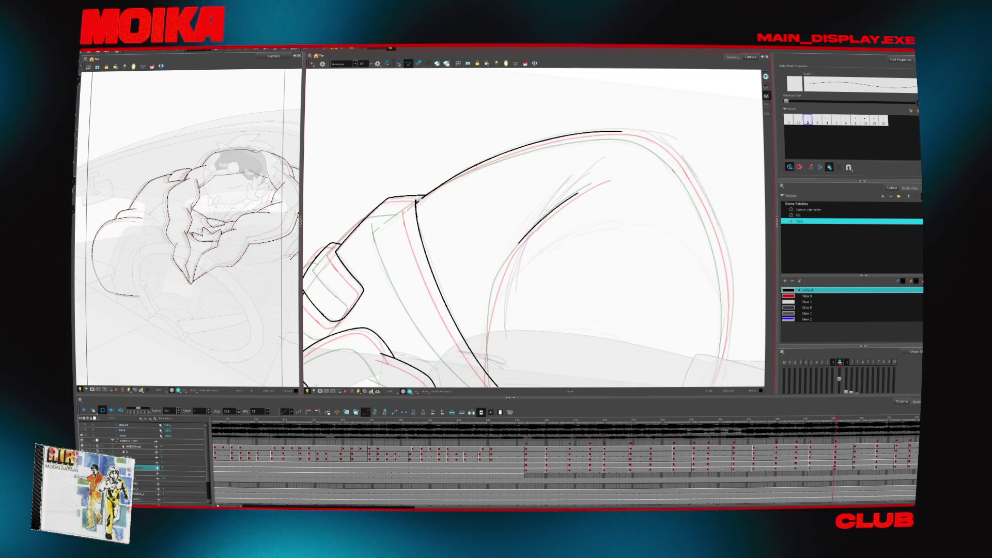
# - Extend the inner arc up to the shoulder and join the lower curve to it
pyautogui.moveTo(577, 193); pyautogui.dragTo(623, 172)
pyautogui.press('.')
pyautogui.press(',')
pyautogui.press('.')
pyautogui.press('.')
pyautogui.press(',')
pyautogui.press(',')
pyautogui.press(',')
pyautogui.press(',')
pyautogui.press(',')
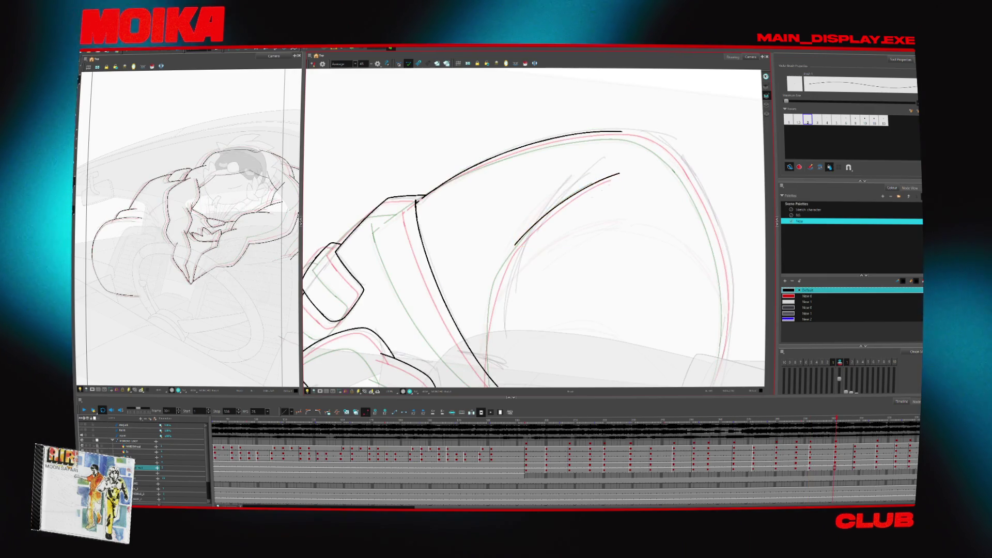
pyautogui.press('.')
pyautogui.press('.')
pyautogui.press('.')
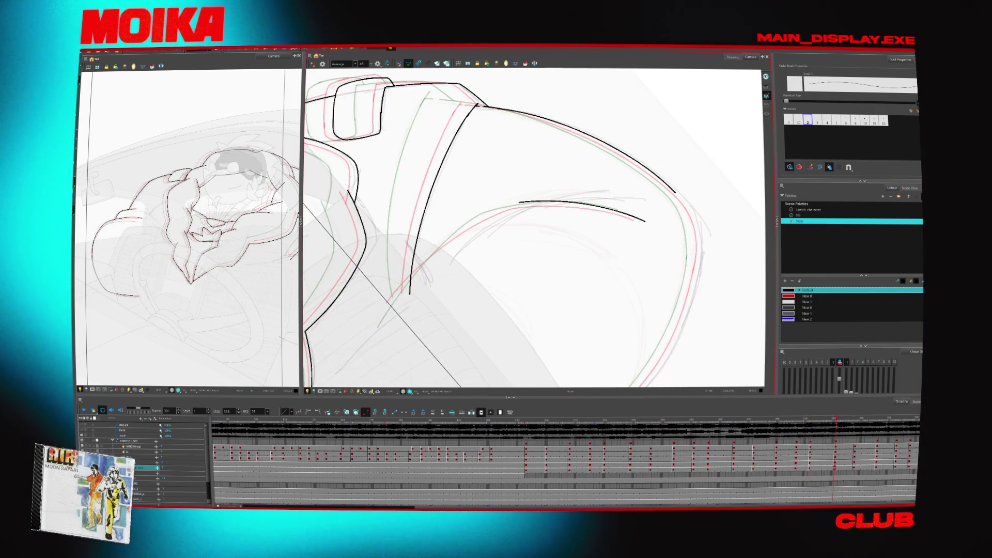
pyautogui.moveTo(478, 218); pyautogui.dragTo(521, 202)
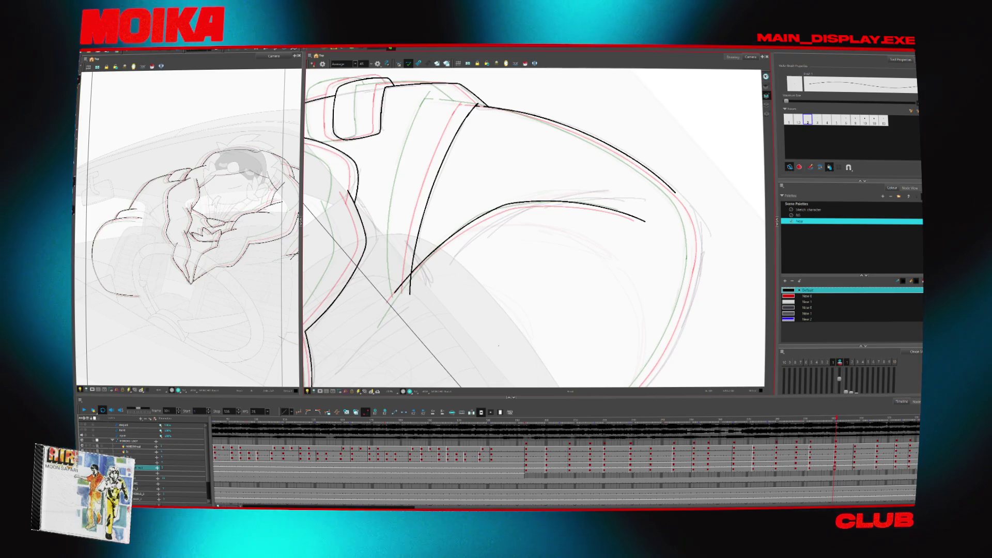
# - Mirror the view and flip through neighbouring drawings to check the joined back stroke
pyautogui.press(',')
pyautogui.press(',')
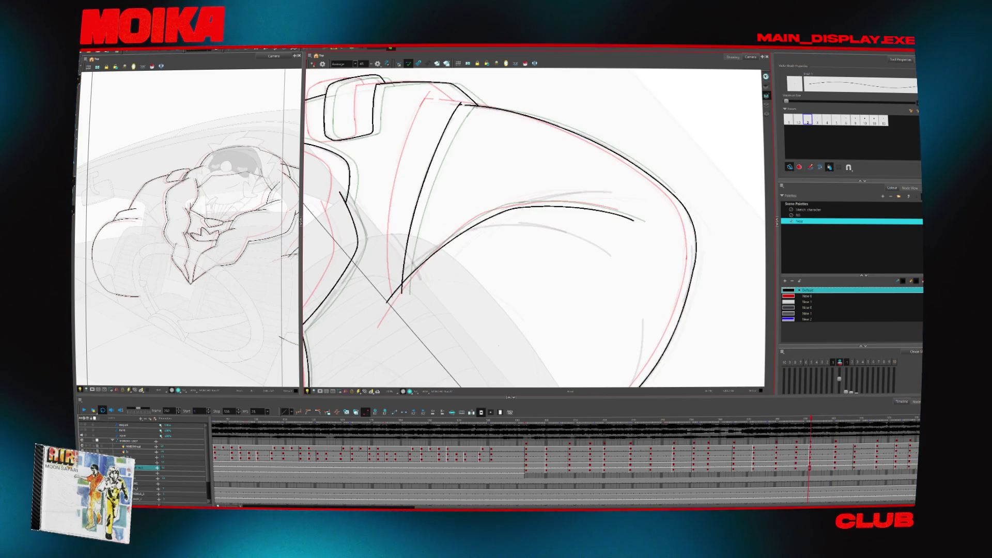
pyautogui.press('4')
pyautogui.press('.')
pyautogui.press('.')
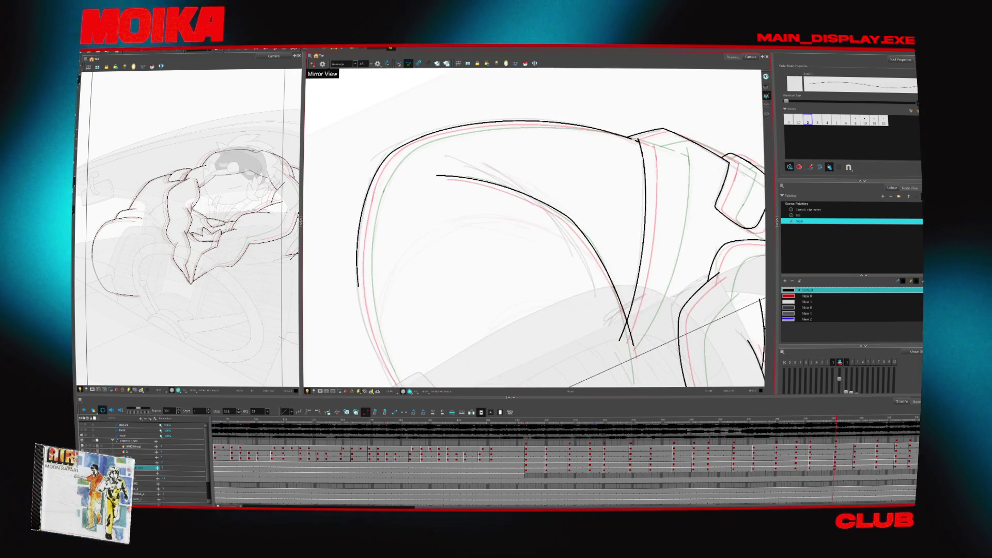
pyautogui.press('.')
pyautogui.press('.')
pyautogui.press(',')
pyautogui.press(',')
pyautogui.press(',')
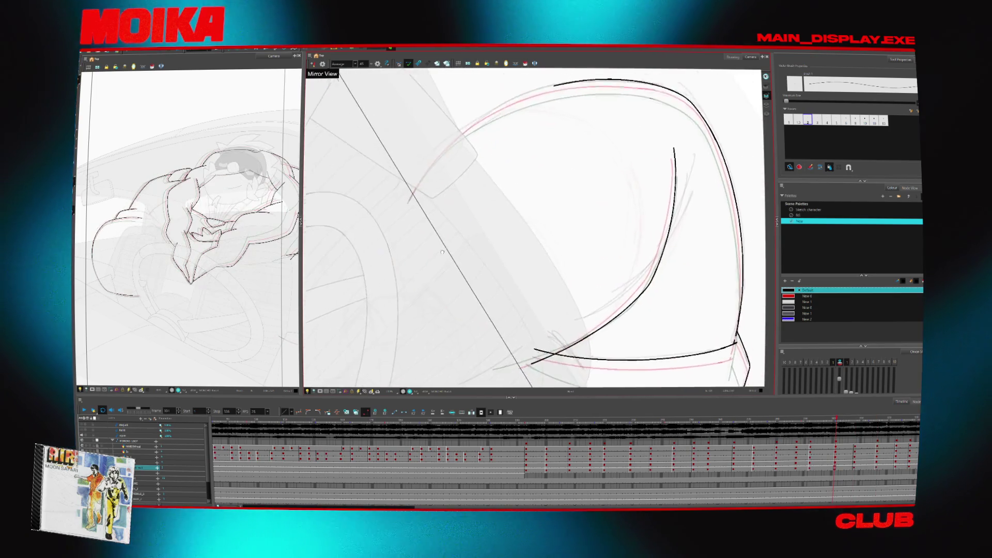
pyautogui.scroll(3, 442, 252)
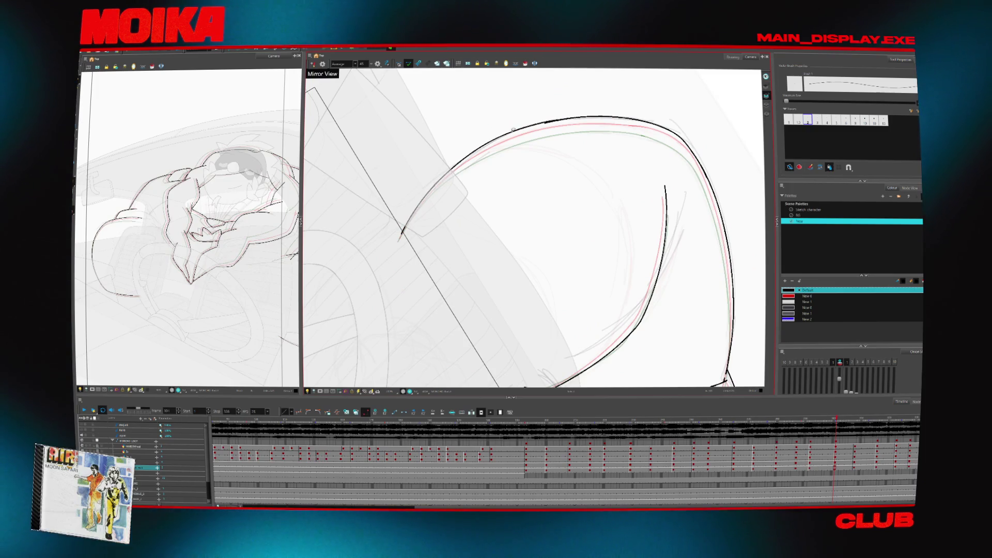
pyautogui.press('.')
pyautogui.press('.')
pyautogui.press('.')
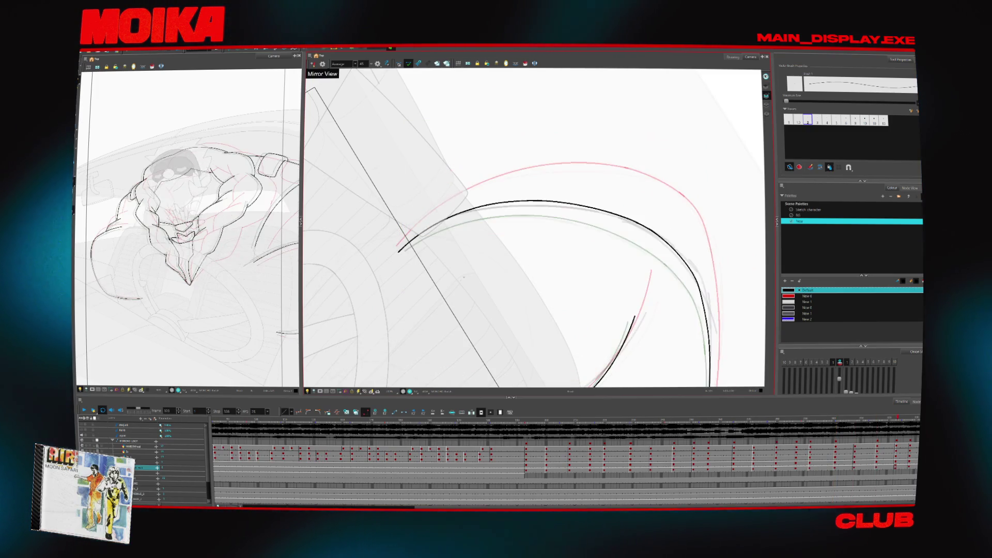
# - Zoom out to the whole character and step back through earlier drawings
pyautogui.hotkey('shift', 'm')
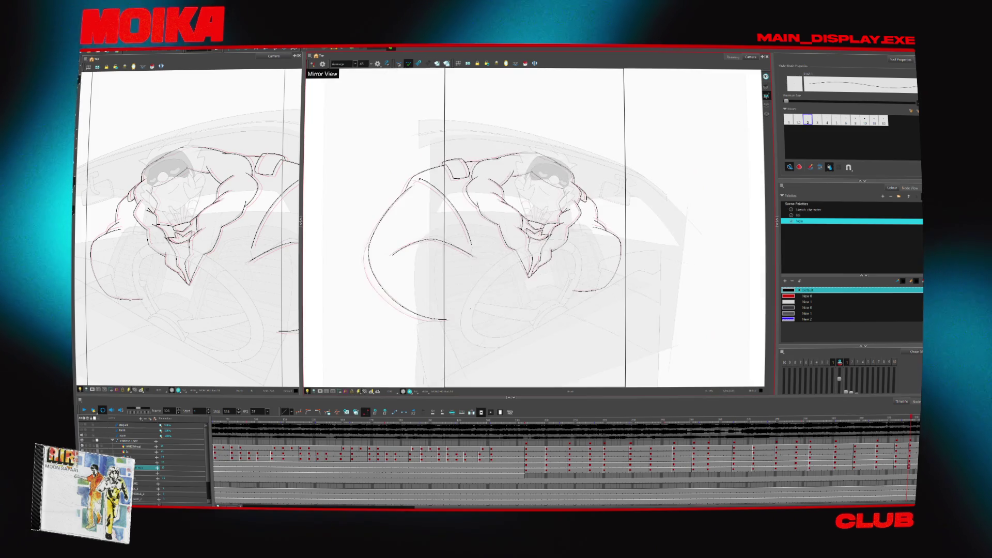
pyautogui.press(',')
pyautogui.press(',')
pyautogui.press(',')
pyautogui.press(',')
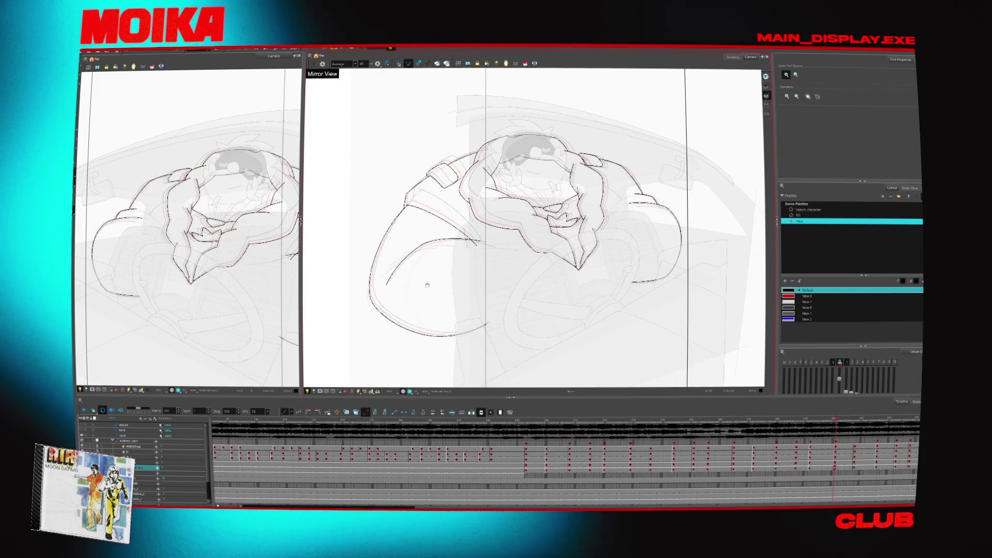
pyautogui.scroll(5, 402, 293)
pyautogui.press(',')
pyautogui.press(',')
pyautogui.press(',')
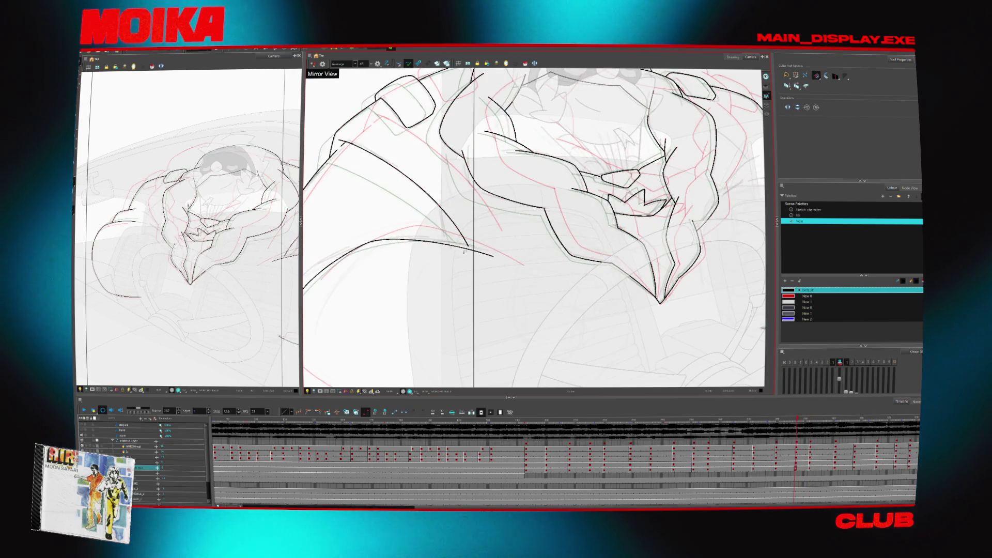
pyautogui.press(',')
pyautogui.press(',')
pyautogui.press(',')
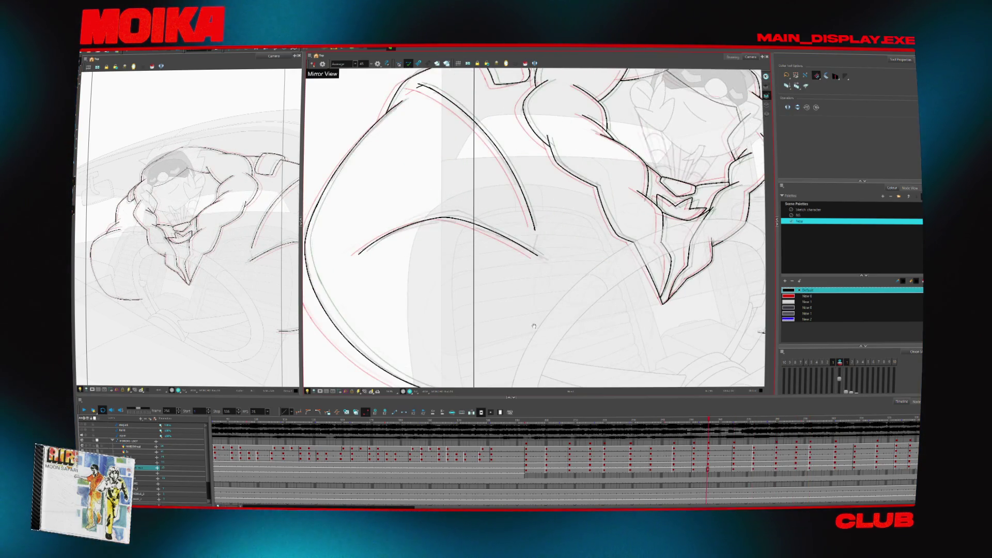
pyautogui.hotkey('shift', 'm')
pyautogui.scroll(-3, 529, 333)
pyautogui.press(',')
pyautogui.press(',')
pyautogui.press(',')
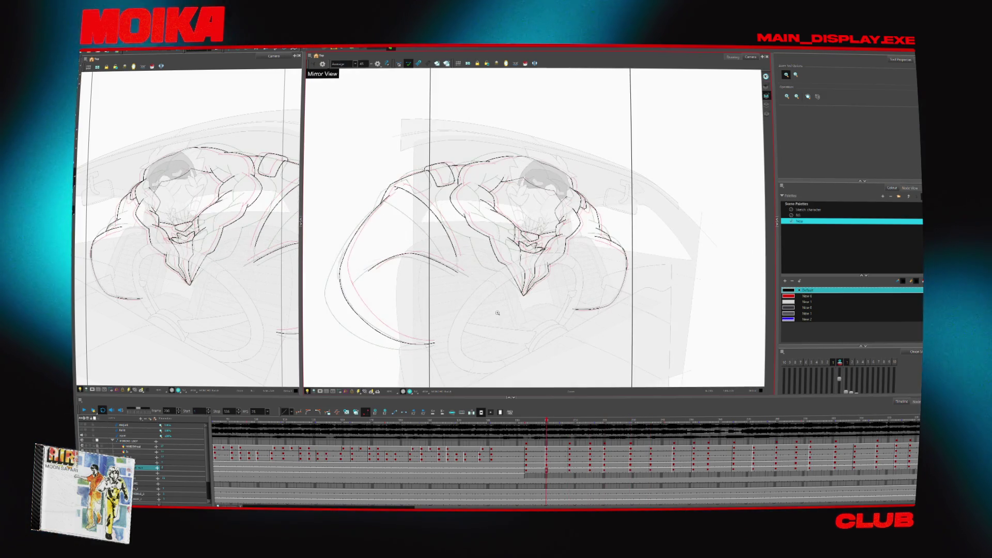
pyautogui.scroll(5, 497, 313)
pyautogui.press(',')
pyautogui.press('.')
pyautogui.press(',')
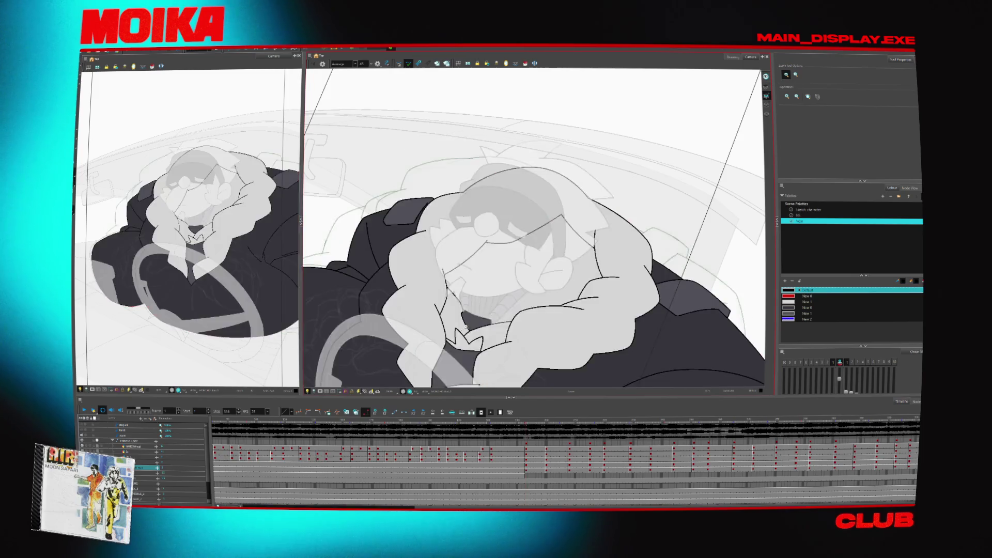
# - Advance two drawings and trace the head, arm and hand outlines, adjusting the view angle
pyautogui.scroll(2, 482, 277)
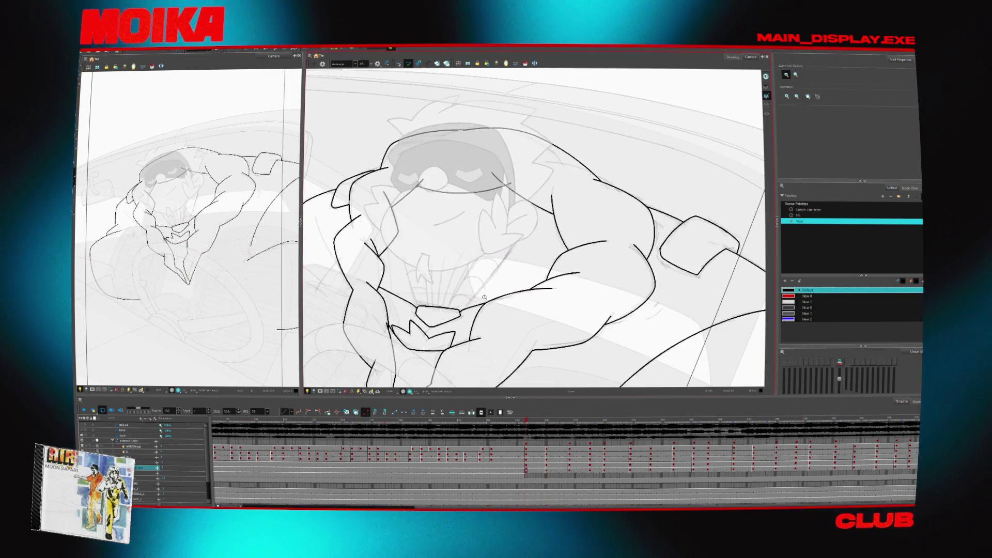
pyautogui.hotkey('alt', 'b')
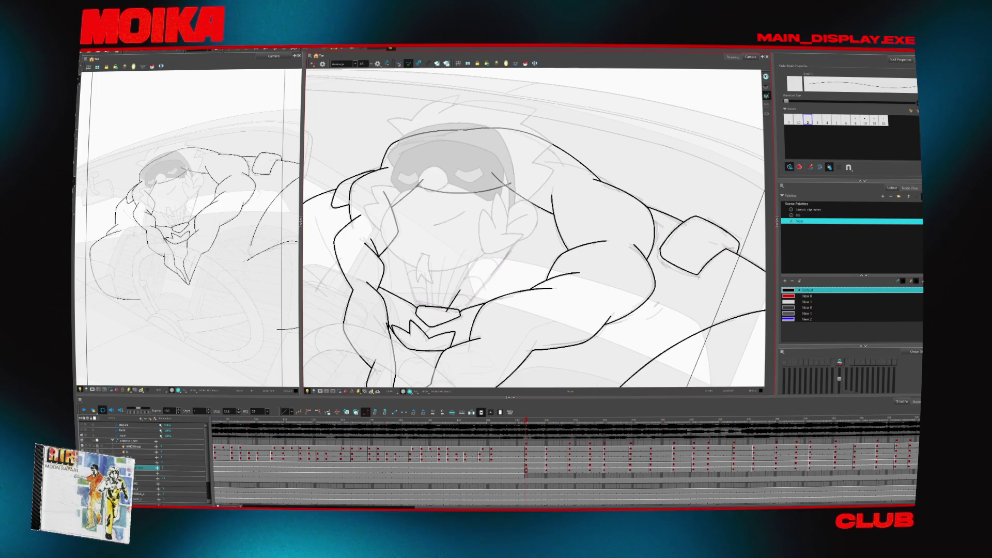
pyautogui.press('.')
pyautogui.press('.')
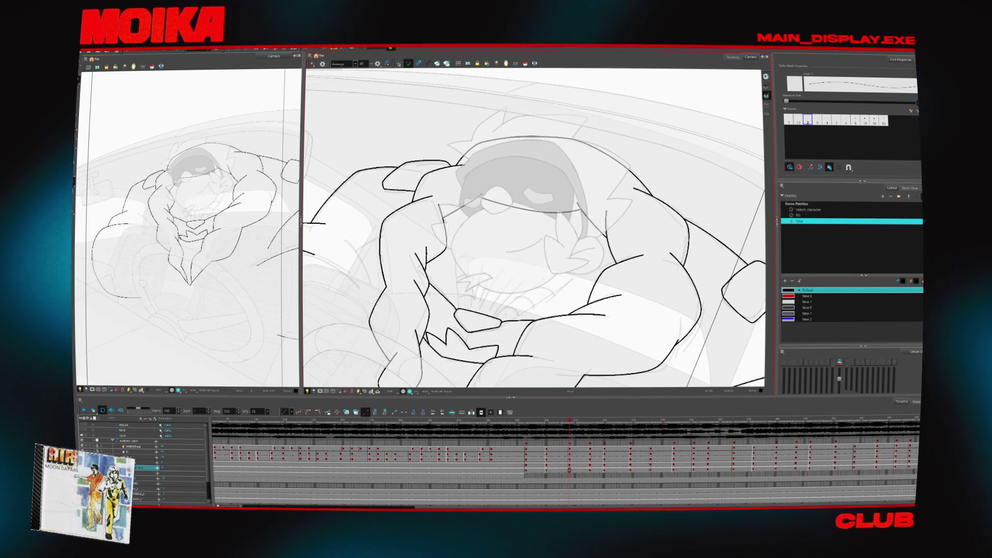
pyautogui.press('.')
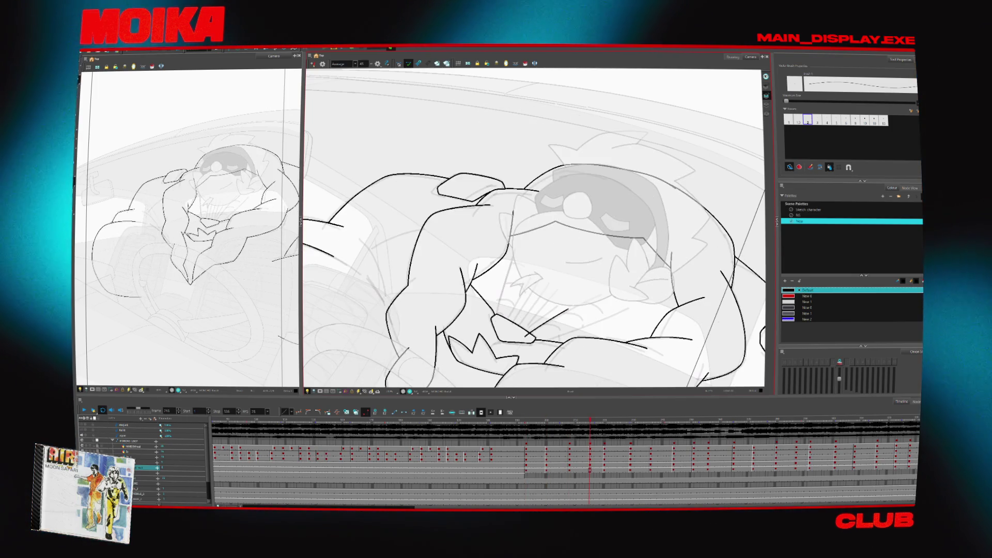
pyautogui.moveTo(544, 314); pyautogui.dragTo(524, 296)
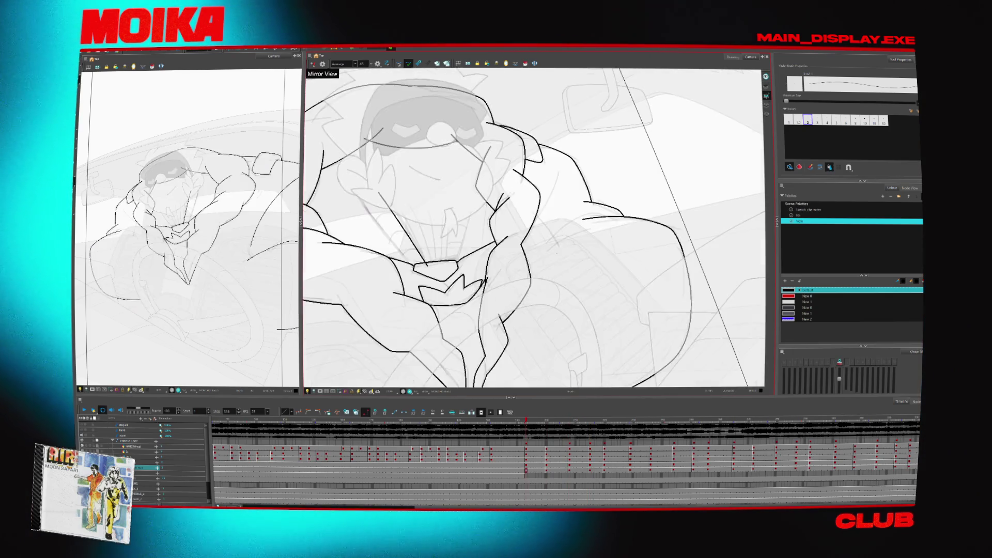
pyautogui.moveTo(528, 253); pyautogui.dragTo(612, 242)
pyautogui.hotkey('shift', 'x')
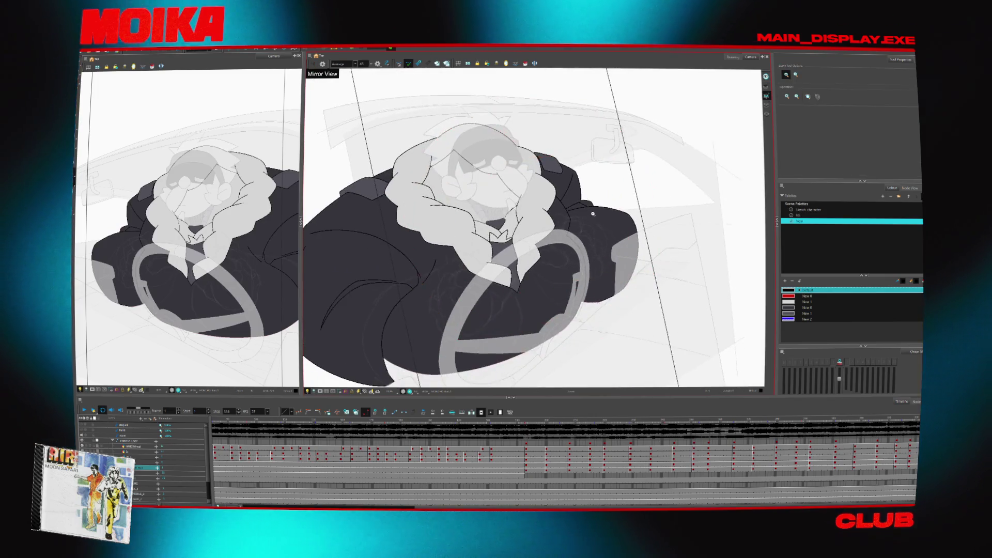
# - Zoom the view in and out around the character's back and side while inking
pyautogui.scroll(3, 612, 243)
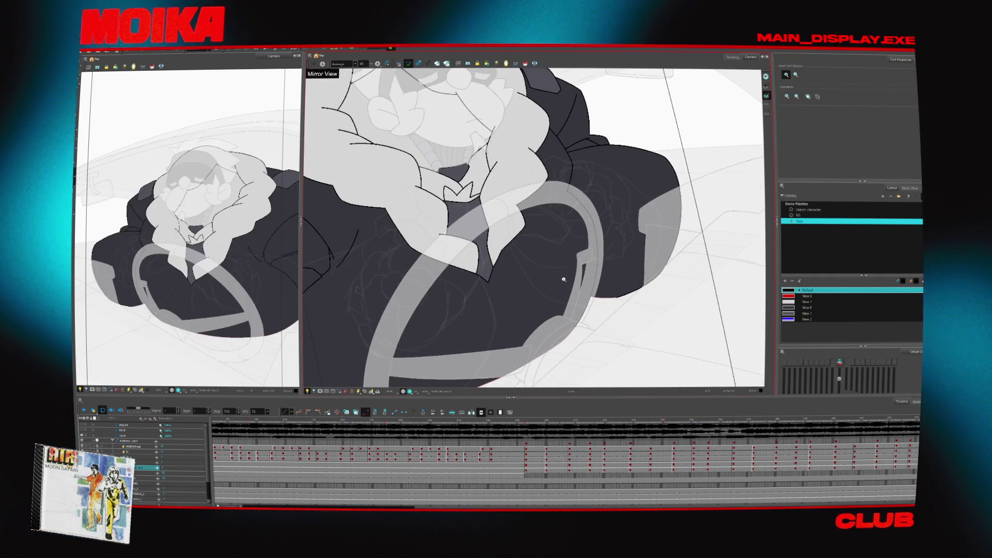
pyautogui.scroll(-3, 563, 280)
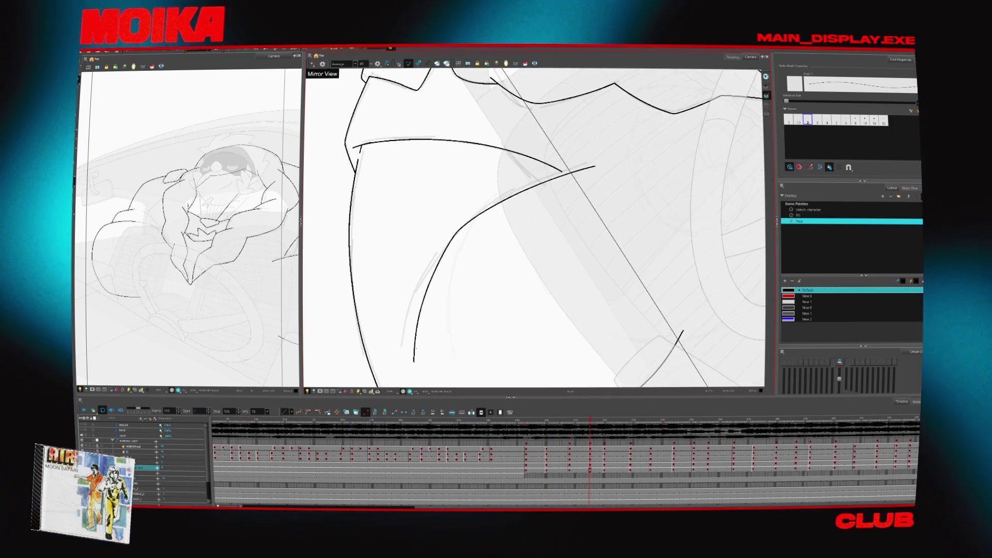
# - Draw a new curve along the character's side and flip between neighbouring drawings to compare it
pyautogui.moveTo(447, 230); pyautogui.dragTo(537, 180)
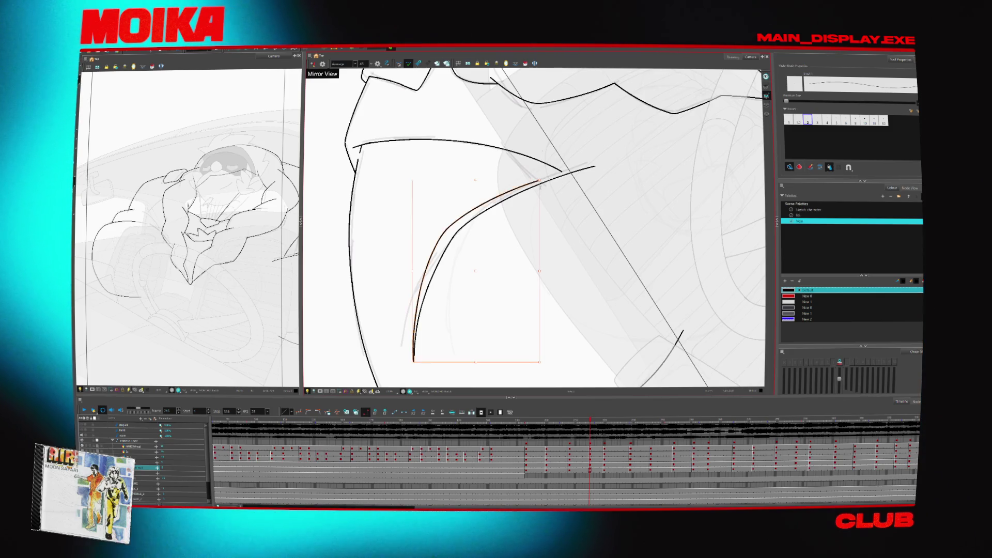
pyautogui.scroll(-1, 535, 227)
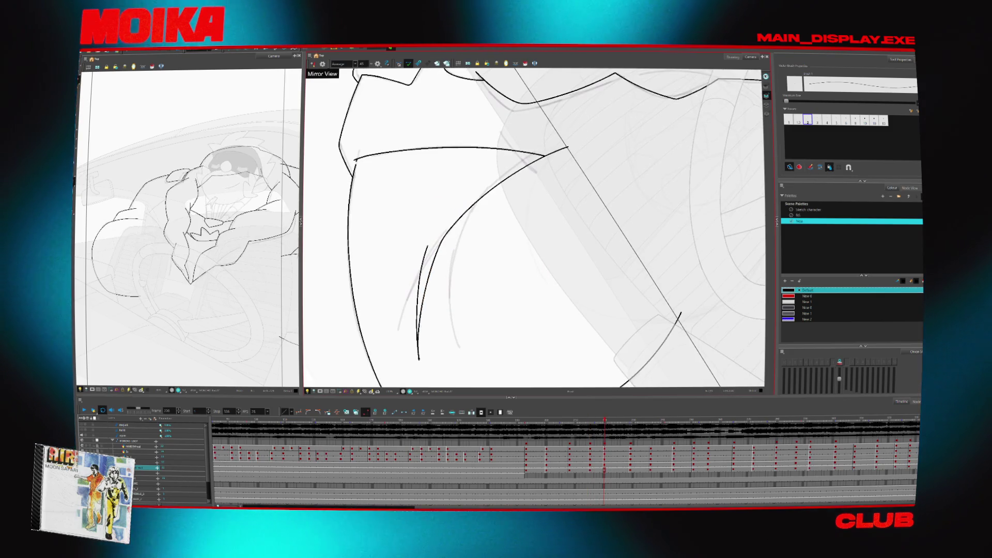
pyautogui.press('g')
pyautogui.press('g')
pyautogui.press('g')
pyautogui.press('g')
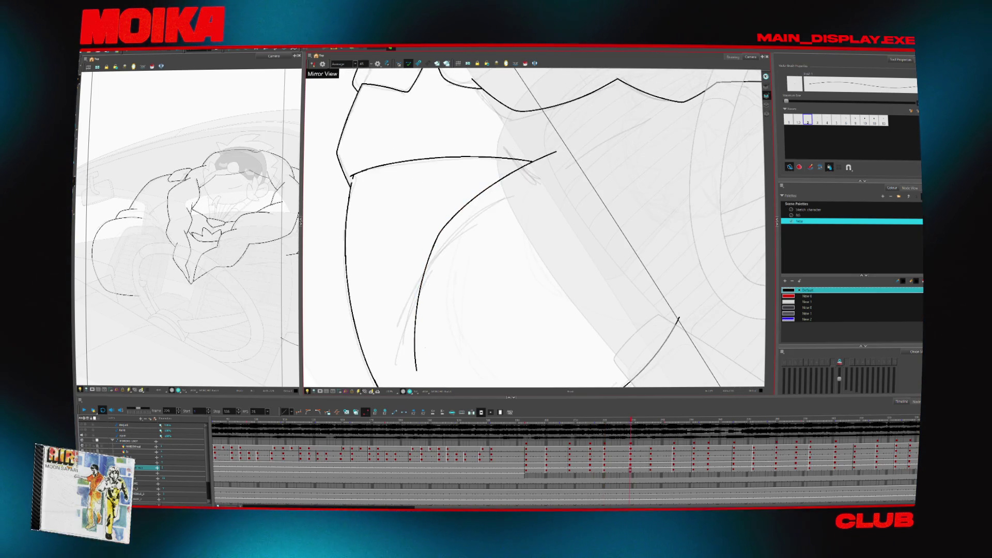
pyautogui.press('g')
pyautogui.press('g')
pyautogui.press('g')
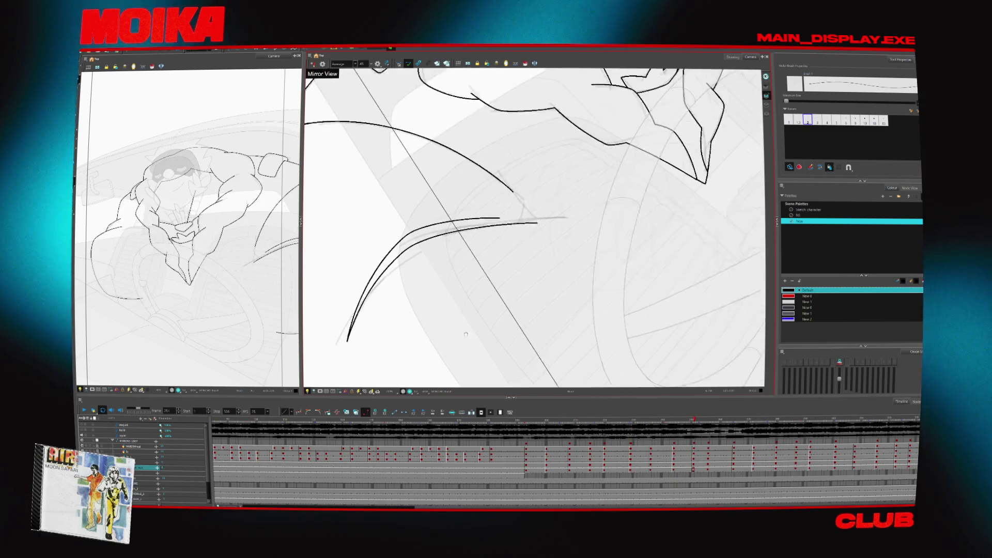
pyautogui.press('g')
pyautogui.press('g')
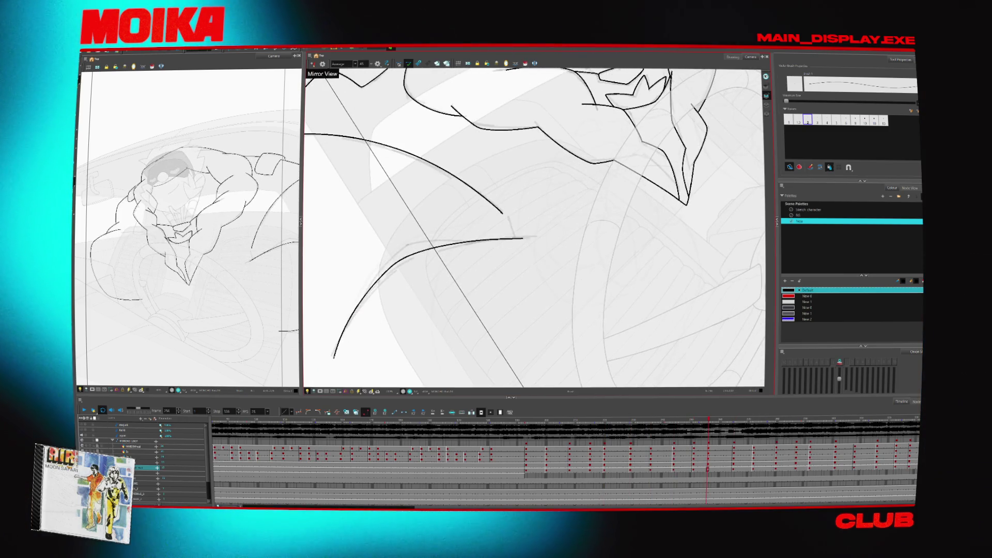
pyautogui.press('g')
pyautogui.press('g')
pyautogui.press('g')
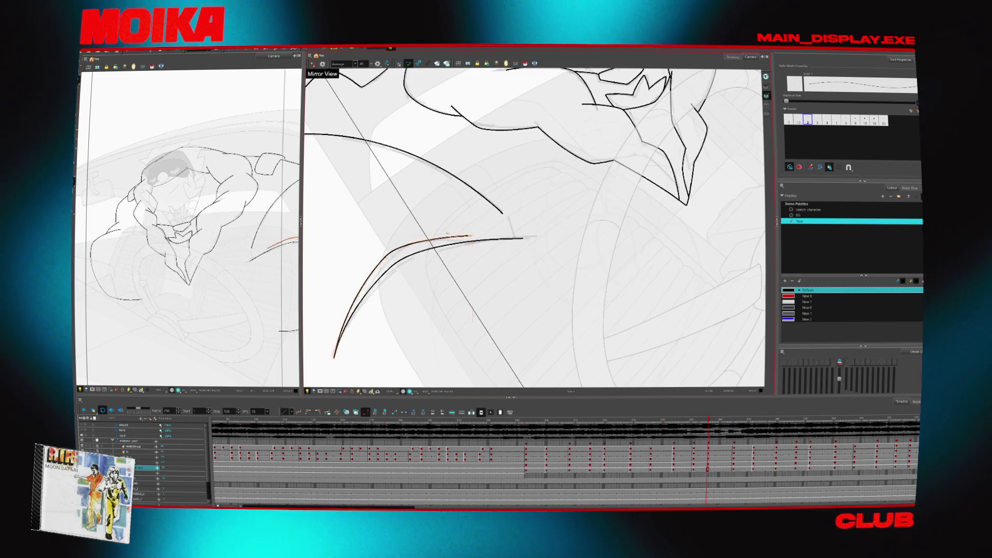
pyautogui.press('f')
pyautogui.press('f')
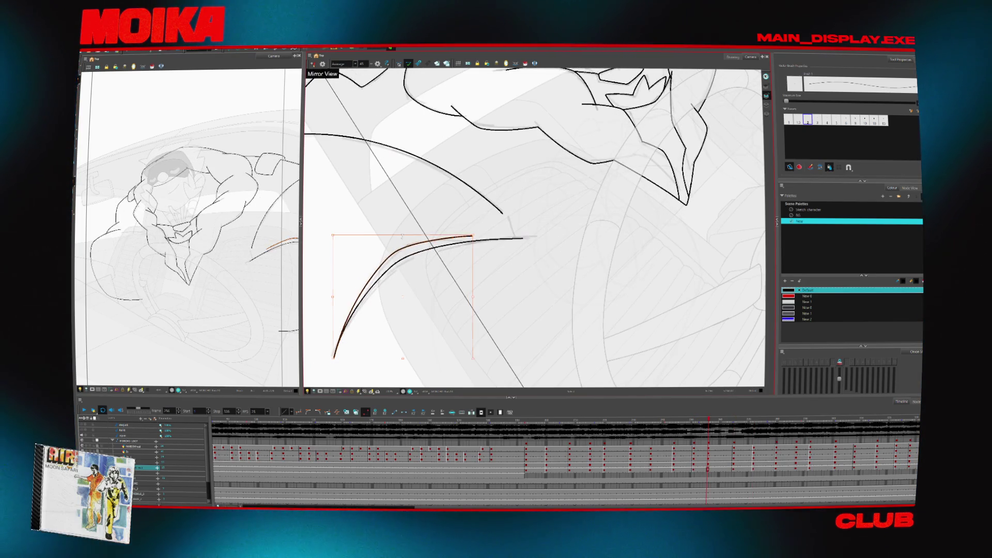
pyautogui.press('g')
pyautogui.press('f')
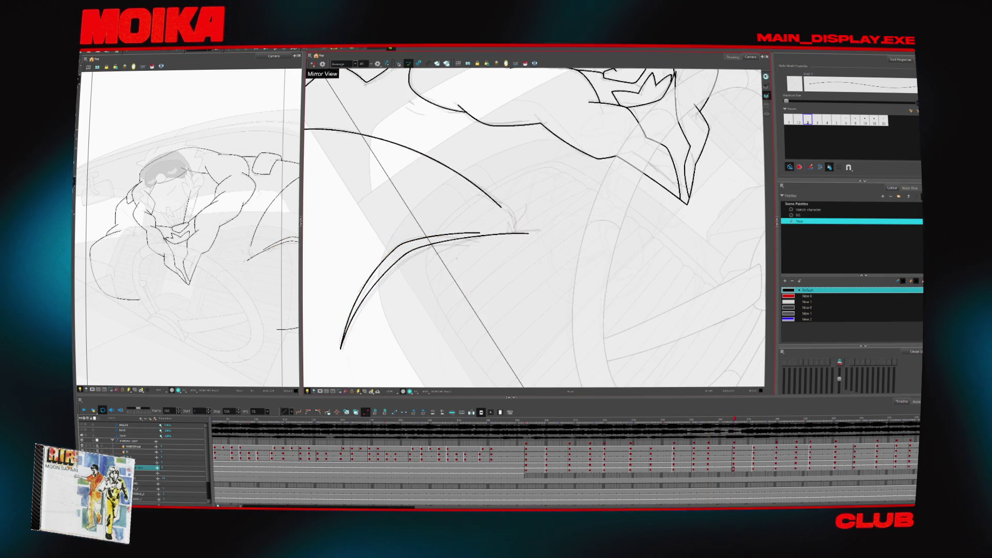
# - Pan, zoom out and rotate the canvas slightly to view the full drawing
pyautogui.moveTo(440, 348); pyautogui.dragTo(428, 332)
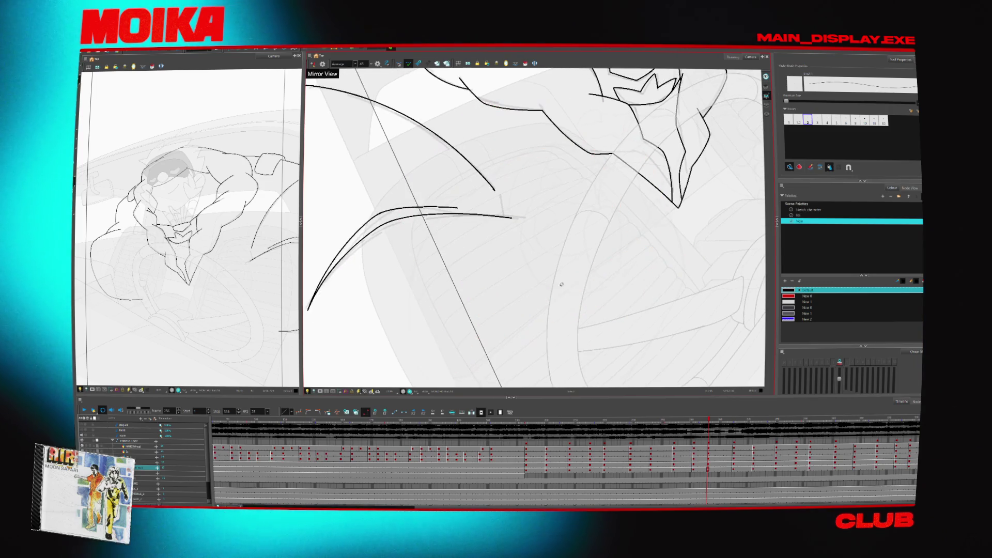
pyautogui.scroll(-5, 552, 315)
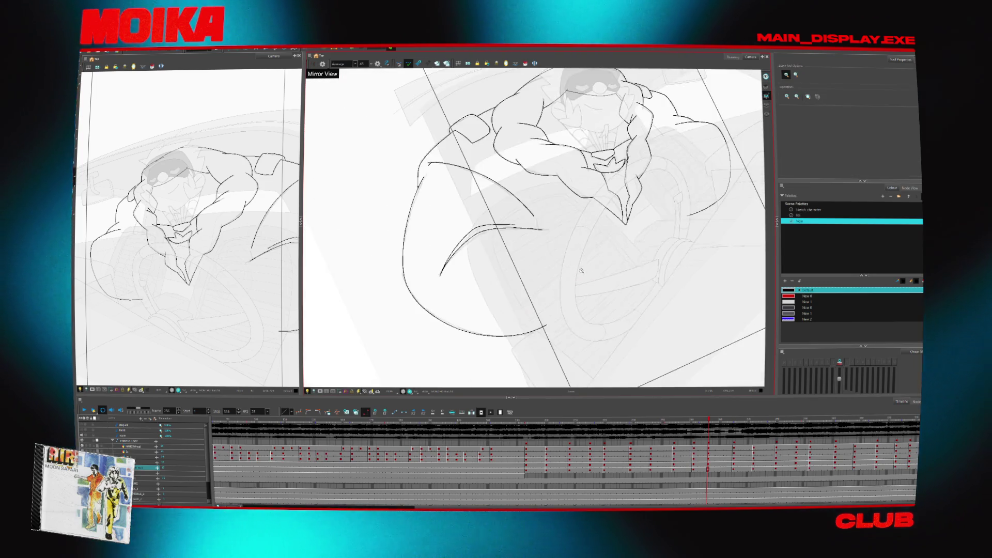
pyautogui.moveTo(569, 320); pyautogui.dragTo(559, 322)
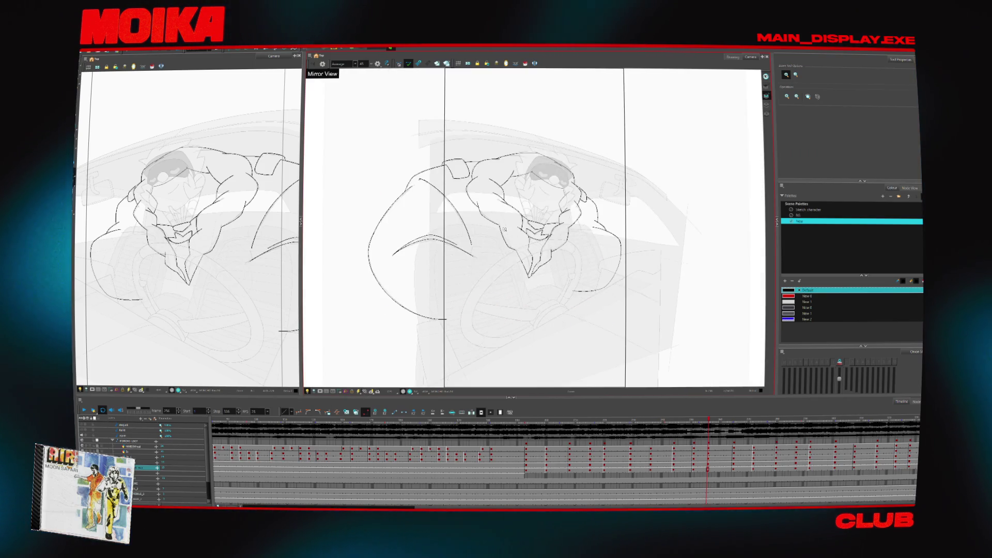
# - On an earlier frame, ink the driver's head, bent arms and zigzag collar, checking it mirrored
pyautogui.click(629, 318)
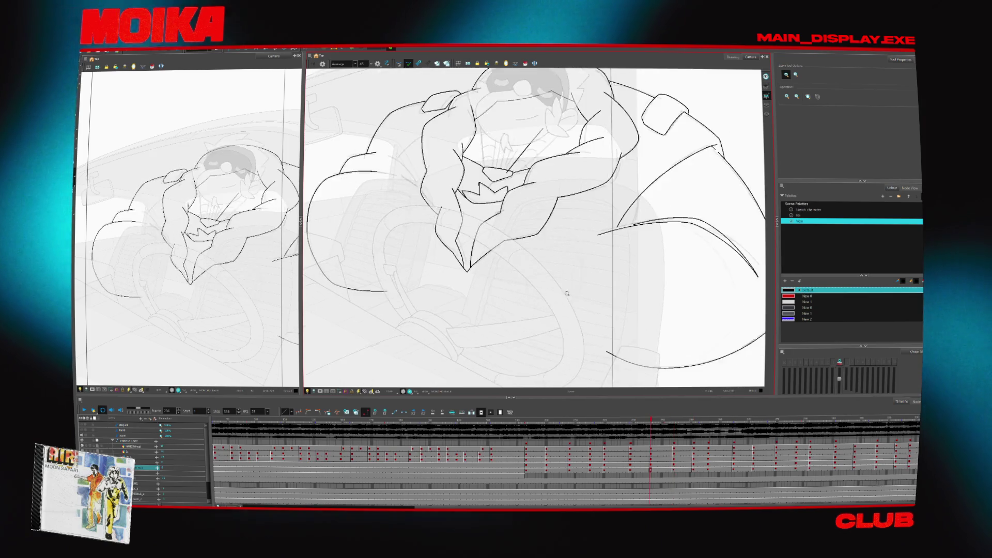
pyautogui.press('4')
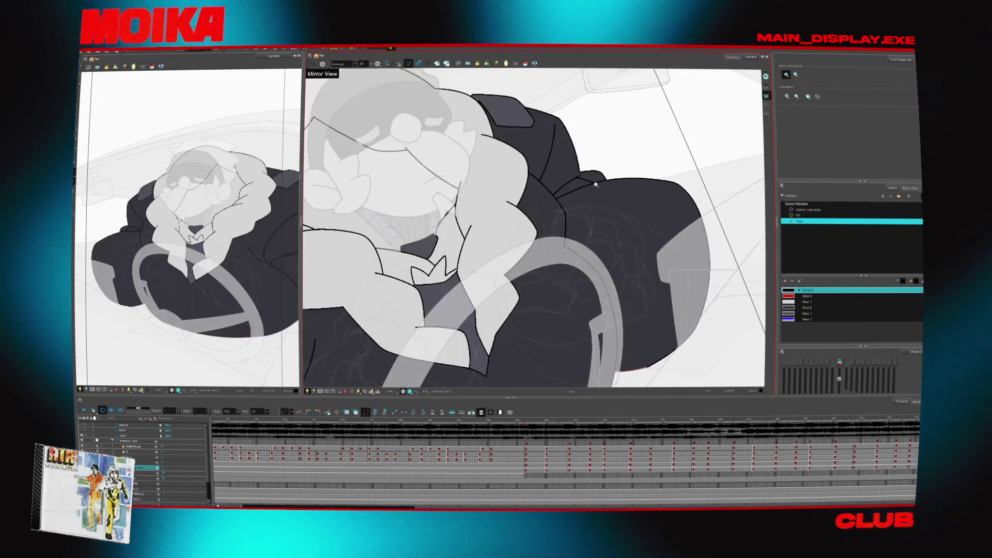
pyautogui.hotkey('alt', 'b')
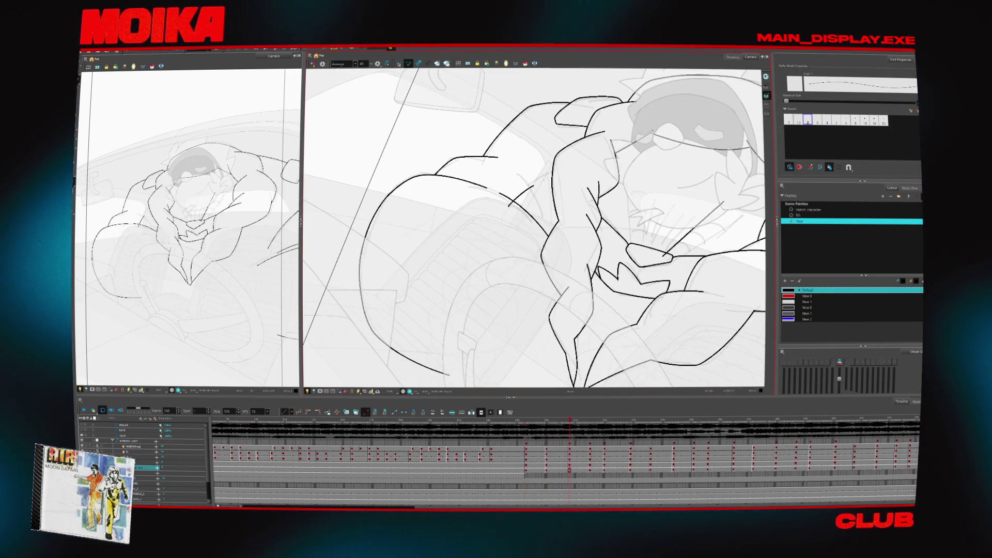
pyautogui.press('4')
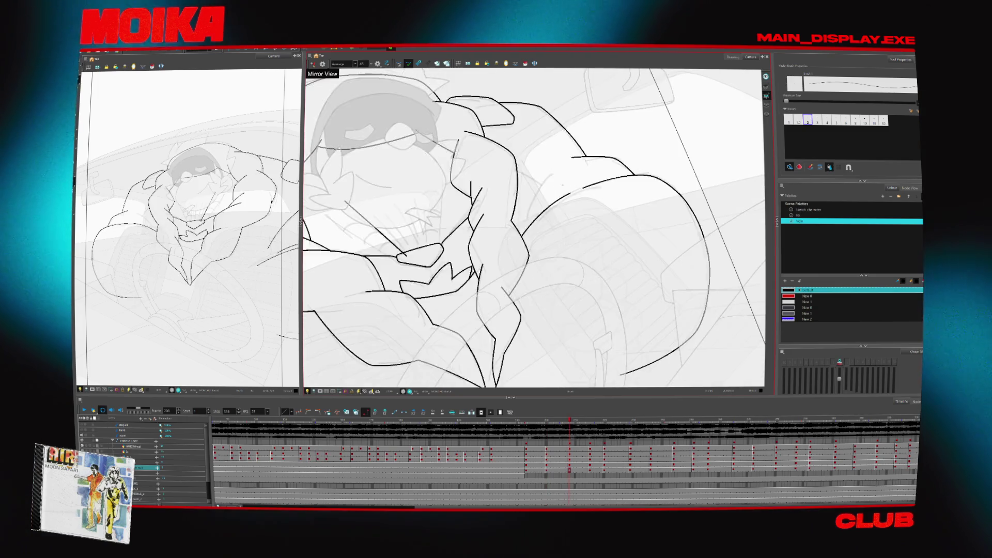
pyautogui.press('4')
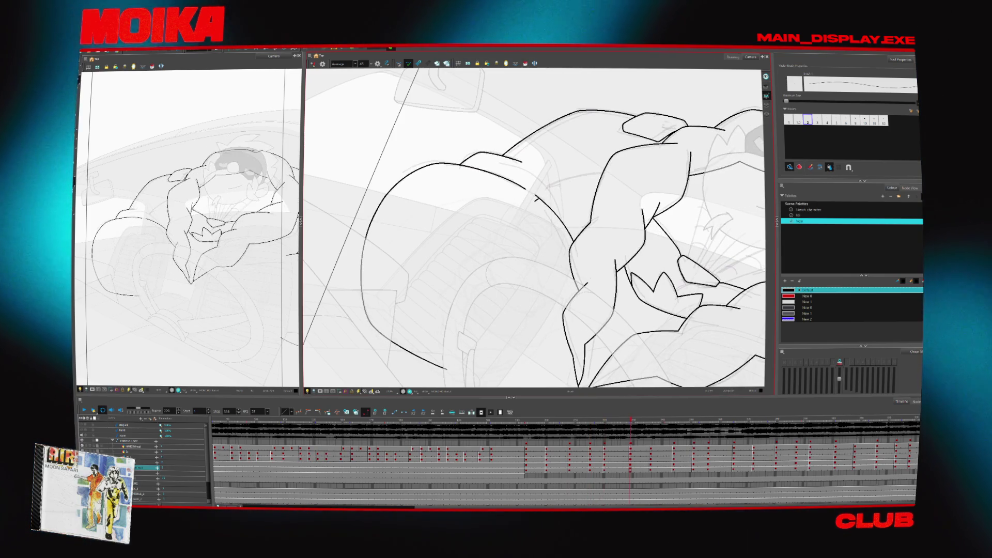
pyautogui.hotkey('alt', 'i')
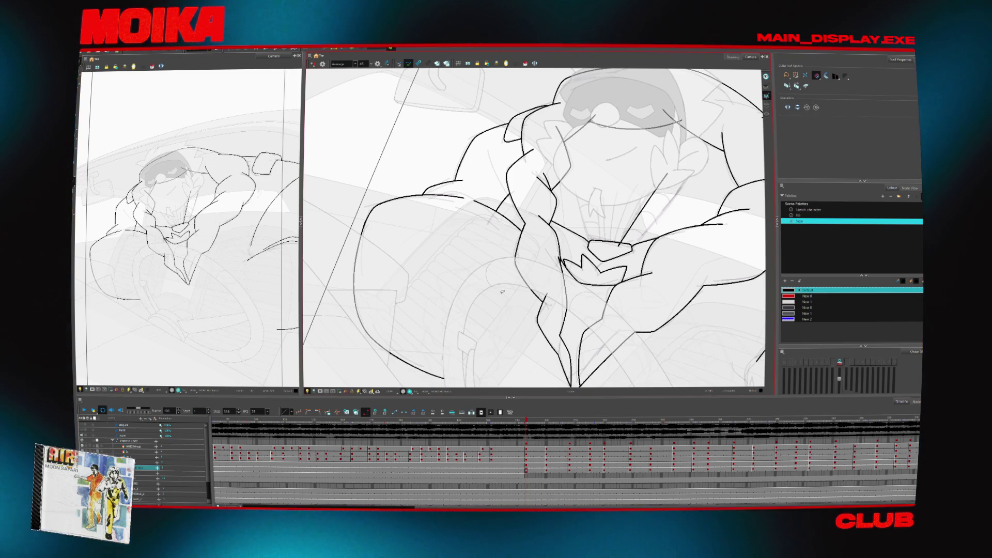
# - Check the character mirrored and rotated, then ink the bent arms and radiating hand strokes
pyautogui.hotkey('shift', 'm')
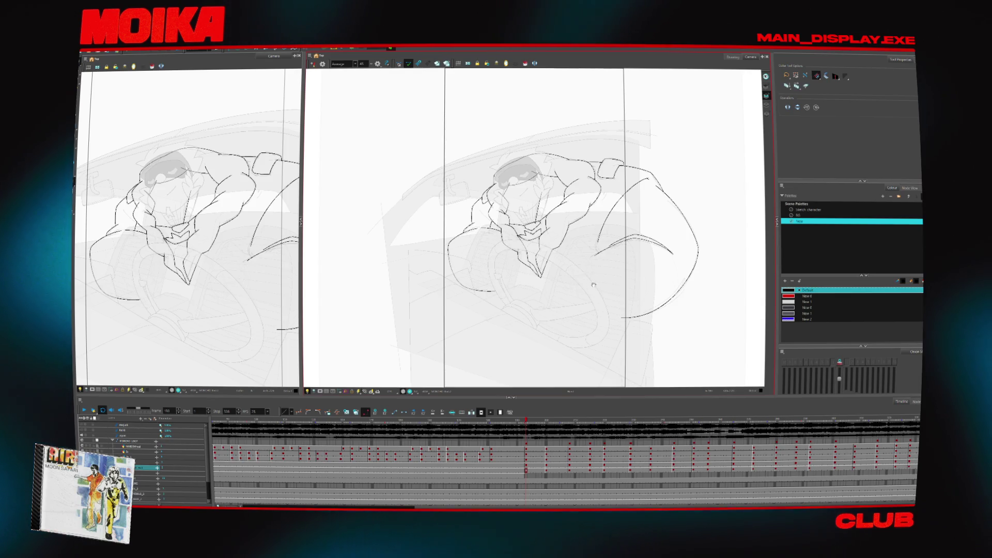
pyautogui.hotkey('alt', 'z')
pyautogui.click(452, 223)
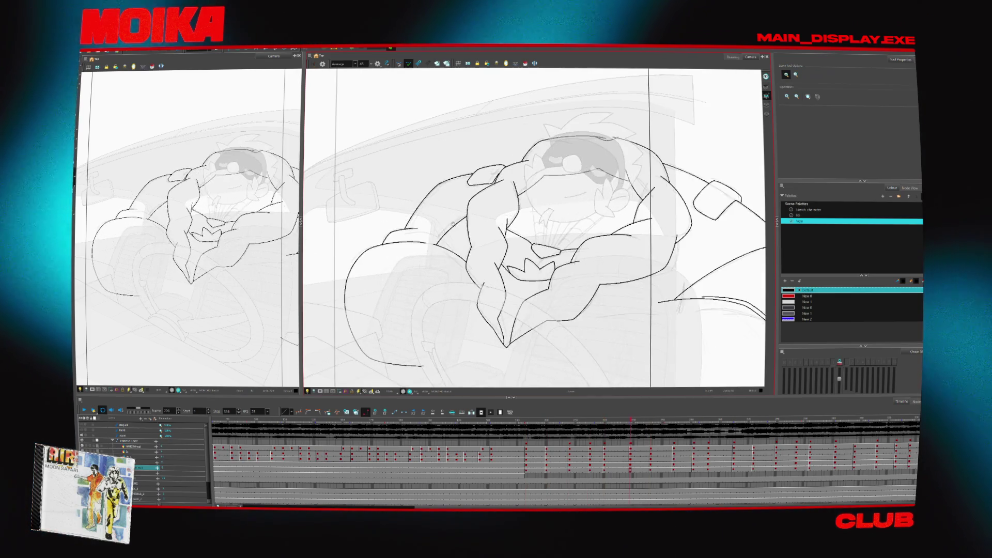
pyautogui.press('4')
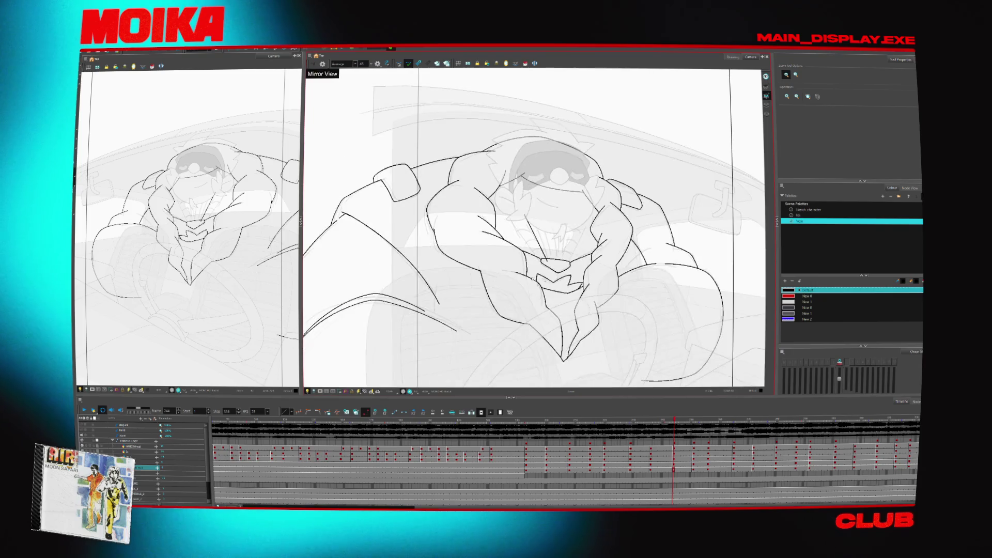
pyautogui.press('4')
pyautogui.press('2')
pyautogui.hotkey('alt', 's')
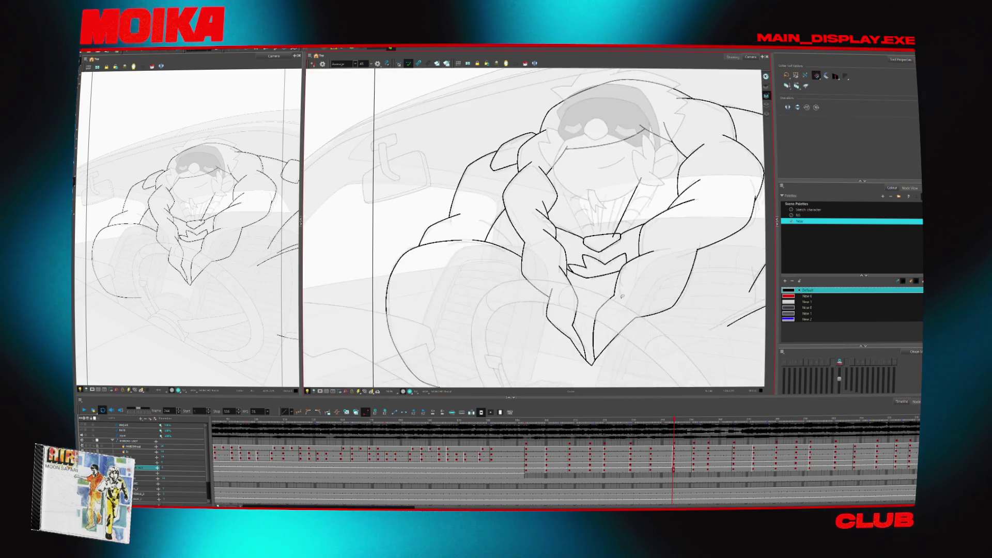
pyautogui.press('v')
pyautogui.press('v')
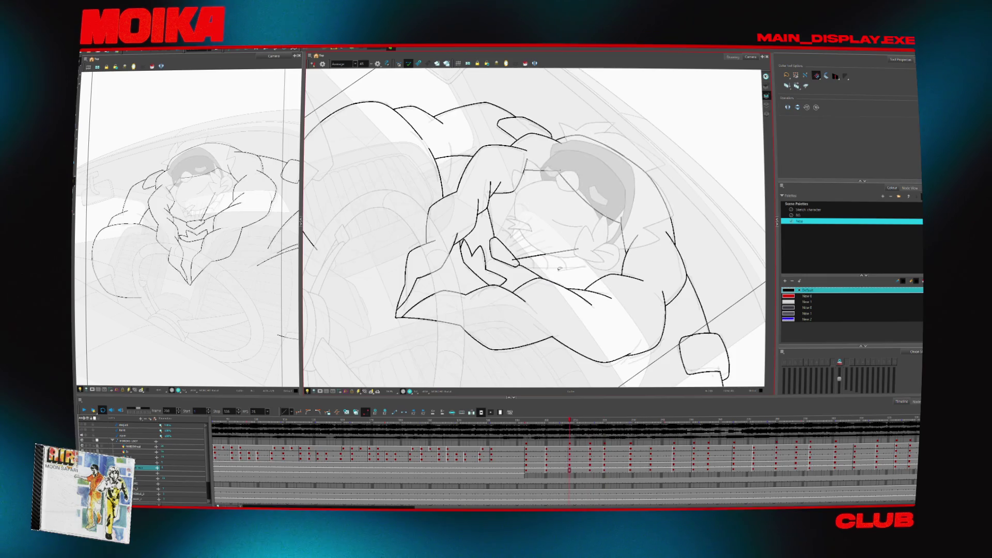
pyautogui.press('c')
pyautogui.press('c')
pyautogui.hotkey('alt', 'z')
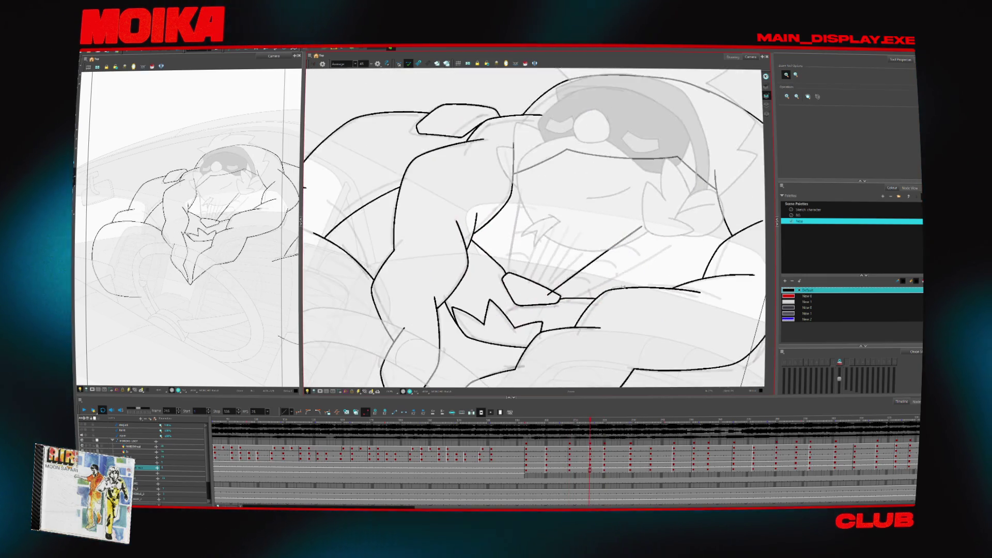
pyautogui.hotkey('alt', 'b')
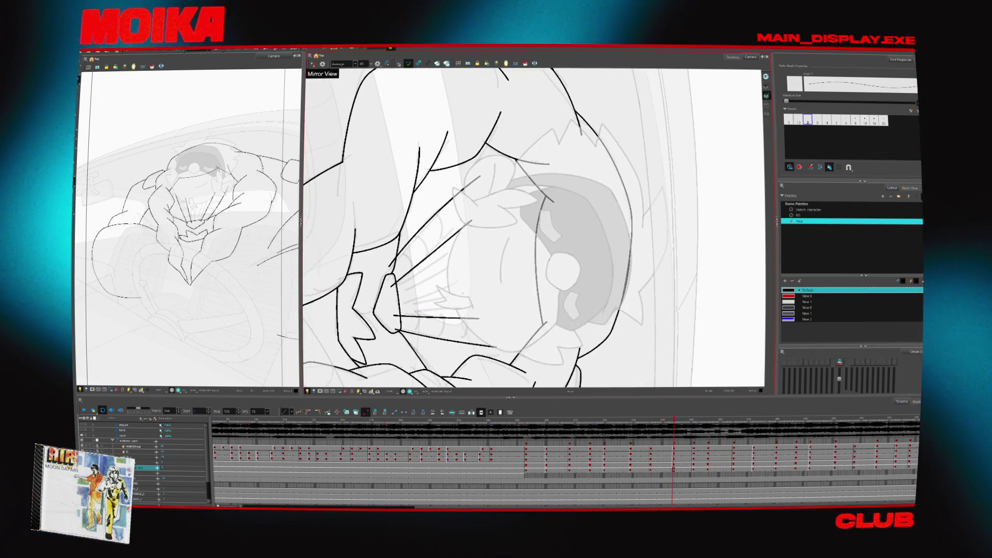
# - Select the strokes around the clasped hands and zoom in to inspect them closely
pyautogui.hotkey('alt', 'i')
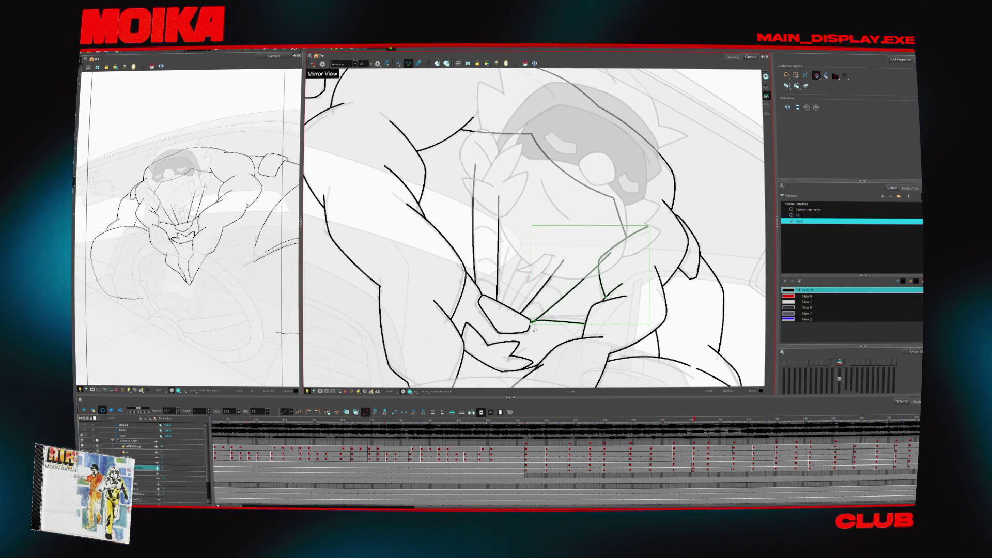
pyautogui.click(568, 289)
pyautogui.hotkey('alt', 'z')
pyautogui.click(537, 327)
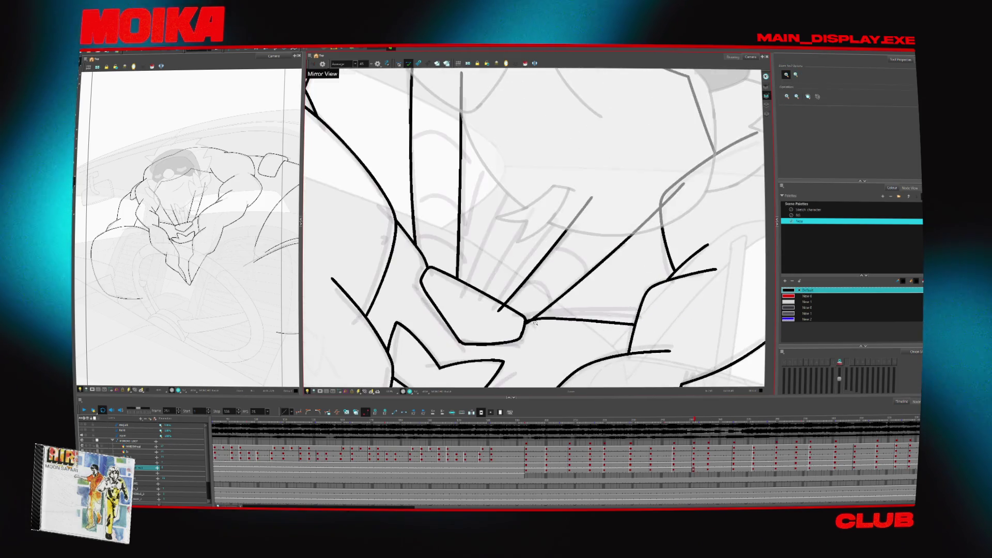
pyautogui.keyDown('alt'); pyautogui.click(520, 327); pyautogui.keyUp('alt')
pyautogui.keyDown('alt'); pyautogui.click(520, 327); pyautogui.keyUp('alt')
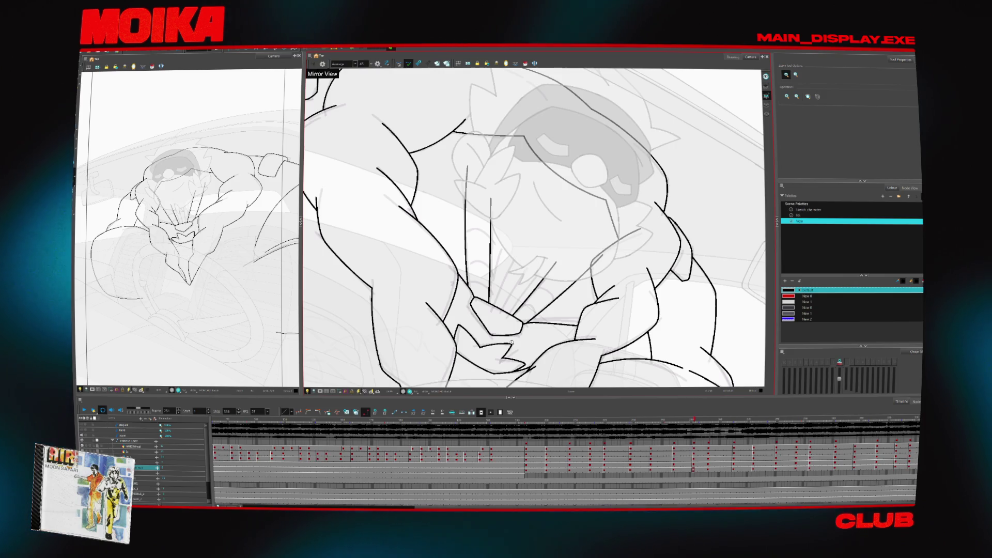
# - Step back about eight frames to an earlier pose for comparison
pyautogui.hotkey('alt', 's')
pyautogui.press(',')
pyautogui.press(',')
pyautogui.press(',')
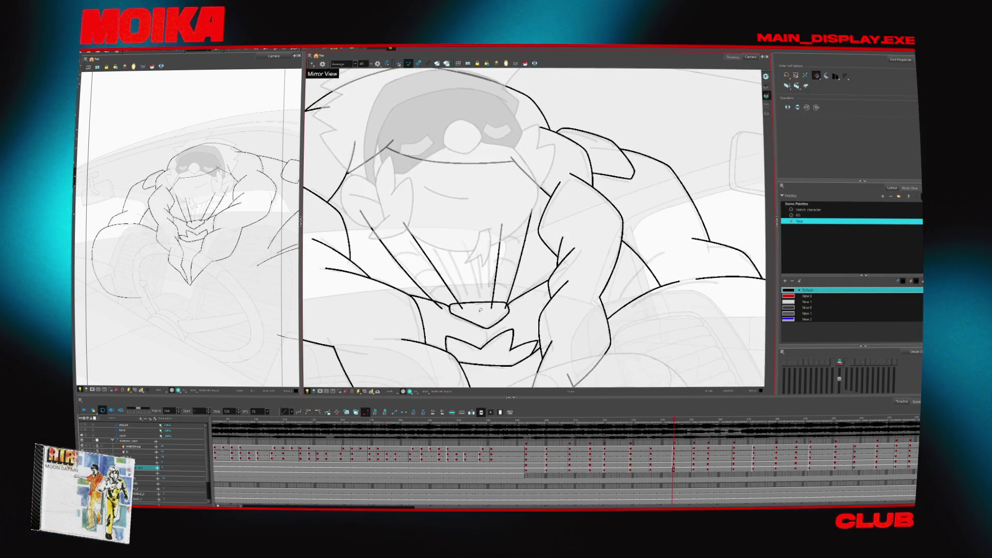
pyautogui.press(',')
pyautogui.press(',')
pyautogui.press(',')
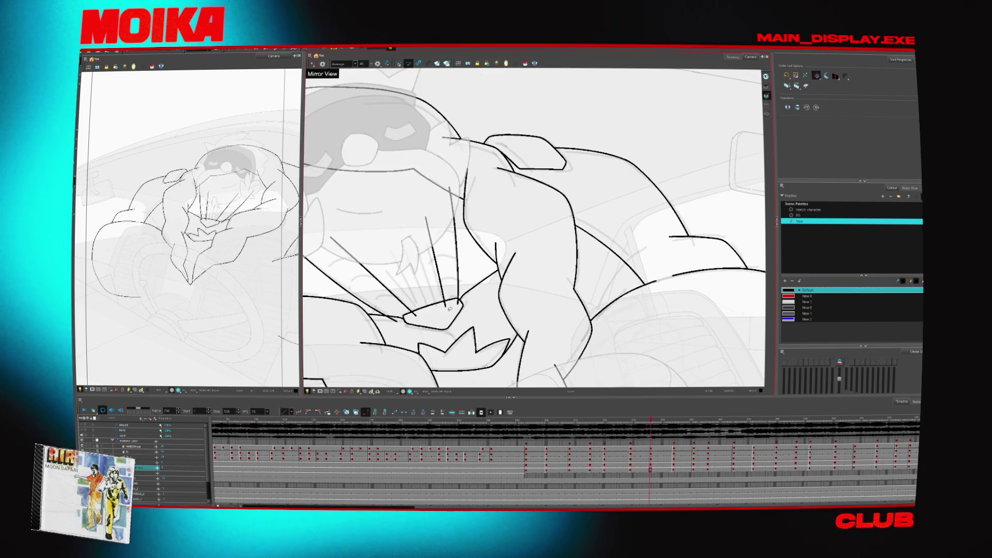
# - Flip back and forth through the inked poses, playing forward and rotating the view
pyautogui.press(',')
pyautogui.press(',')
pyautogui.press(',')
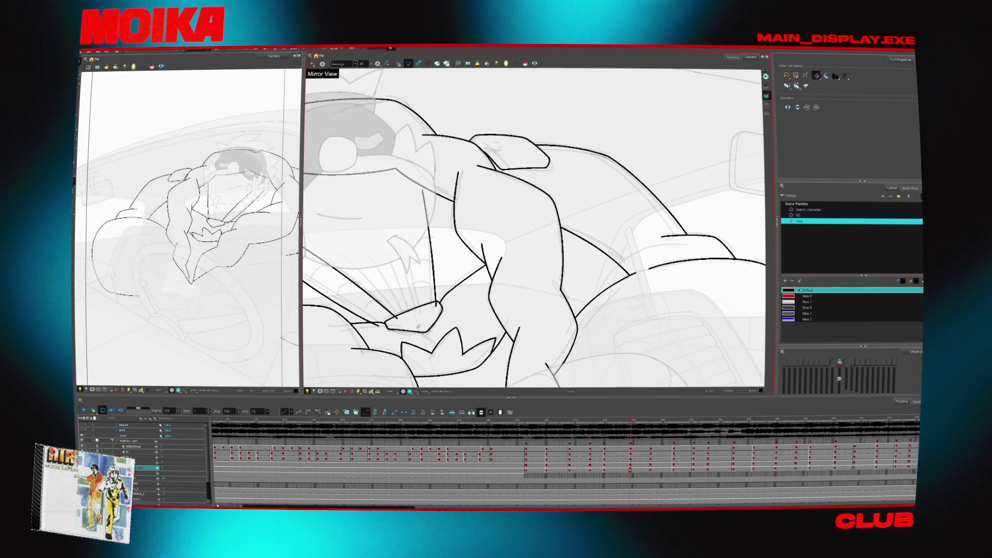
pyautogui.press(',')
pyautogui.press(',')
pyautogui.press(',')
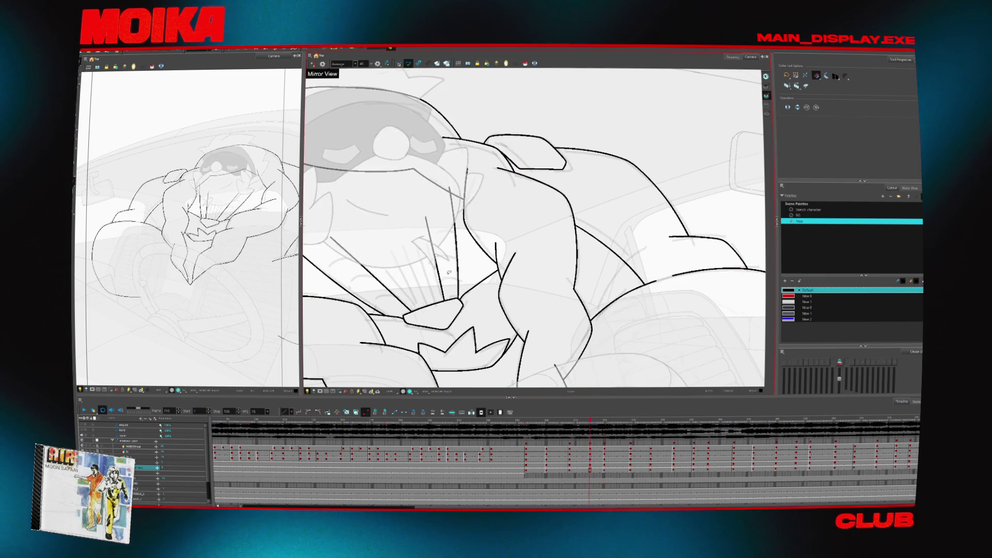
pyautogui.press('.')
pyautogui.press('.')
pyautogui.press('.')
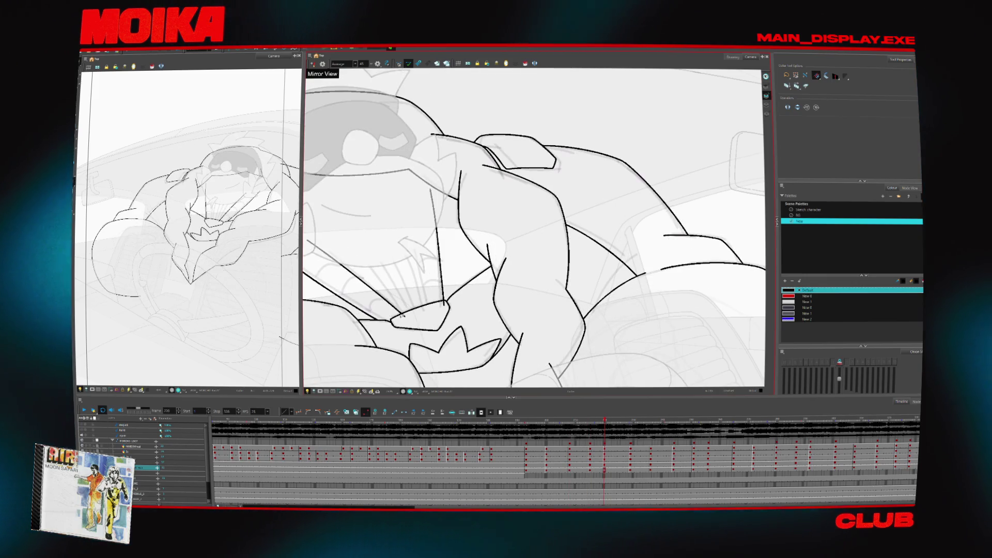
pyautogui.press('Return')
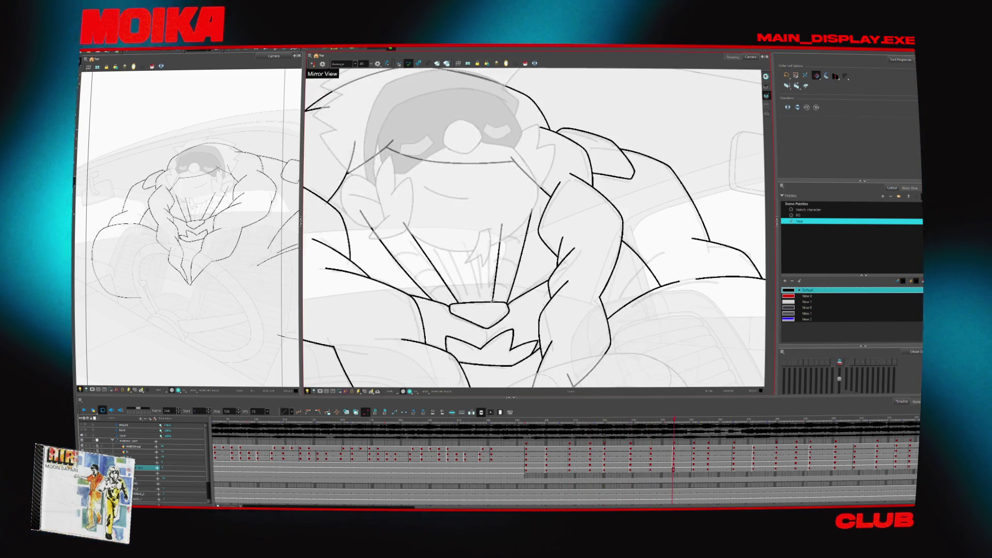
pyautogui.press('.')
pyautogui.press('.')
pyautogui.press('.')
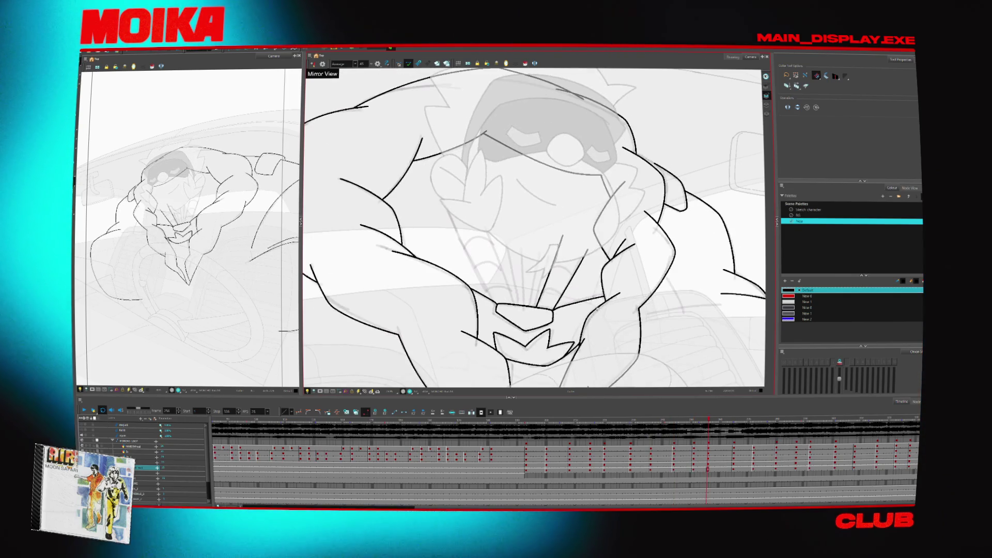
pyautogui.moveTo(624, 317)
pyautogui.mouseDown()
pyautogui.moveTo(595, 352)
pyautogui.moveTo(547, 364)
pyautogui.mouseUp()
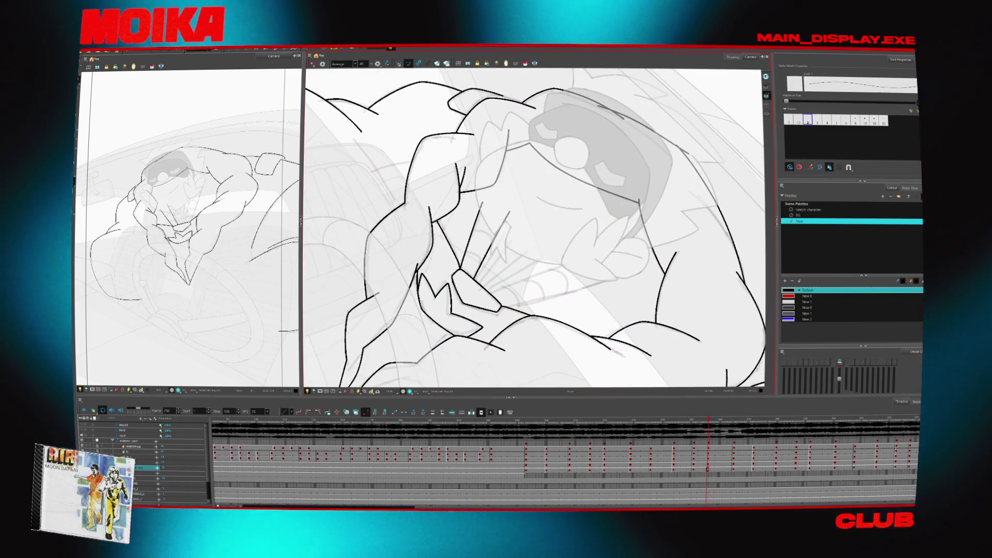
pyautogui.press('.')
pyautogui.press('.')
pyautogui.press('.')
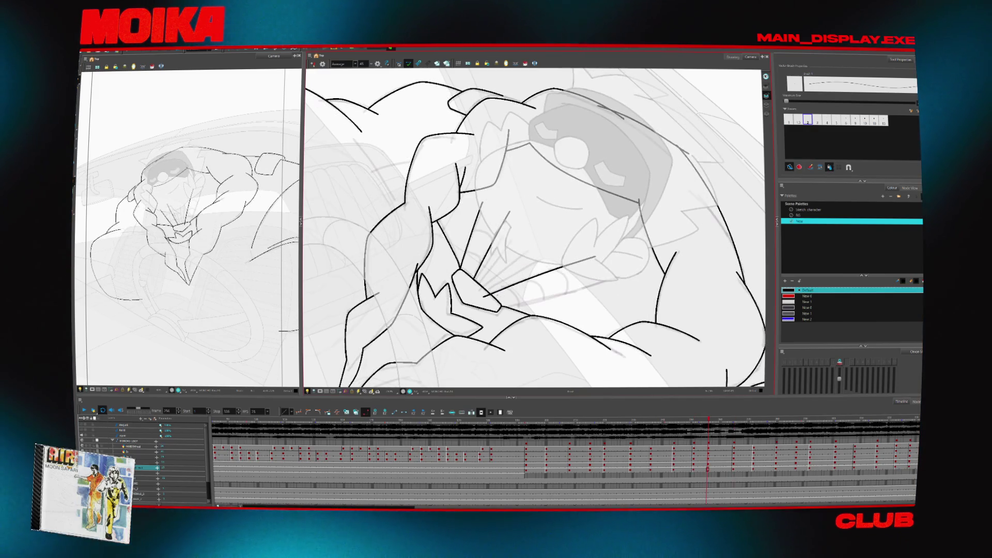
pyautogui.press('.')
pyautogui.press('.')
pyautogui.press('.')
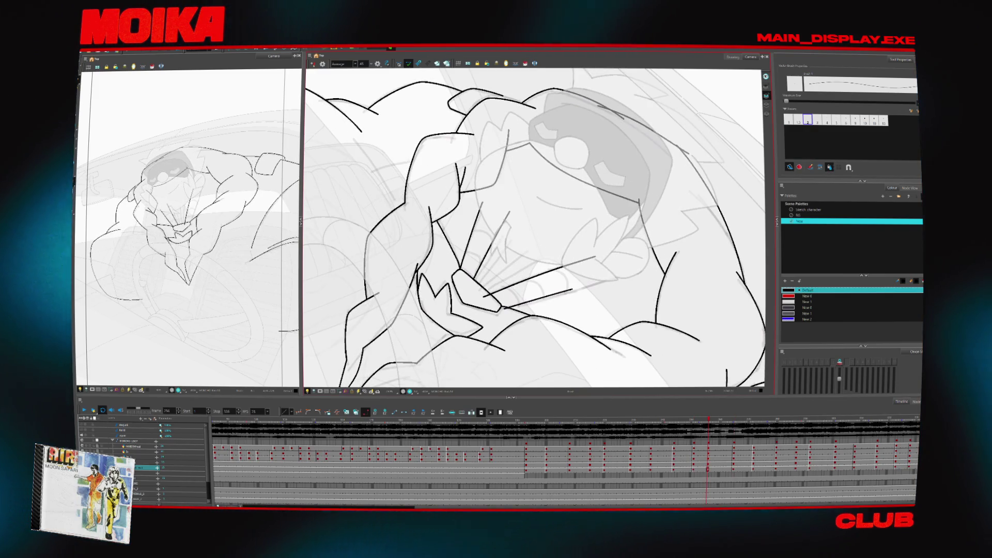
pyautogui.press('.')
# - Step ahead to the centred face-and-hands drawing, comparing it with the guide-shape pose
pyautogui.press('.')
pyautogui.hotkey('alt', 's')
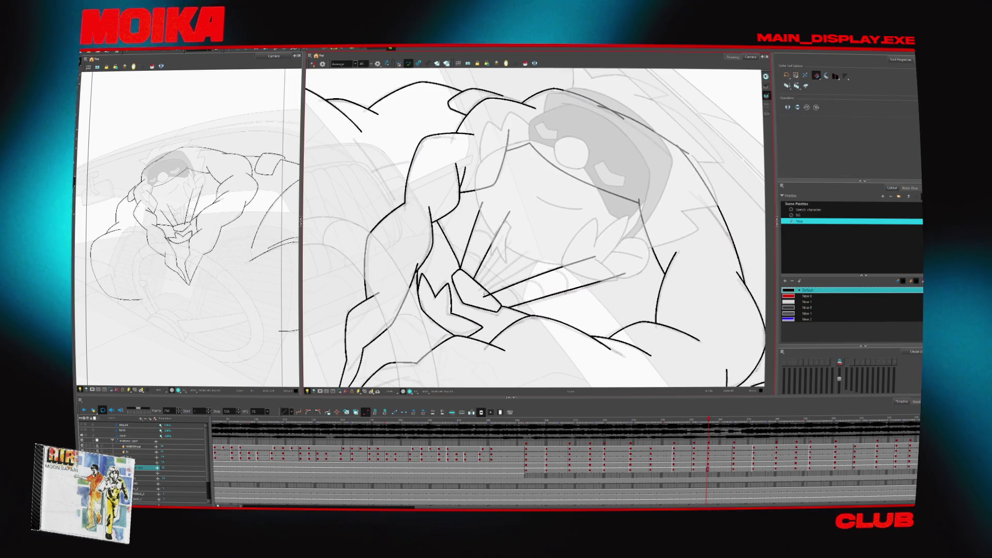
pyautogui.press('.')
pyautogui.press('.')
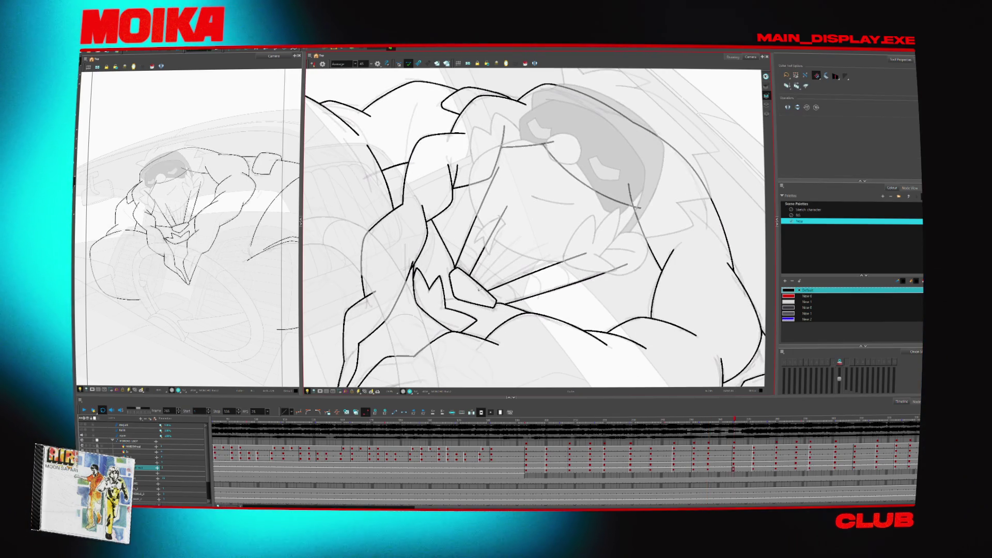
pyautogui.press('.')
pyautogui.press('.')
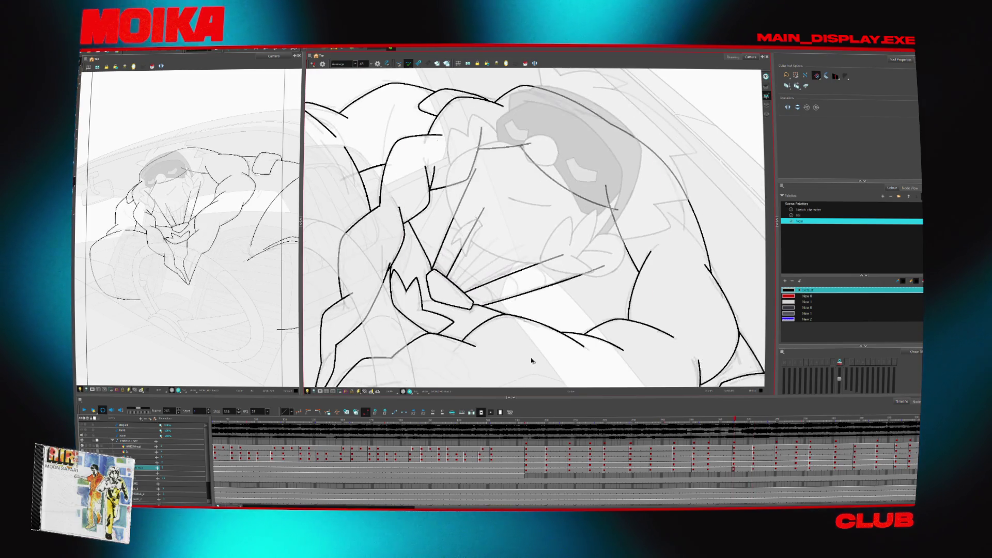
pyautogui.press('.')
pyautogui.press(',')
pyautogui.press(',')
pyautogui.press(',')
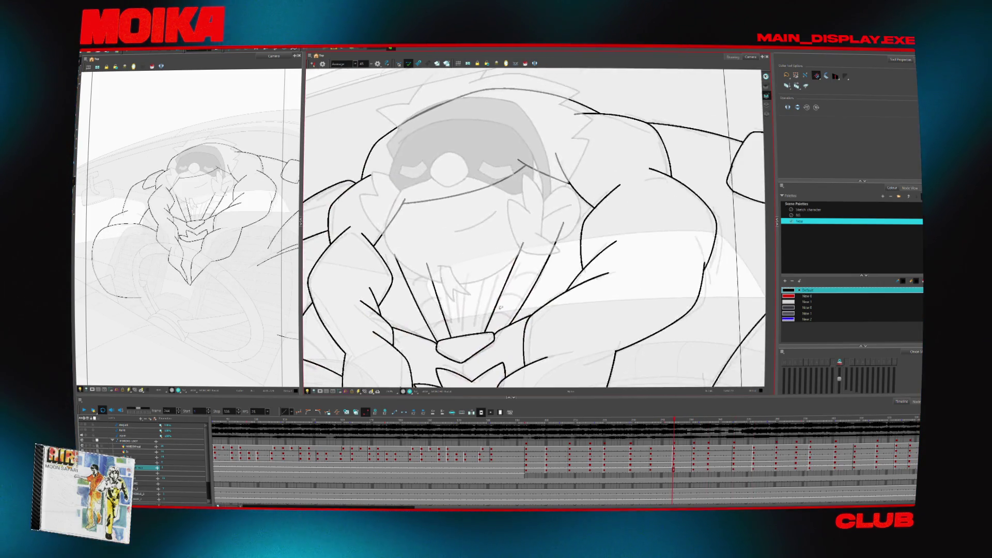
pyautogui.press('.')
pyautogui.hotkey('alt', 'b')
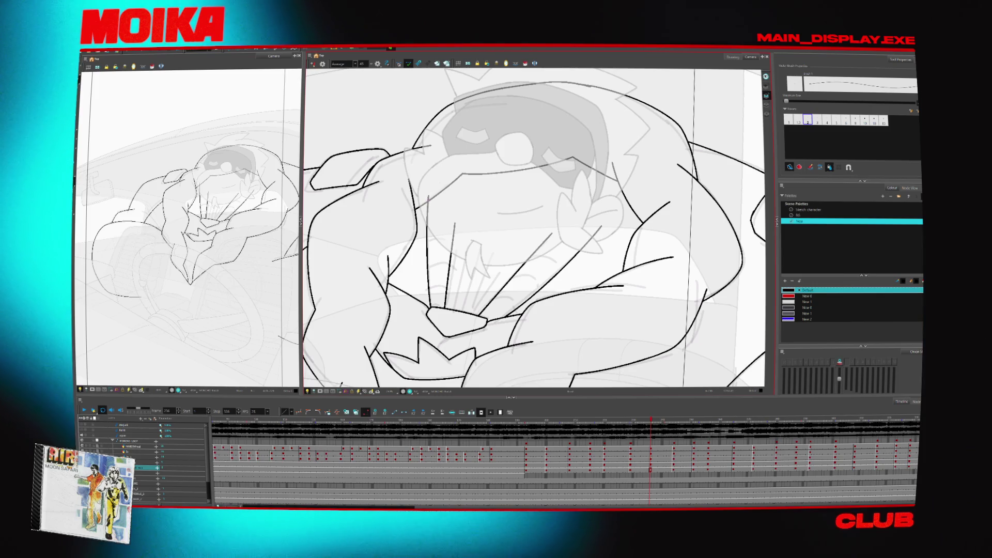
# - Advance through the next key drawings, then step back three and pan the drawing left
pyautogui.press('g')
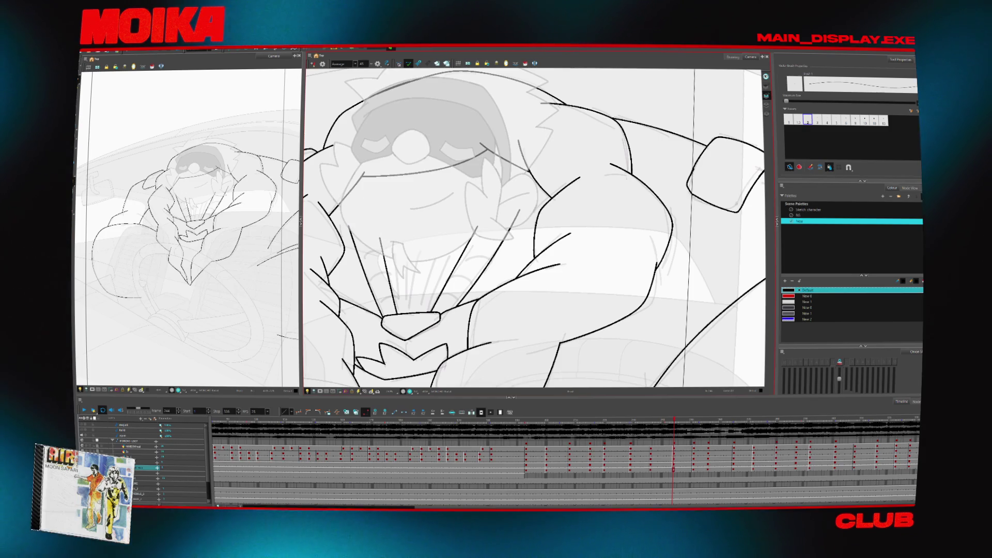
pyautogui.press('g')
pyautogui.press('g')
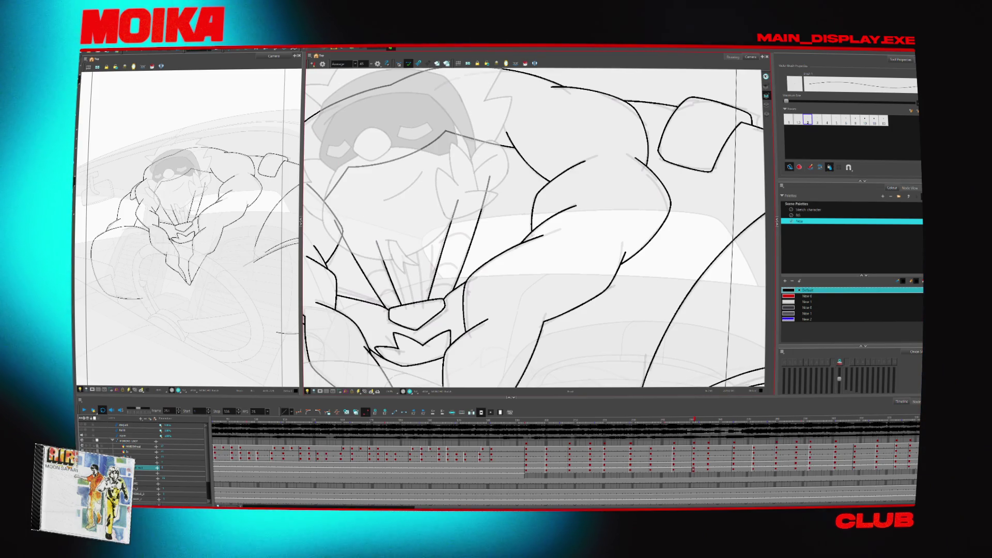
pyautogui.hotkey('alt', 's')
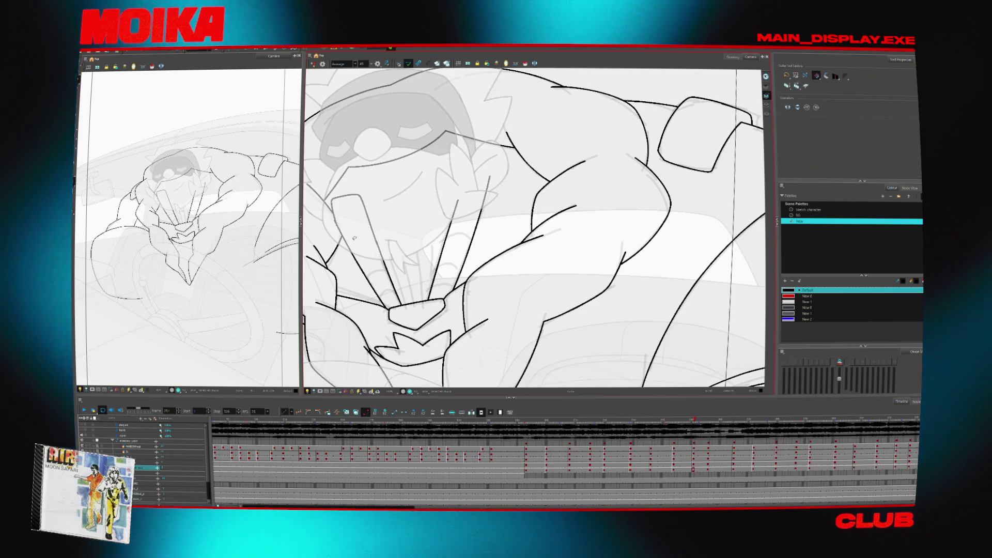
pyautogui.press('g')
pyautogui.hotkey('alt', 'b')
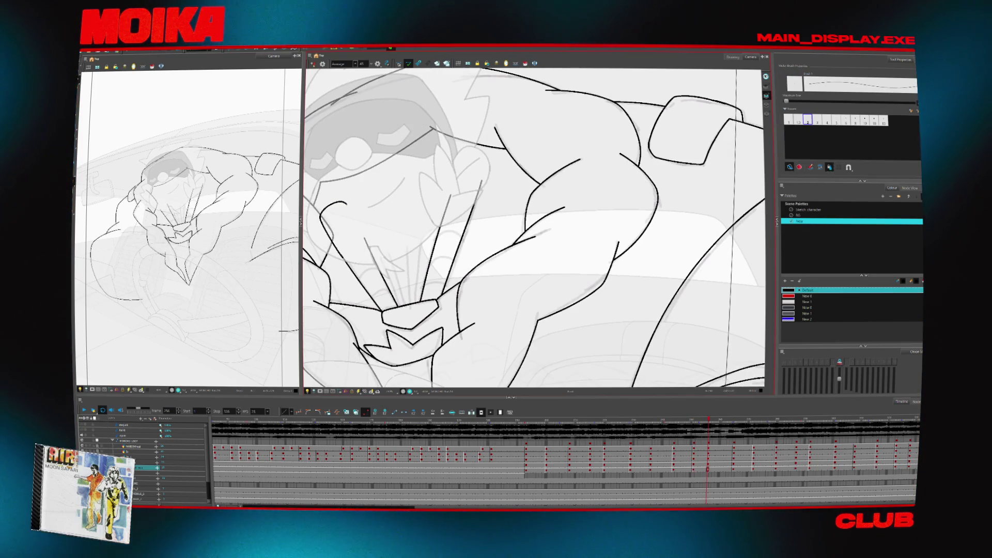
pyautogui.hotkey('alt', 'i')
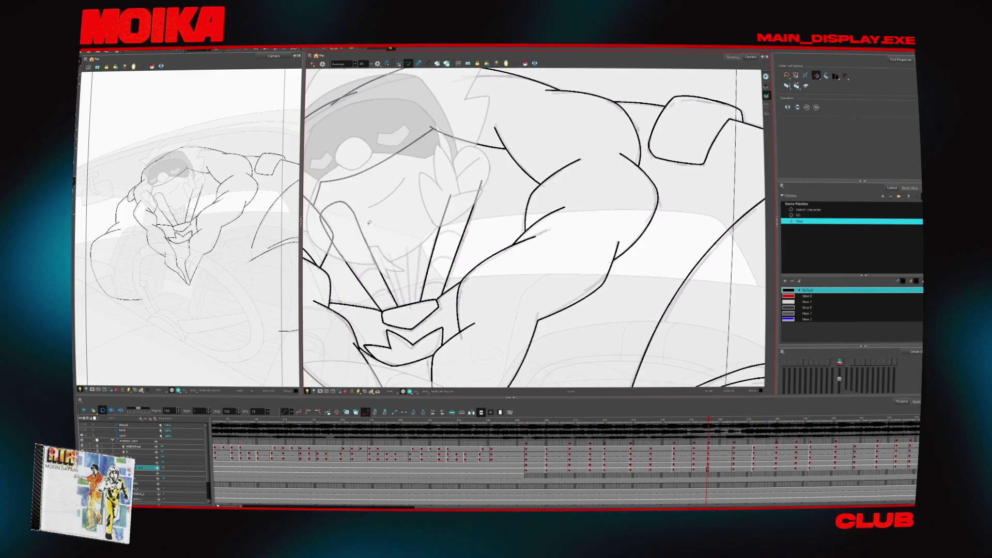
pyautogui.press('f')
pyautogui.press('f')
pyautogui.press('f')
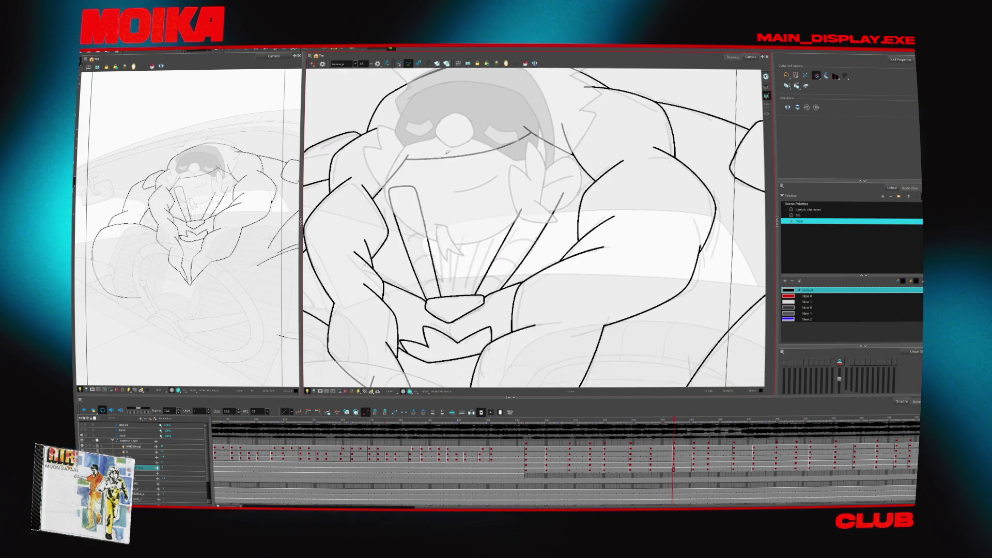
pyautogui.moveTo(540, 332)
pyautogui.mouseDown()
pyautogui.moveTo(462, 326)
pyautogui.moveTo(426, 309)
pyautogui.mouseUp()
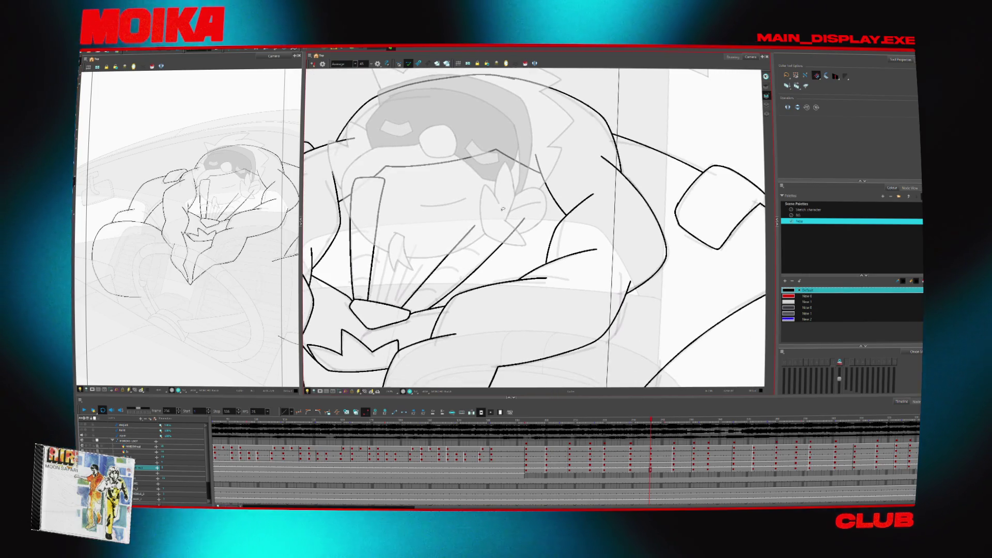
# - Go to drawing ~282, undo its last stroke and redraw the curve around the right cheek
pyautogui.press('f')
pyautogui.press('f')
pyautogui.press('f')
pyautogui.press('f')
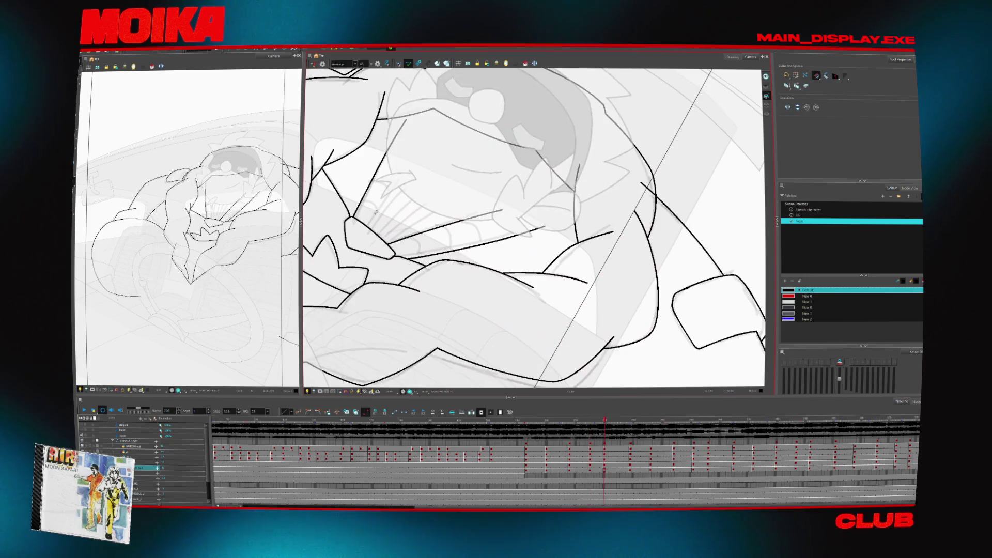
pyautogui.hotkey('alt', 'b')
pyautogui.press('g')
pyautogui.press('g')
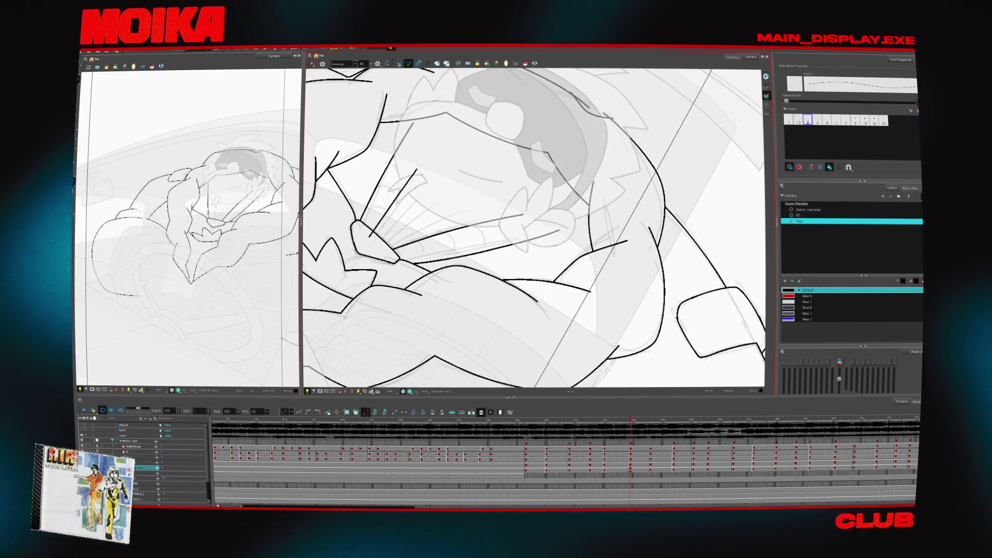
pyautogui.press('f')
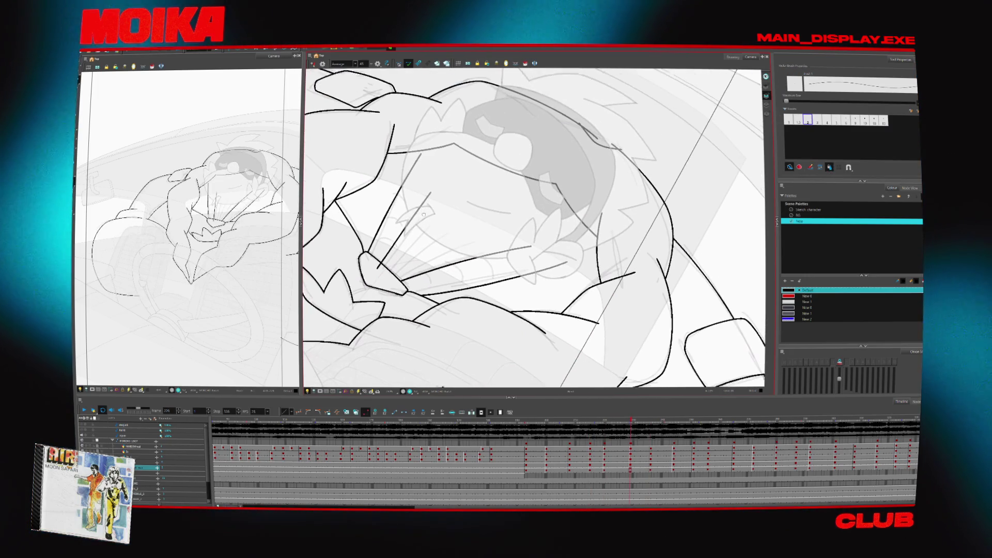
pyautogui.press('g')
pyautogui.press('g')
pyautogui.press('g')
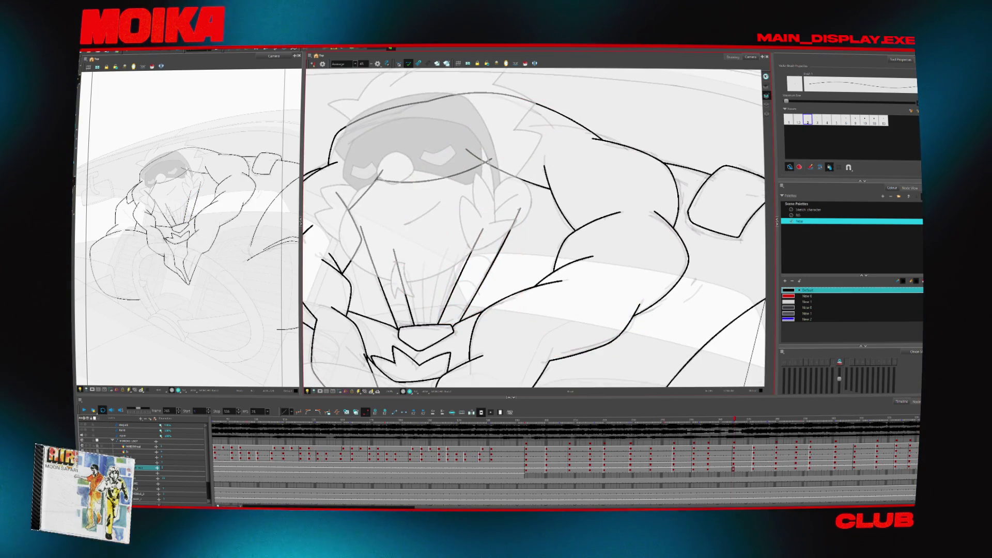
pyautogui.press('g')
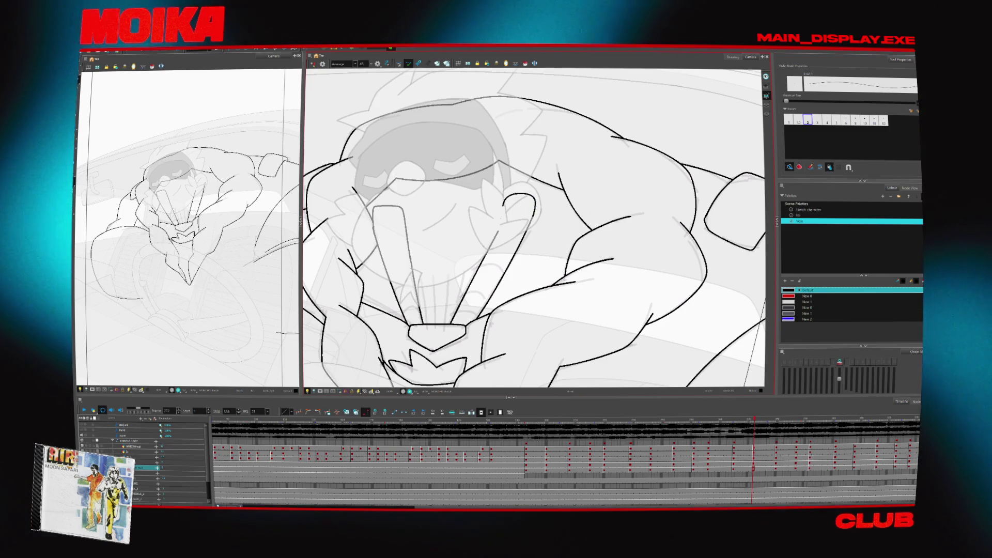
pyautogui.press('g')
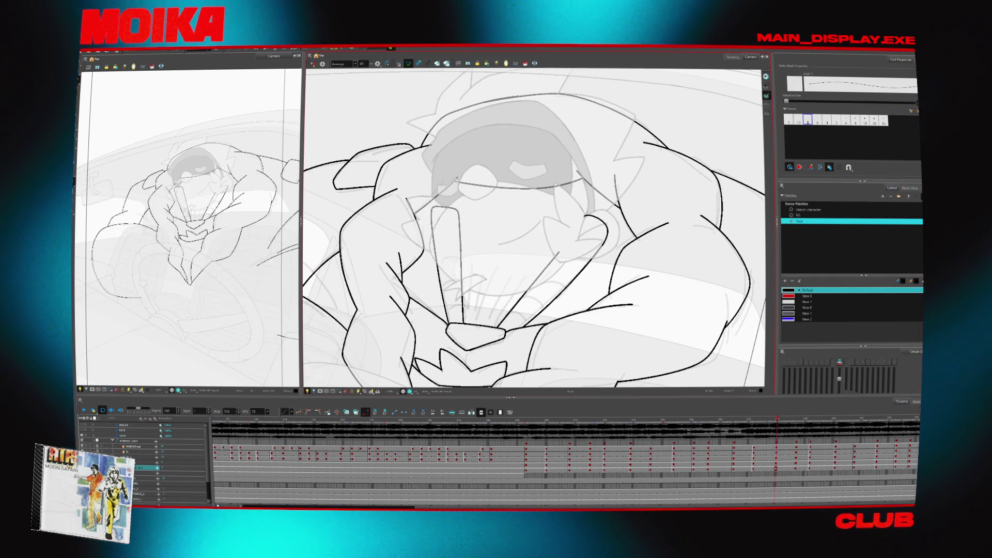
pyautogui.press('g')
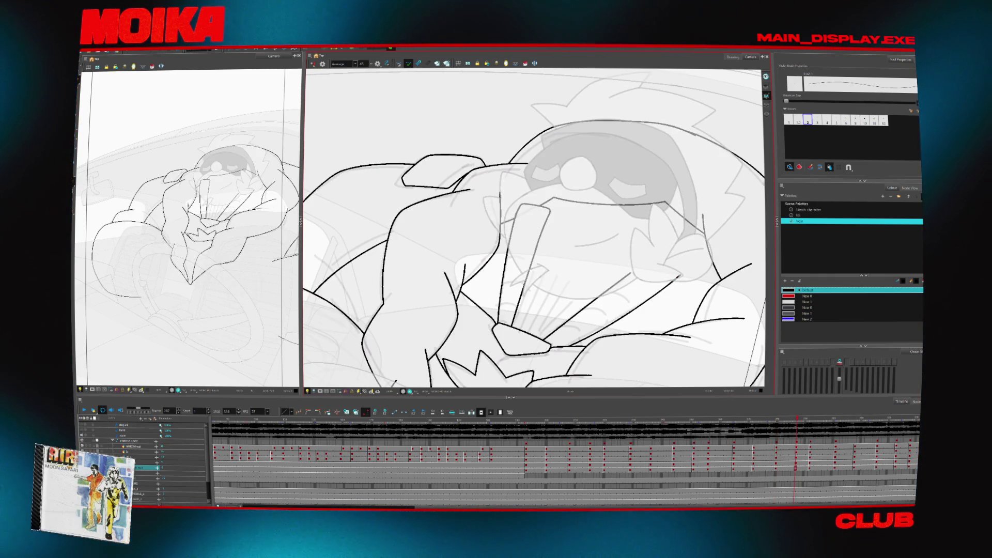
pyautogui.press('g')
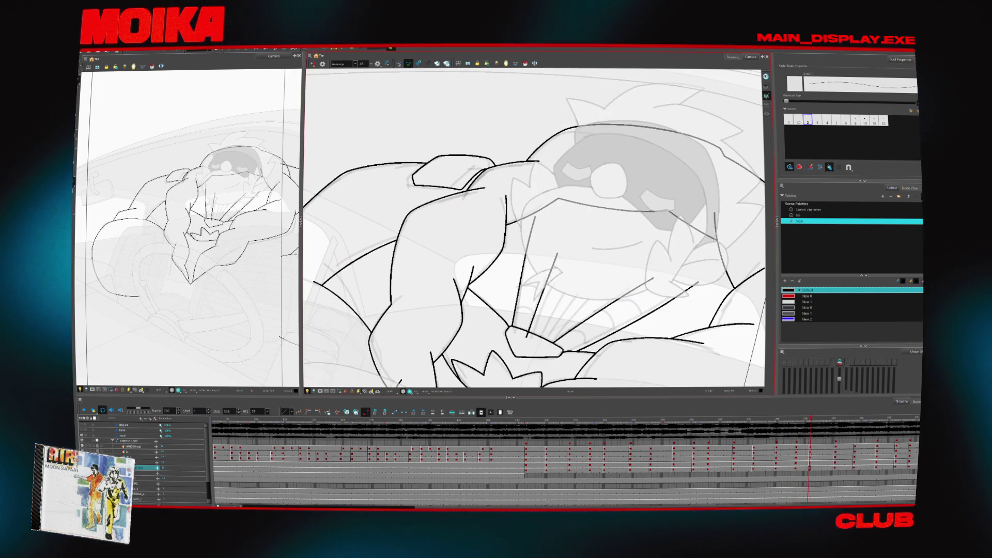
pyautogui.hotkey('ctrl', 'z')
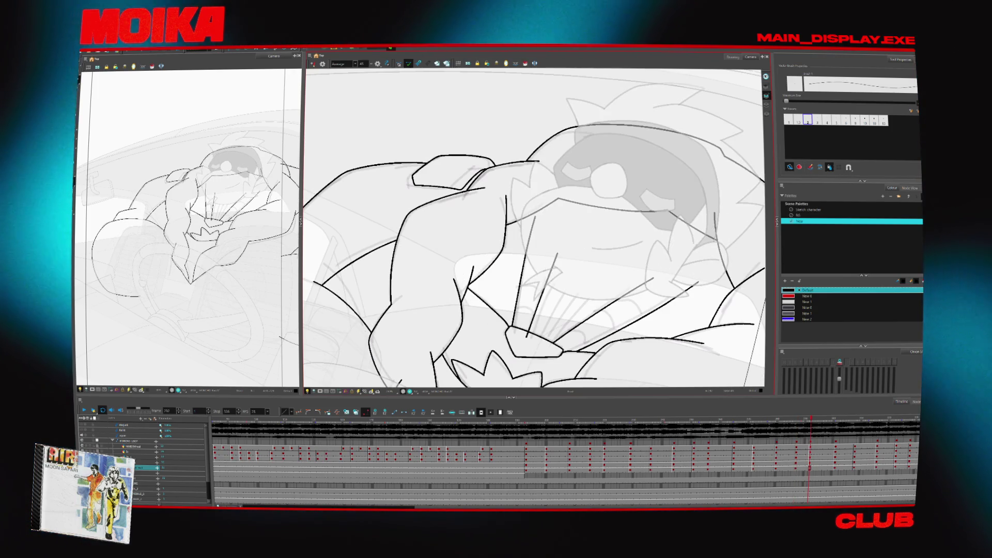
pyautogui.moveTo(649, 282); pyautogui.dragTo(695, 279)
# - Flip back and forth through the earlier drawings to recheck their ink lines
pyautogui.press('f')
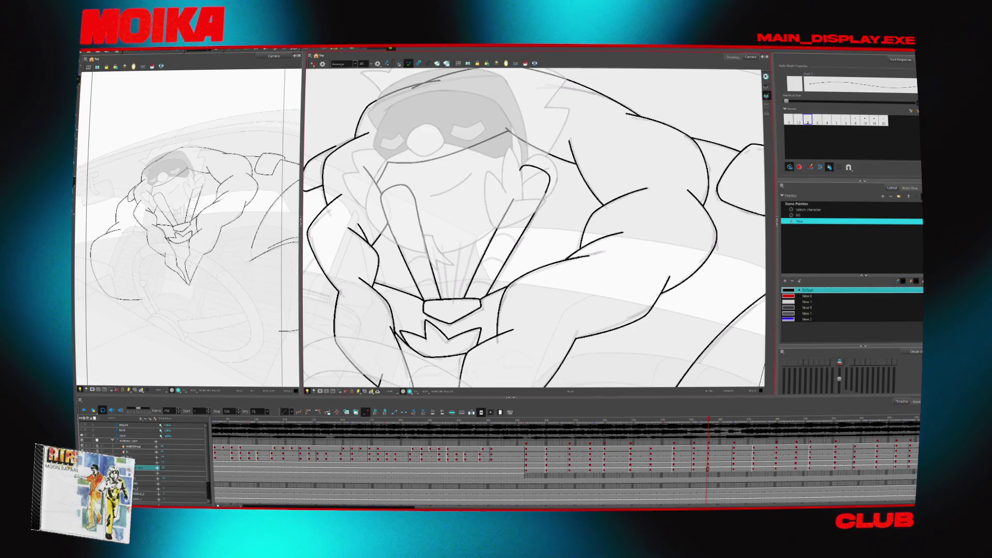
pyautogui.hotkey('alt', 's')
pyautogui.press('f')
pyautogui.press('f')
pyautogui.press('f')
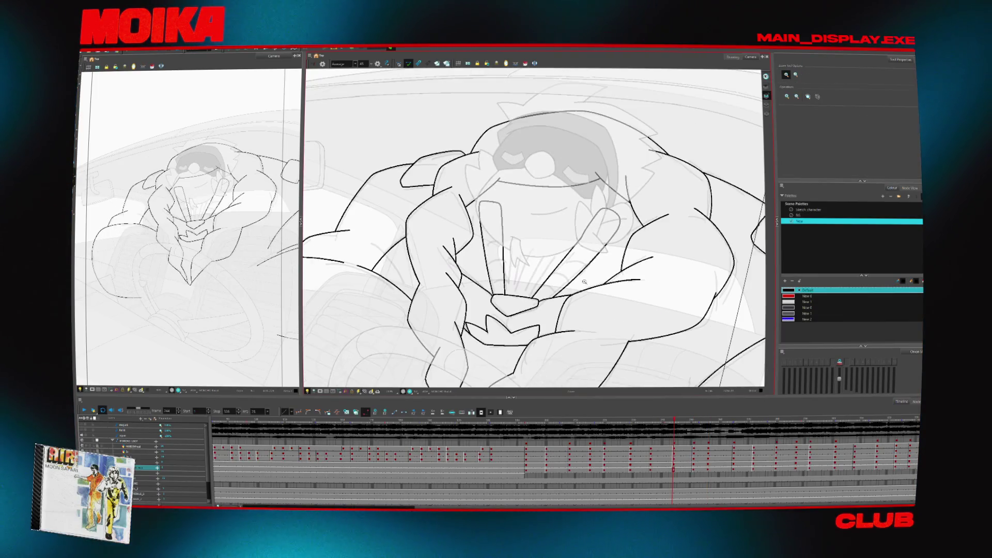
pyautogui.hotkey('alt', 'z')
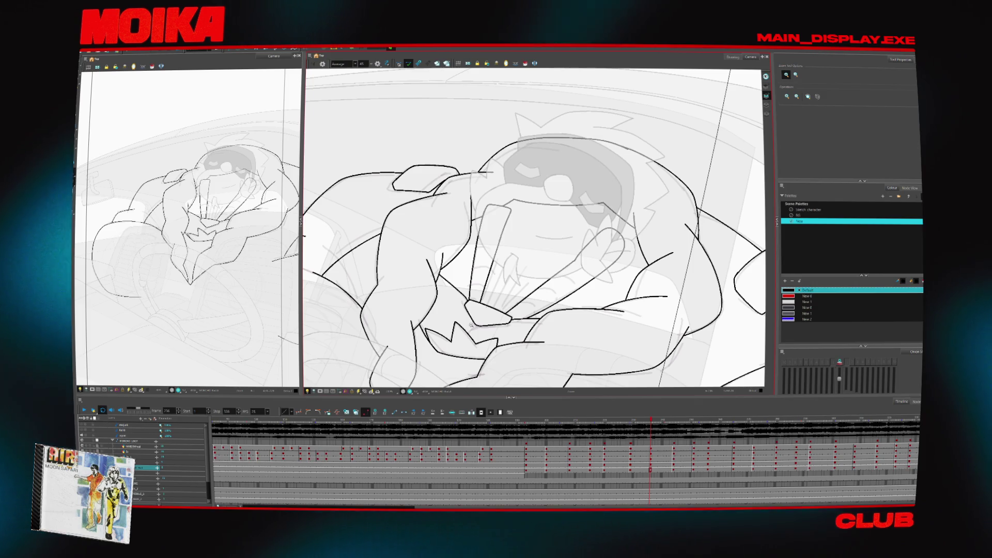
pyautogui.press('g')
pyautogui.press('g')
pyautogui.press('g')
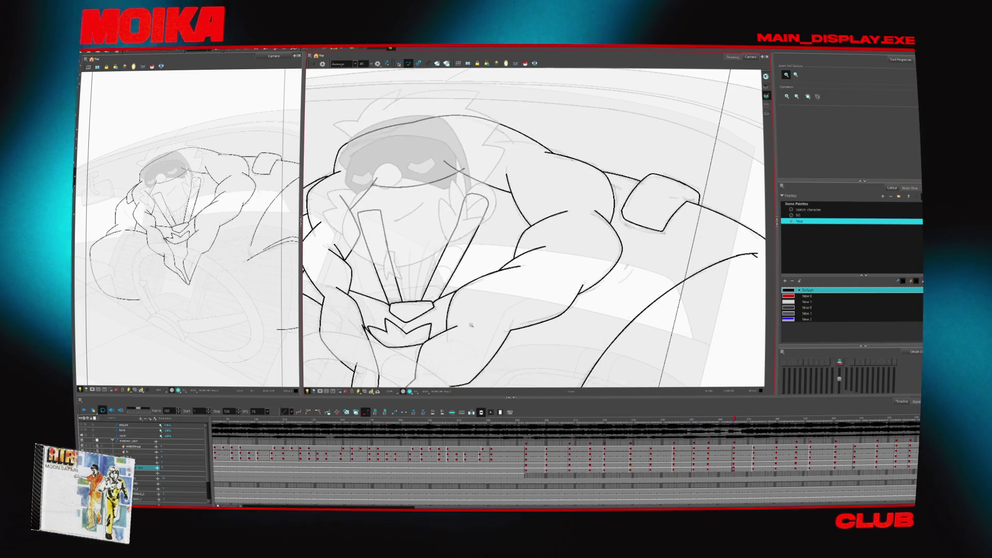
pyautogui.press('f')
pyautogui.press('f')
pyautogui.press('f')
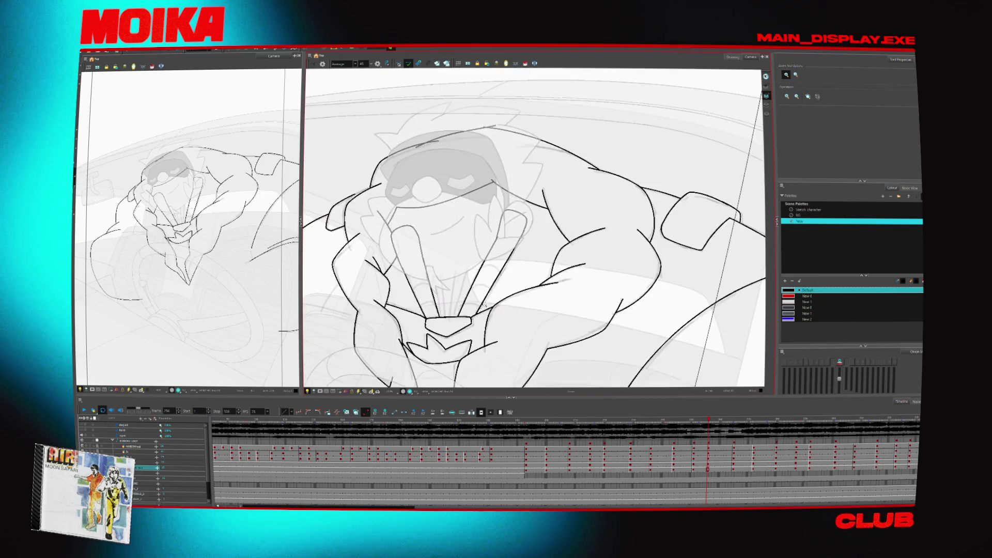
pyautogui.press('f')
pyautogui.press('f')
pyautogui.hotkey('alt', 'b')
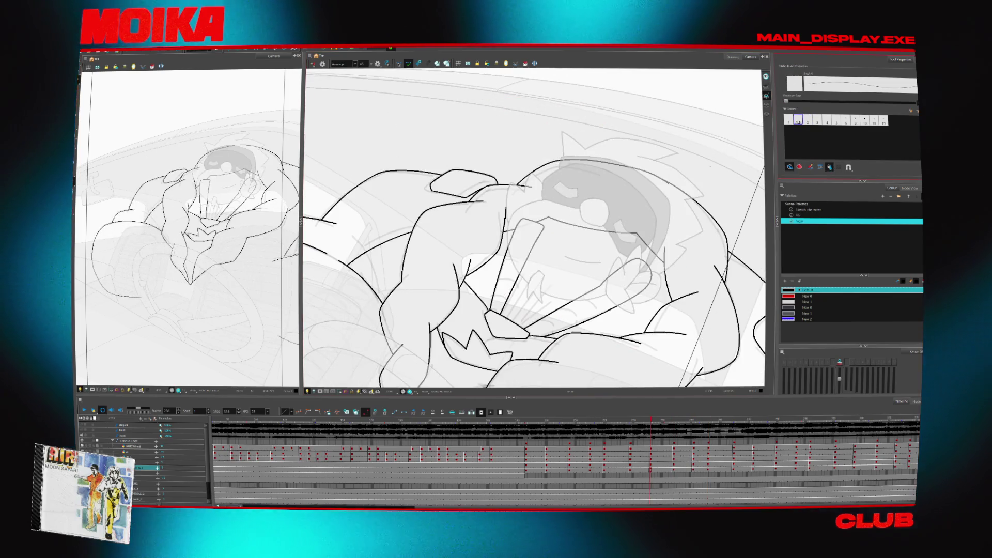
# - Zoom in on the hand and phone, then step through the next key drawings
pyautogui.press('f')
pyautogui.scroll(5, 465, 275)
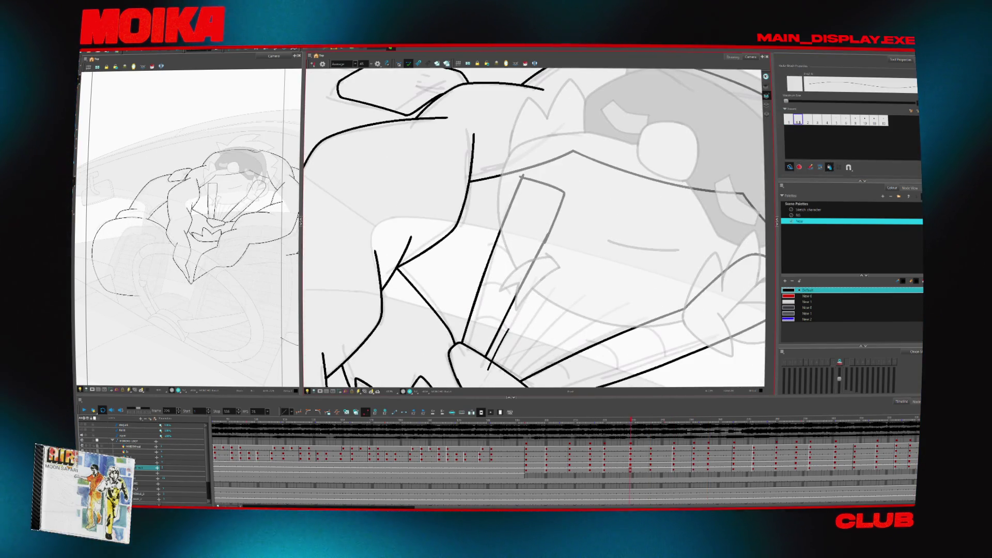
pyautogui.press('f')
pyautogui.press('f')
pyautogui.press('f')
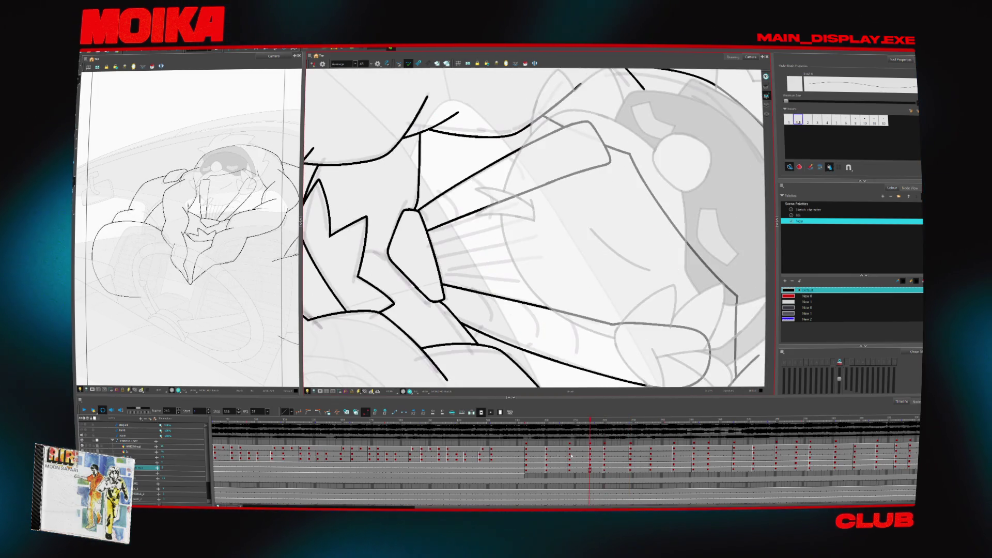
pyautogui.moveTo(413, 69); pyautogui.dragTo(460, 177)
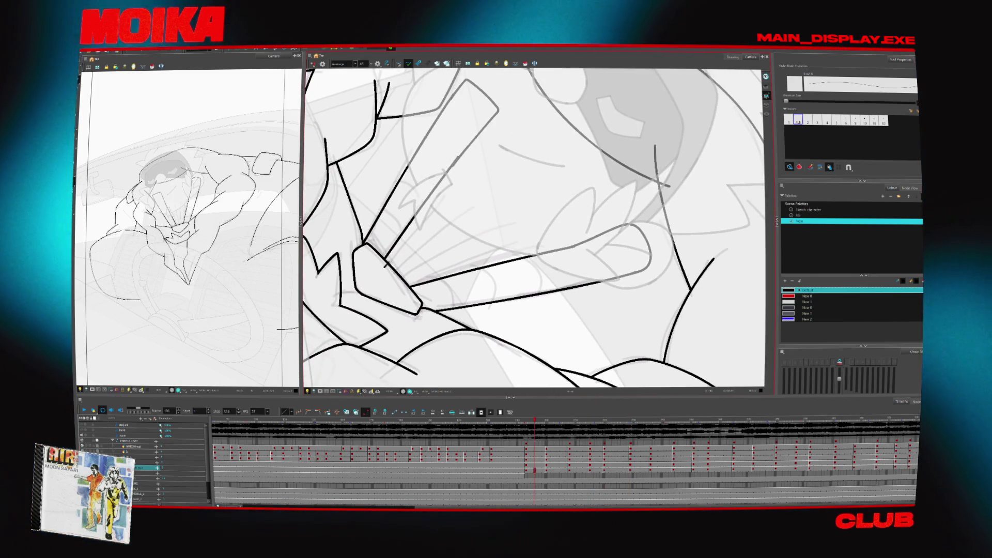
pyautogui.press('g')
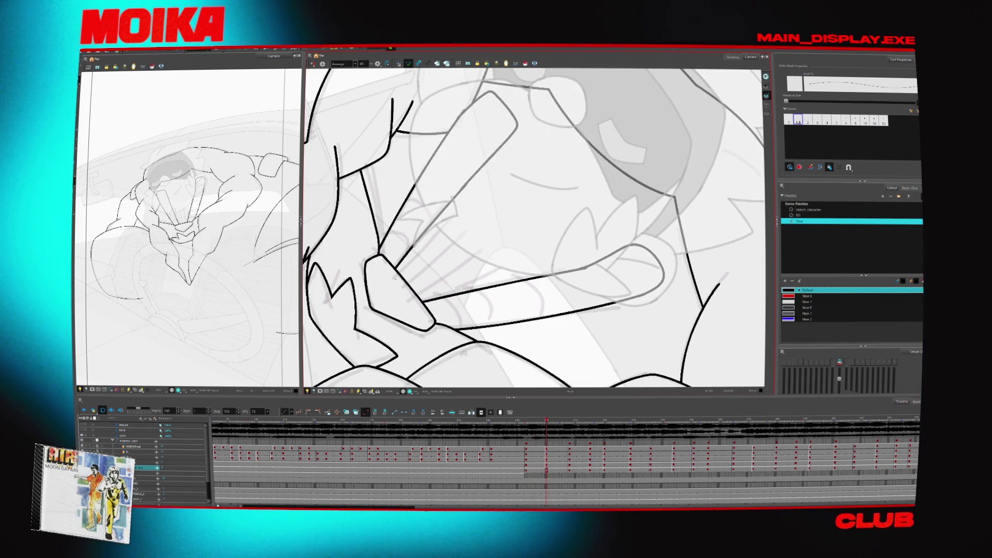
pyautogui.press('g')
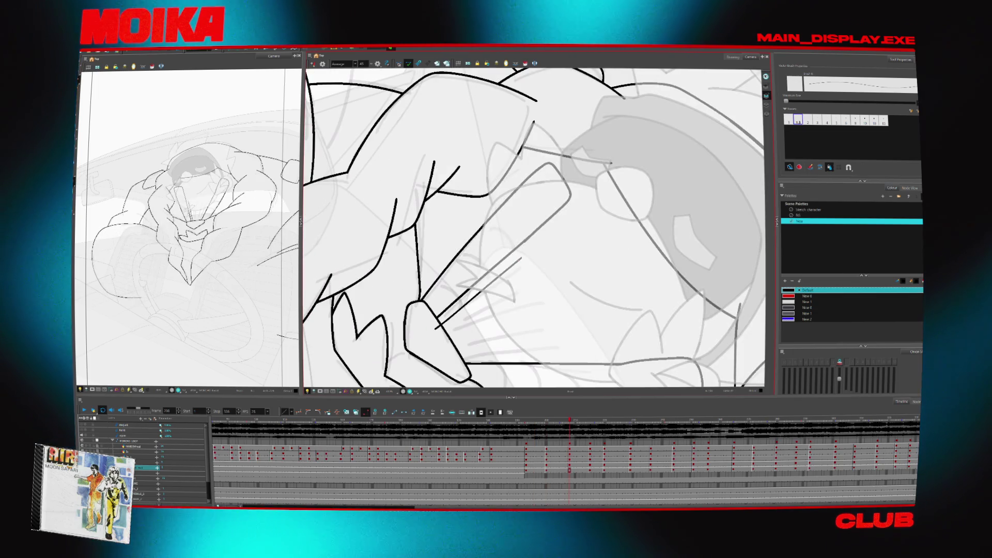
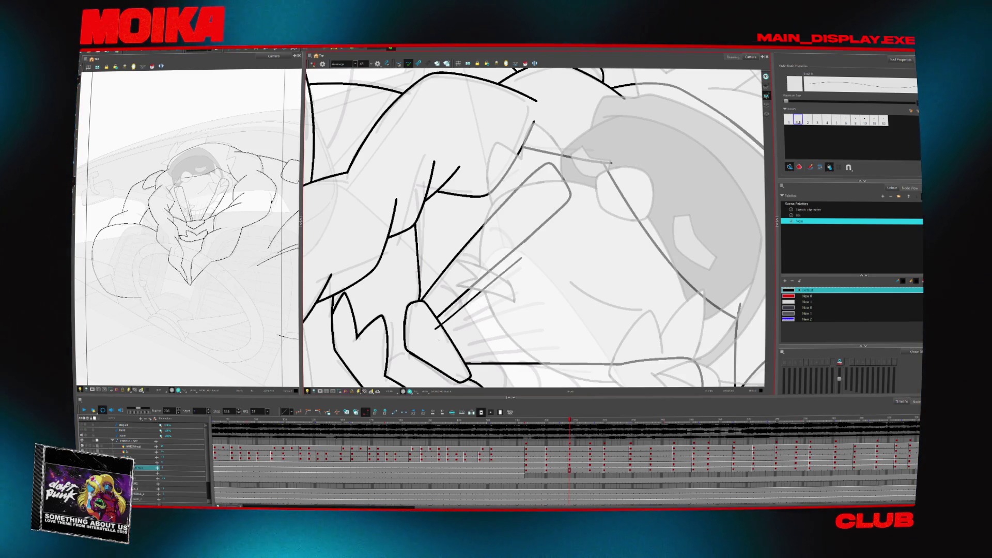
# - Flip back and forth through the drawings to compare the hand poses and existing motion lines
pyautogui.press(',')
pyautogui.press(',')
pyautogui.press(',')
pyautogui.press(',')
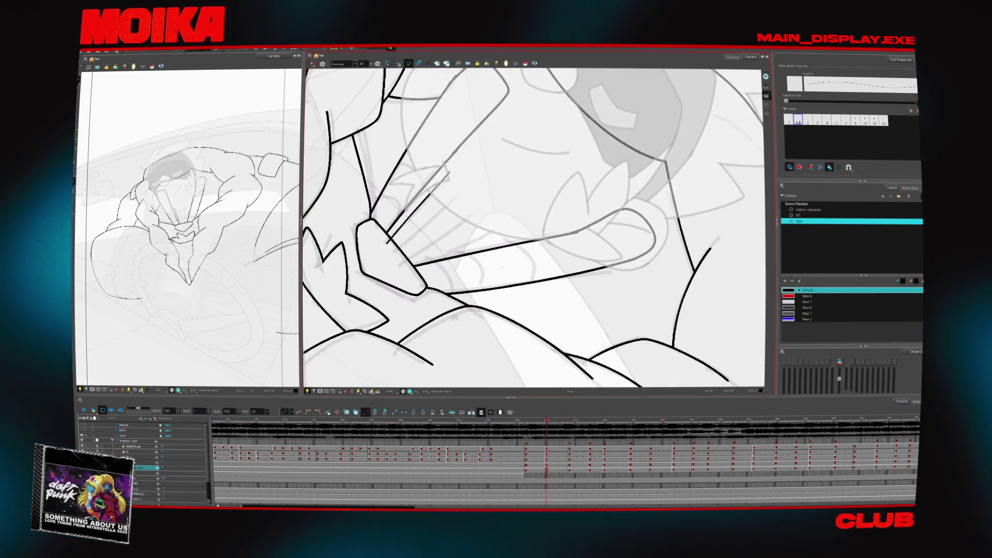
pyautogui.press(',')
pyautogui.press(',')
pyautogui.press('.')
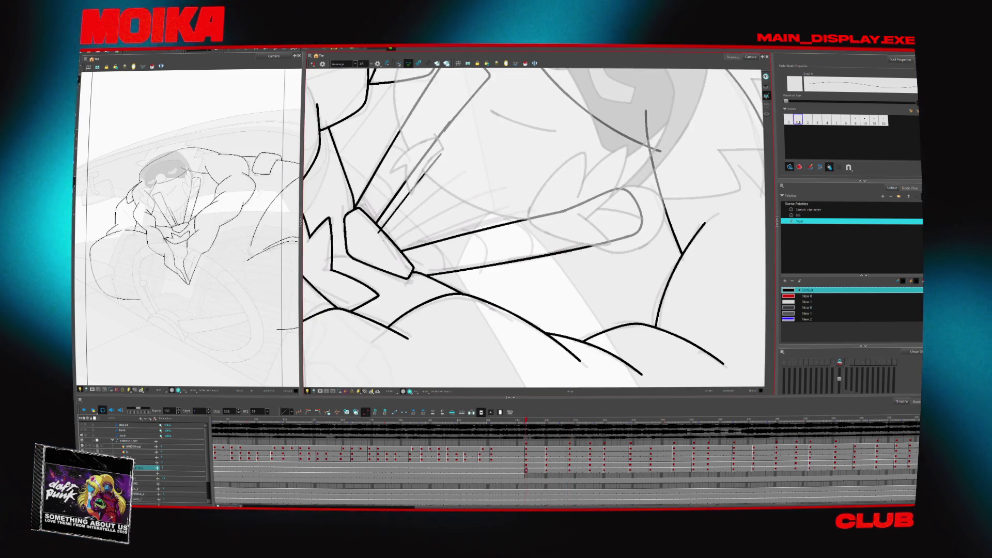
pyautogui.press('.')
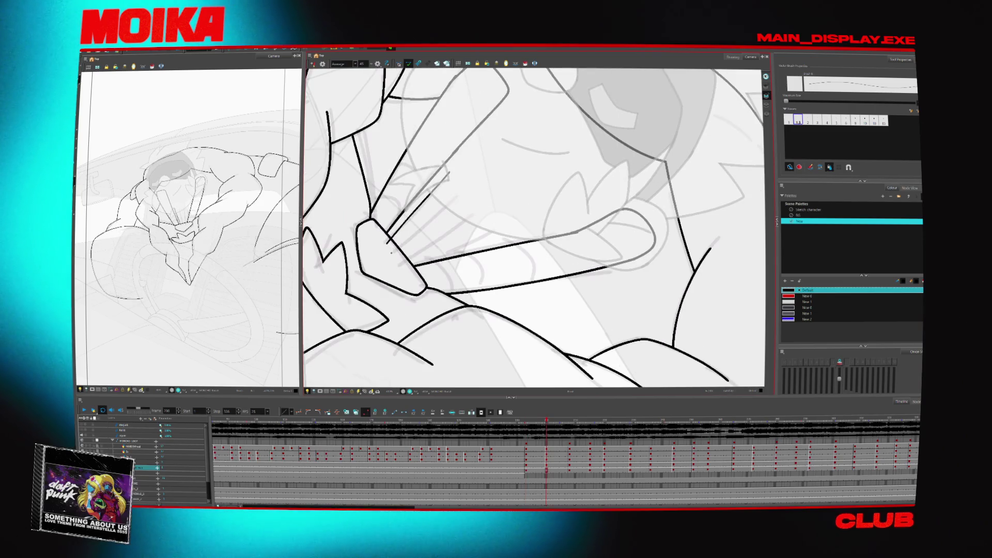
pyautogui.press('.')
pyautogui.press(',')
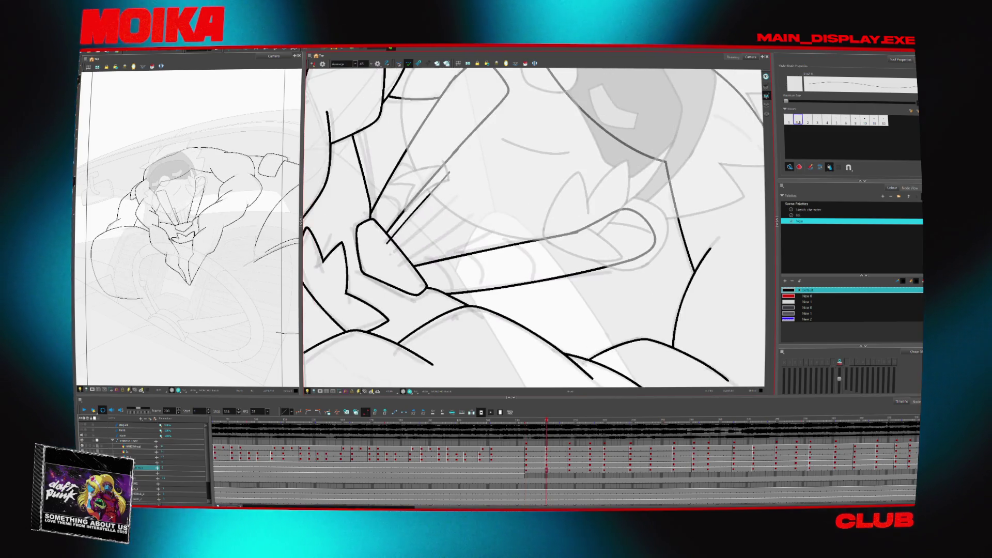
pyautogui.press('.')
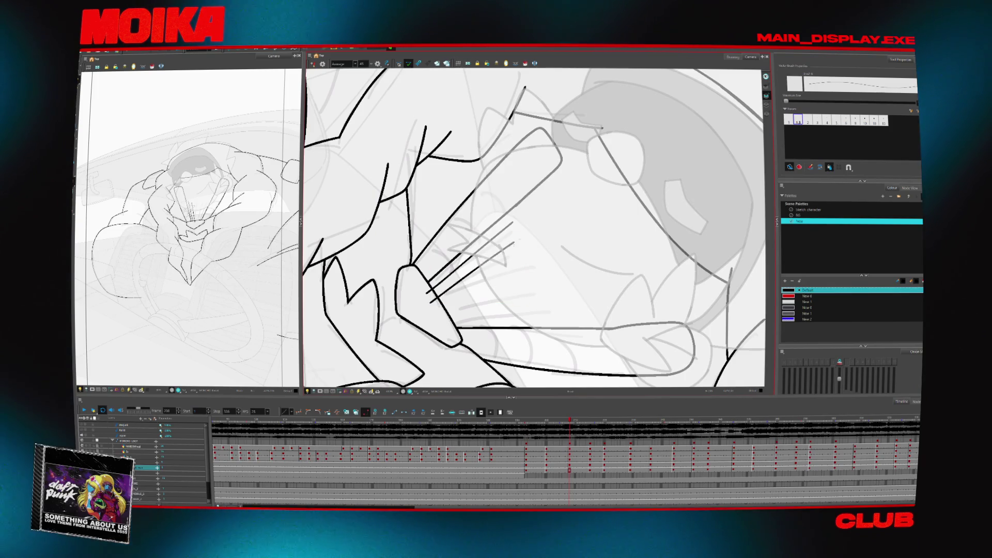
pyautogui.press('.')
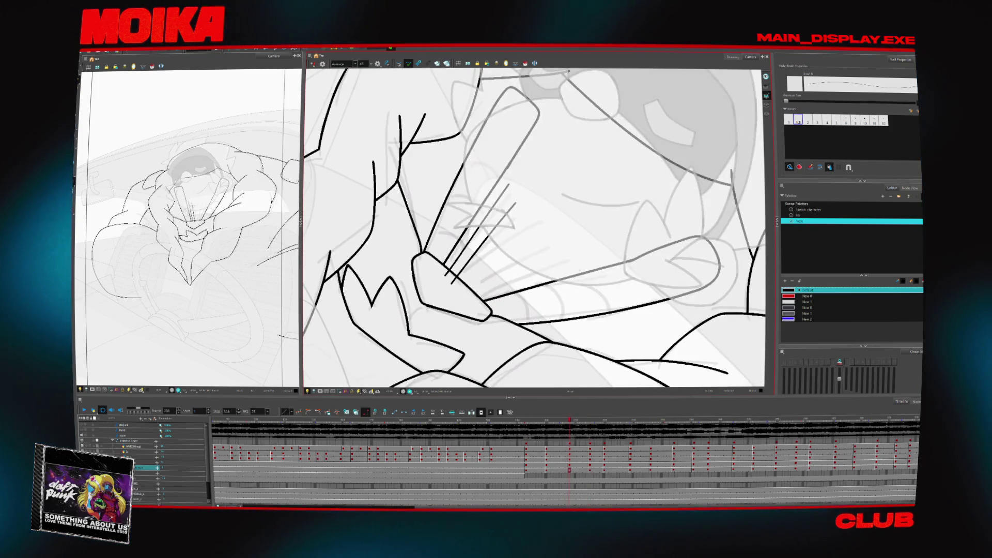
pyautogui.press('.')
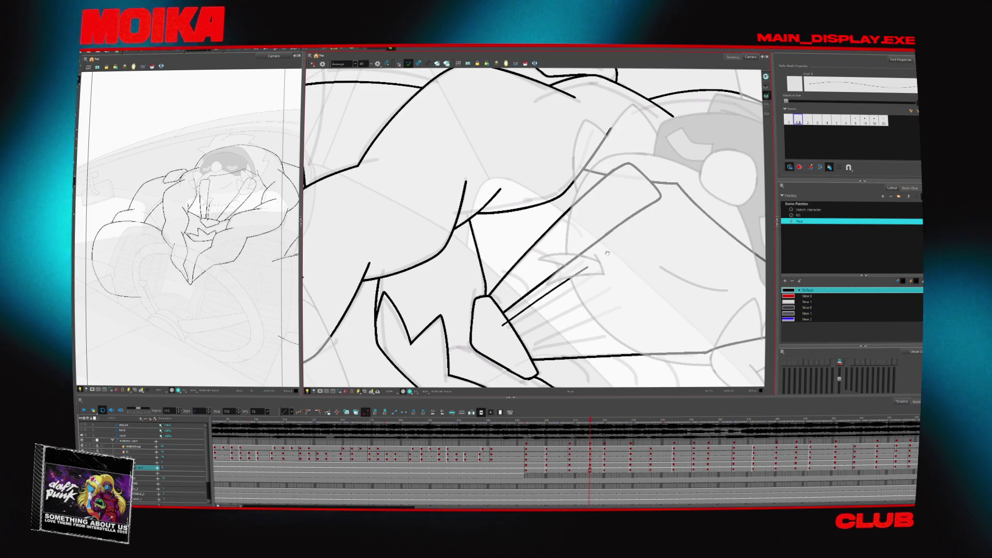
pyautogui.press('.')
pyautogui.press(',')
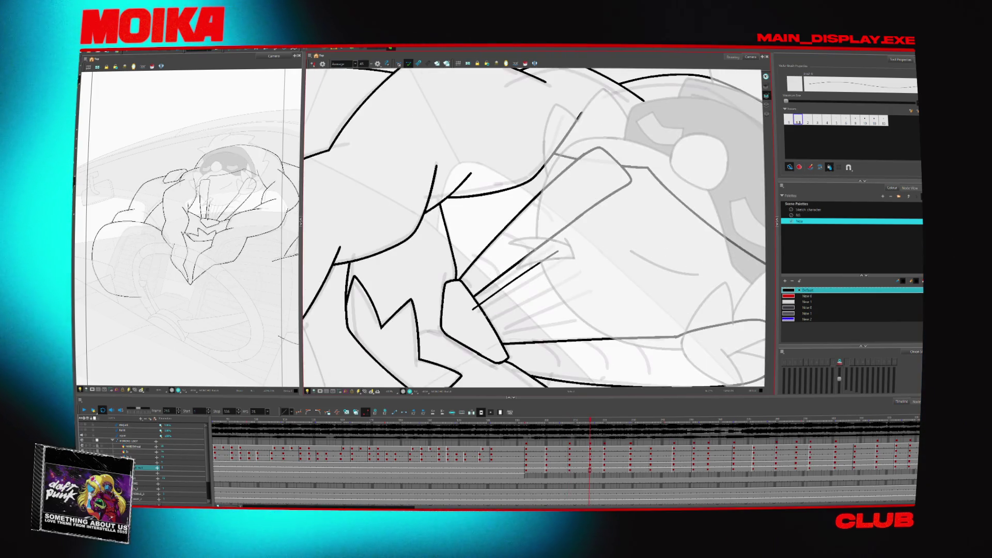
pyautogui.press('.')
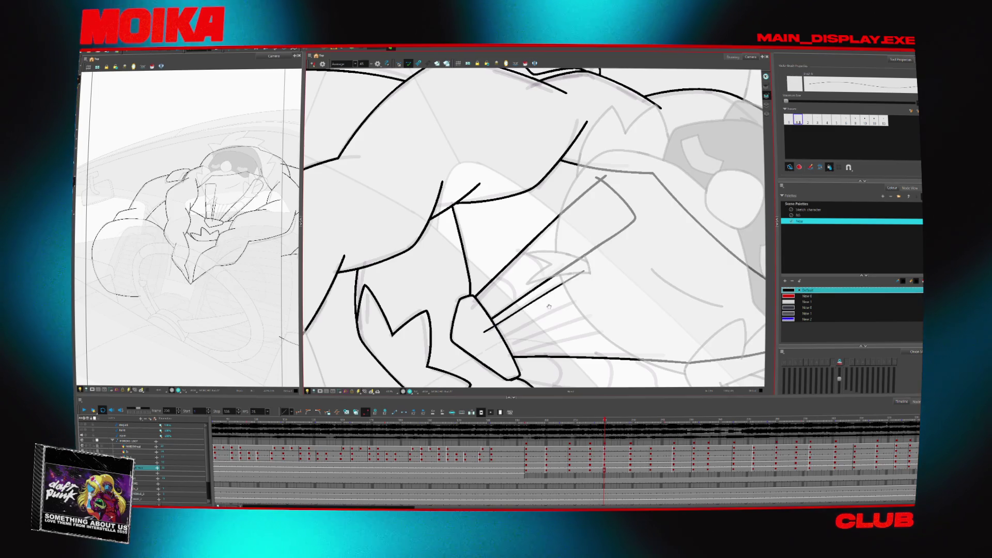
pyautogui.press('.')
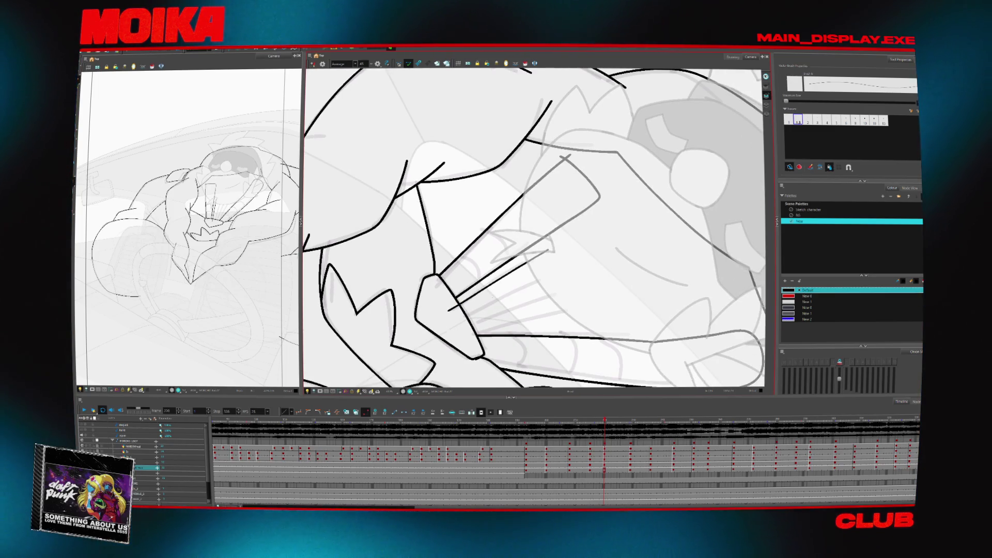
pyautogui.press('.')
pyautogui.press(',')
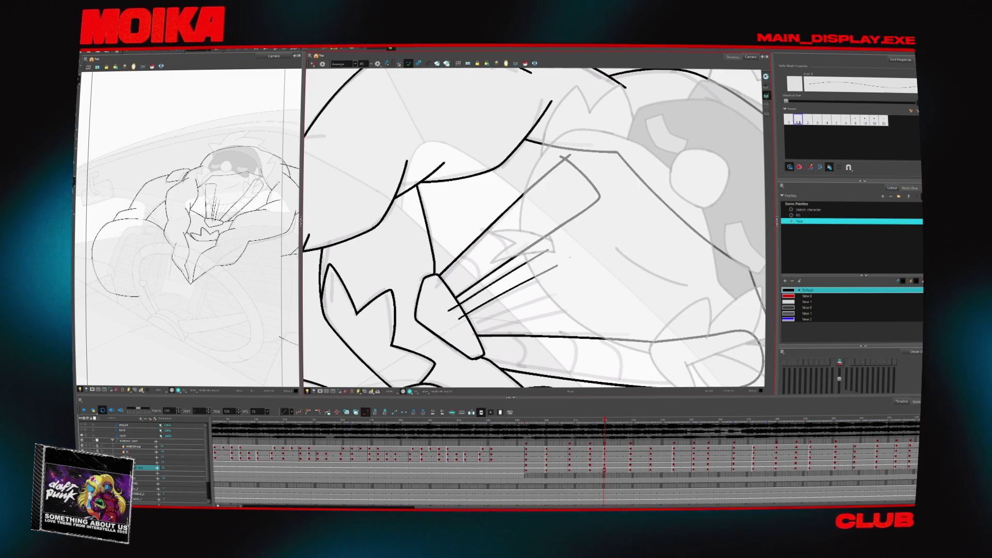
# - Draw two more motion lines beside the gripping hand, checking neighbouring drawings after each
pyautogui.moveTo(454, 320); pyautogui.dragTo(550, 269)
pyautogui.press('.')
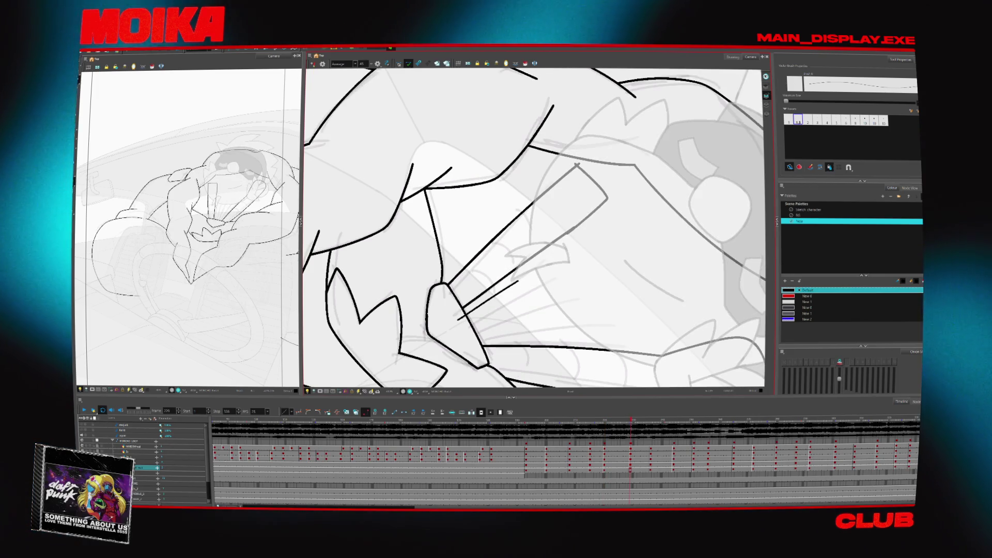
pyautogui.press(',')
pyautogui.press('.')
pyautogui.press('.')
pyautogui.press('.')
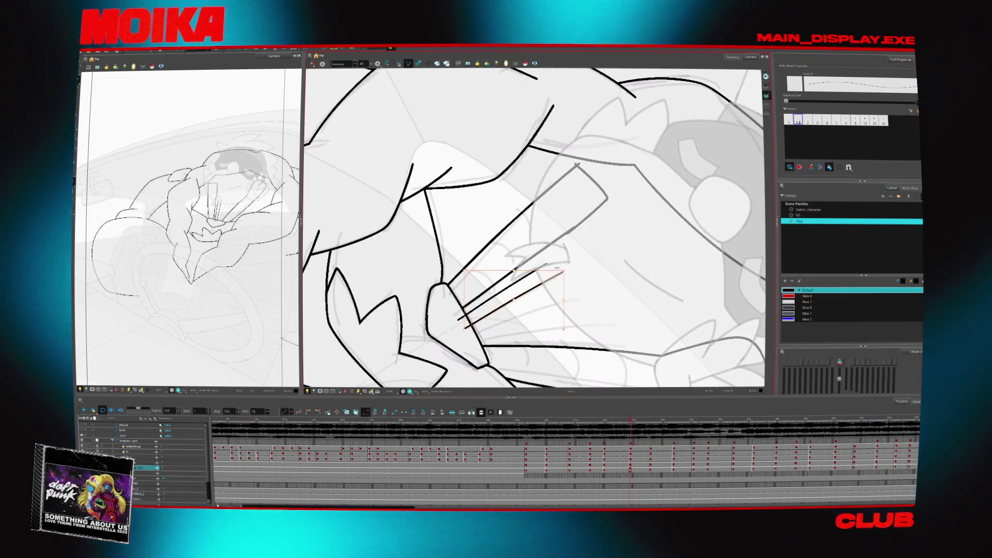
pyautogui.moveTo(465, 328); pyautogui.dragTo(564, 269)
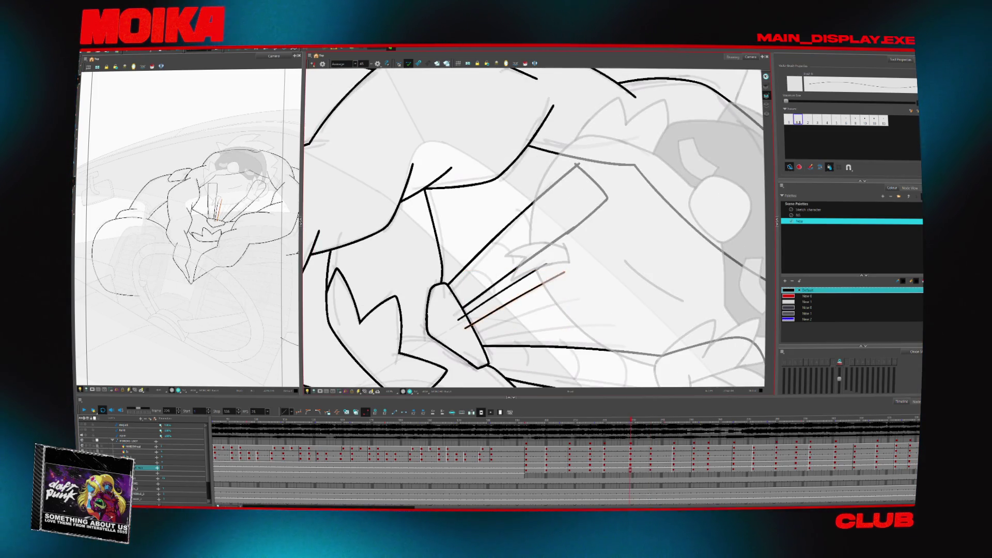
pyautogui.press('.')
pyautogui.press('.')
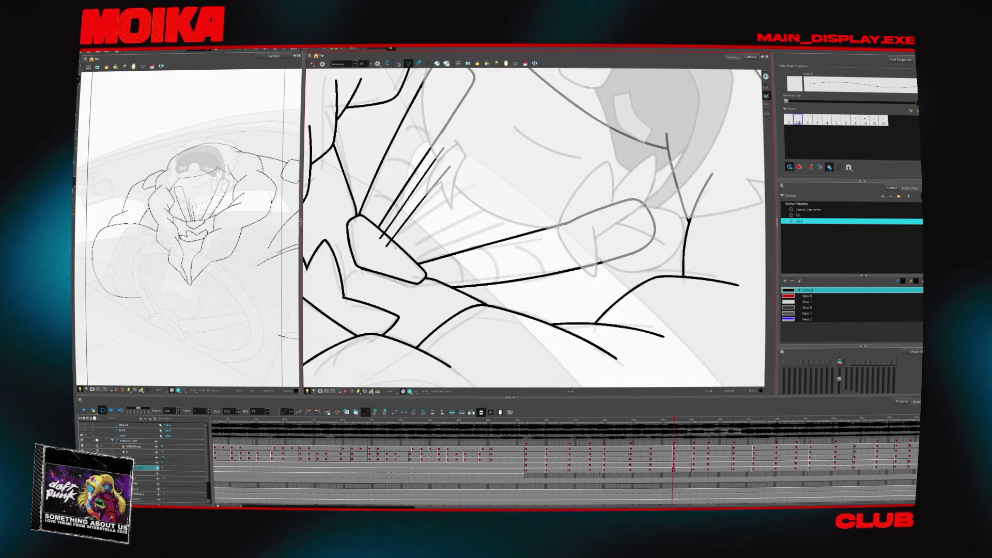
# - Return to the first drawing of the sequence and add another motion line beside the others
pyautogui.press(',')
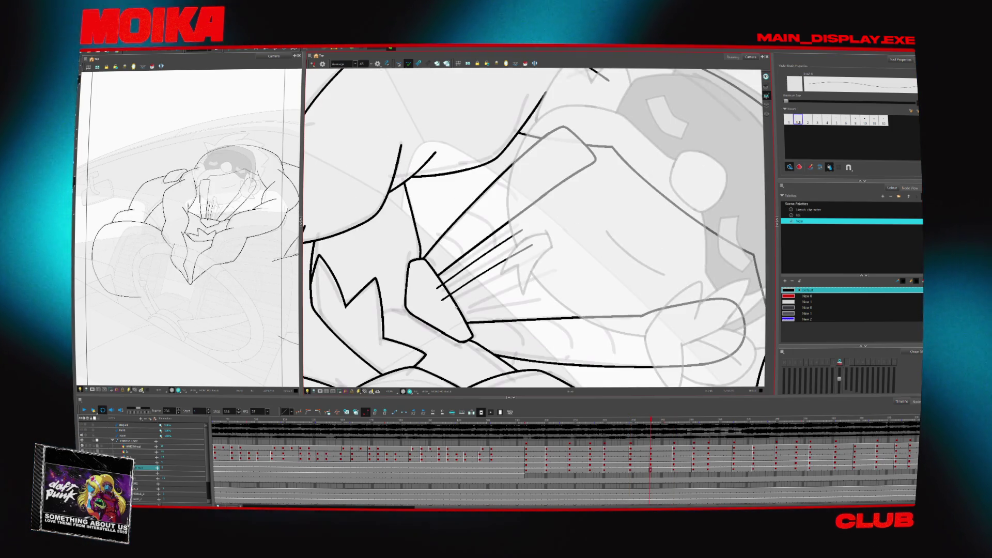
pyautogui.press(',')
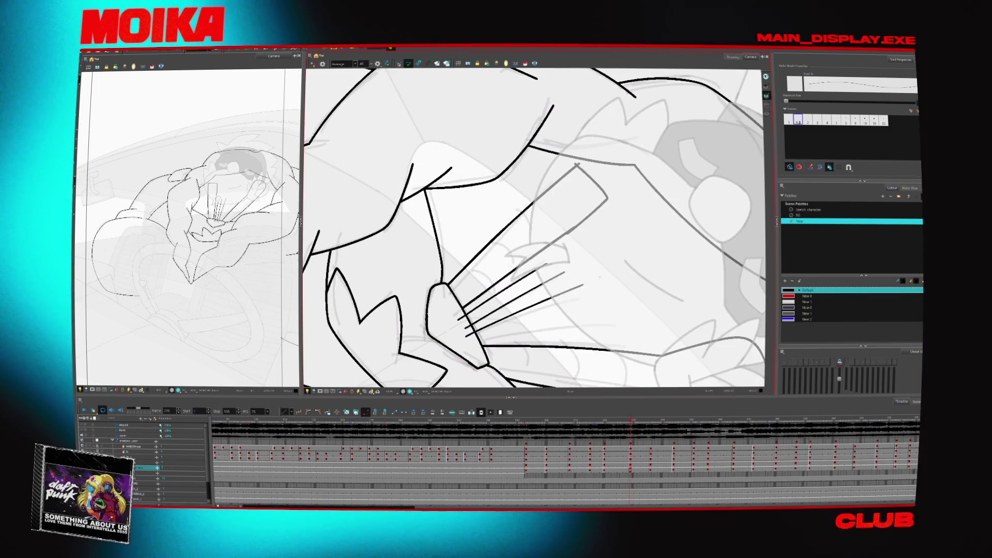
pyautogui.press(',')
pyautogui.press(',')
pyautogui.press(',')
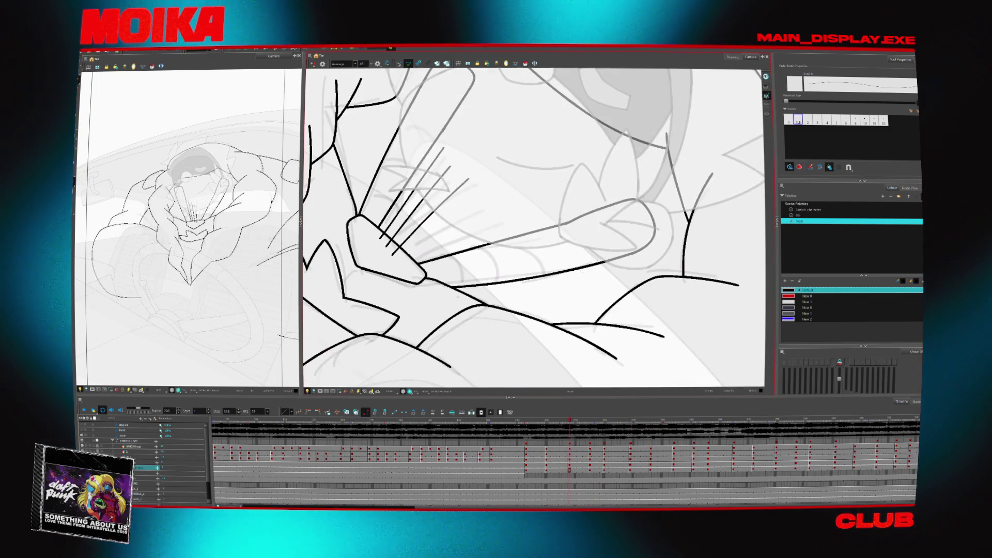
pyautogui.press(',')
pyautogui.press(',')
pyautogui.press(',')
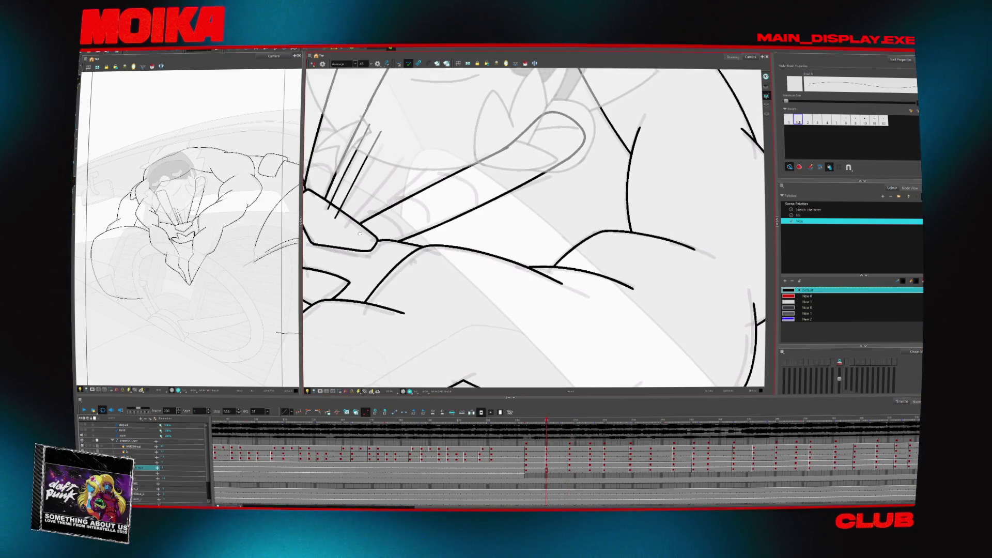
pyautogui.press(',')
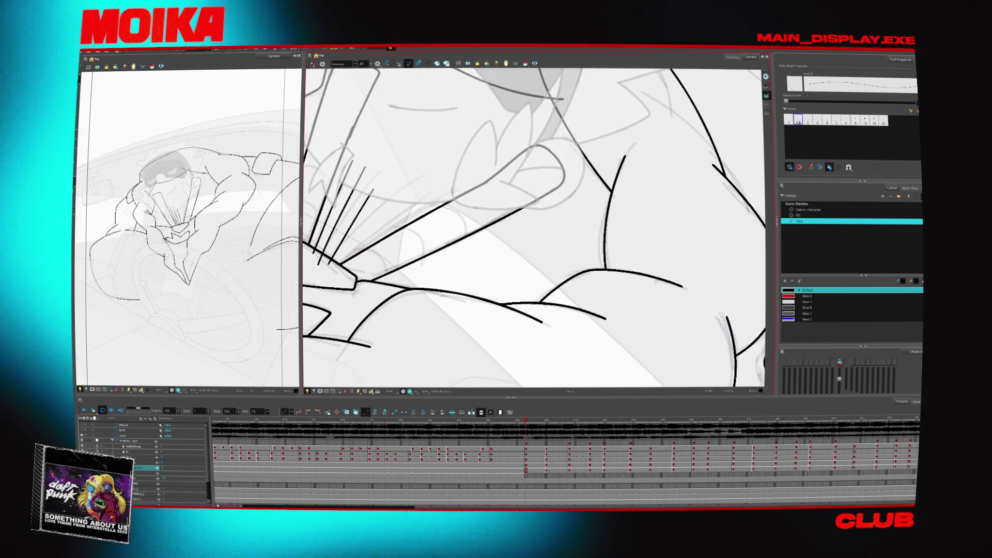
pyautogui.moveTo(510, 297); pyautogui.dragTo(546, 266)
pyautogui.press('.')
pyautogui.press('.')
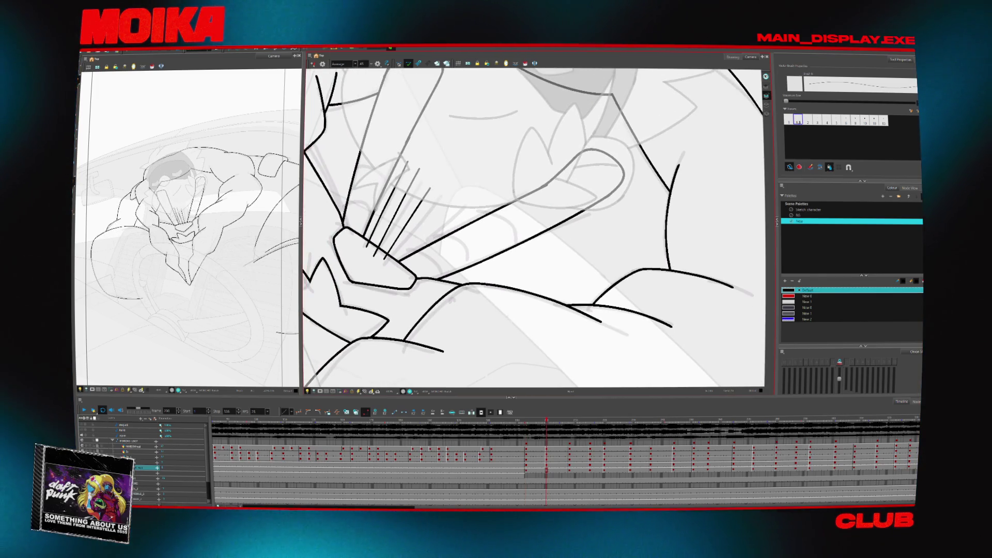
pyautogui.press('.')
pyautogui.press('.')
pyautogui.press('.')
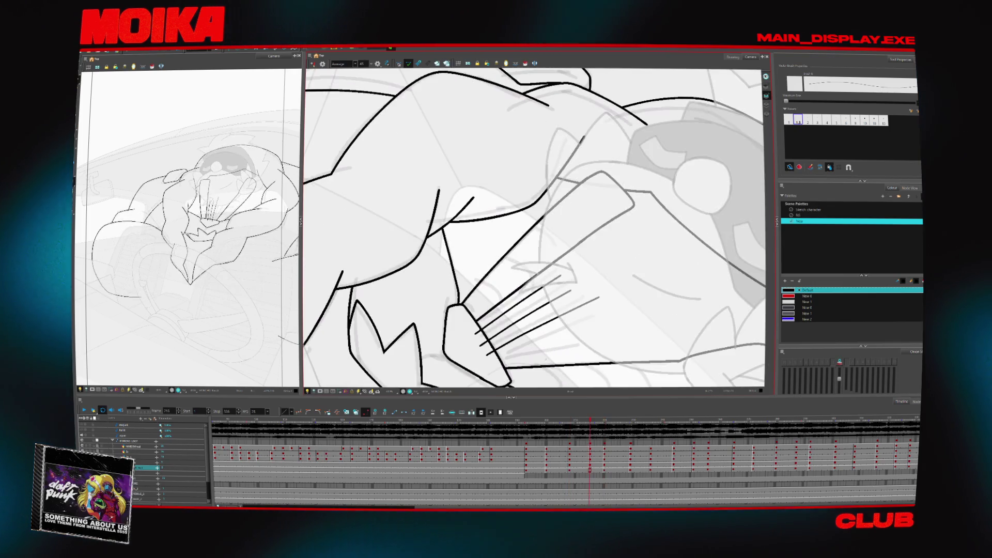
pyautogui.press(',')
pyautogui.press(',')
pyautogui.press(',')
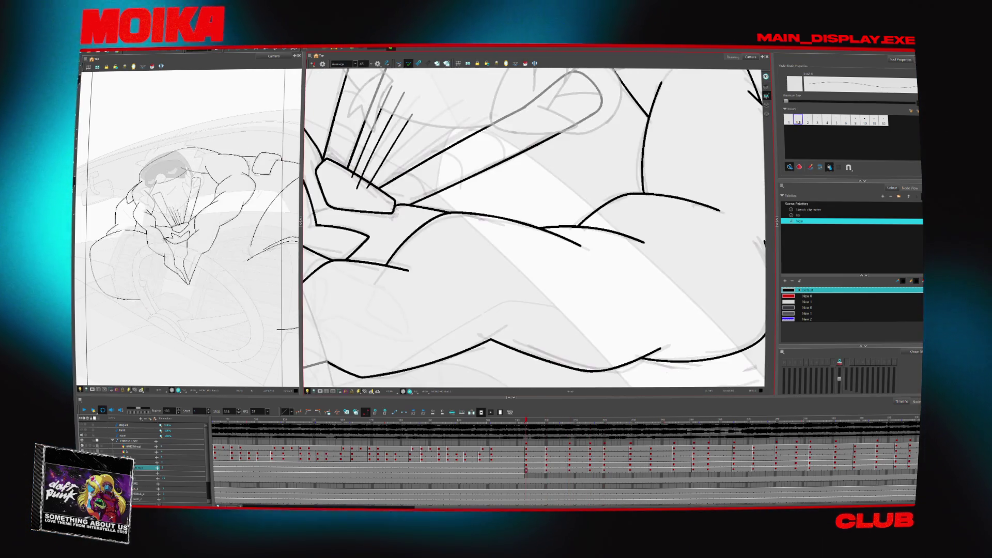
pyautogui.moveTo(383, 185); pyautogui.dragTo(436, 114)
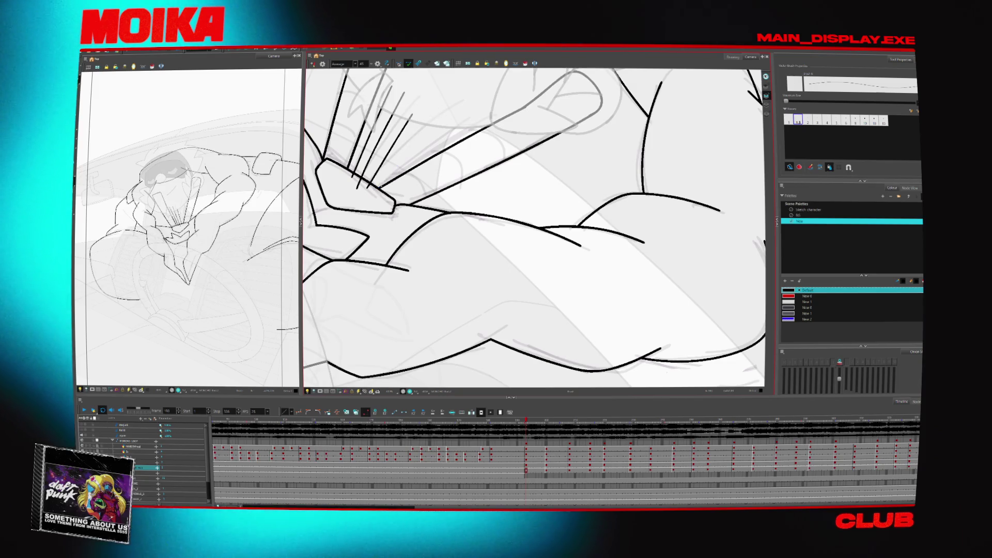
# - Undo the longest motion line, then draw two new motion lines from the hand on the next drawing
pyautogui.press('.')
pyautogui.press('.')
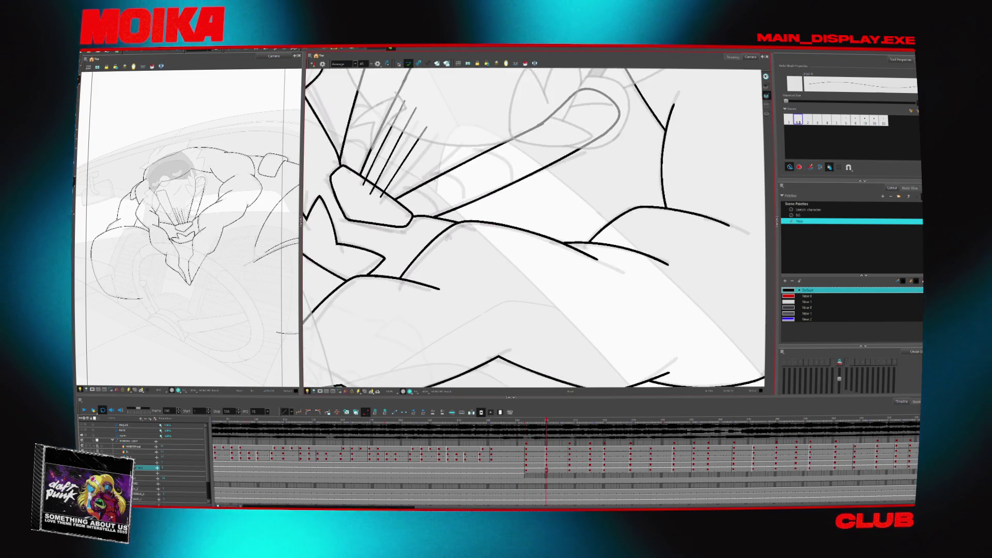
pyautogui.hotkey('ctrl', 'z')
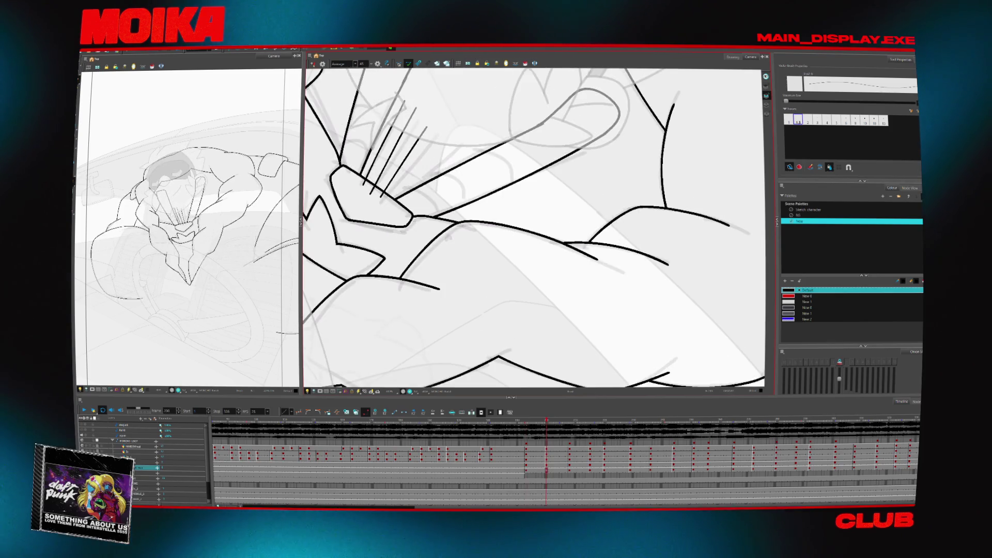
pyautogui.press('.')
pyautogui.press('.')
pyautogui.moveTo(442, 242); pyautogui.dragTo(510, 197)
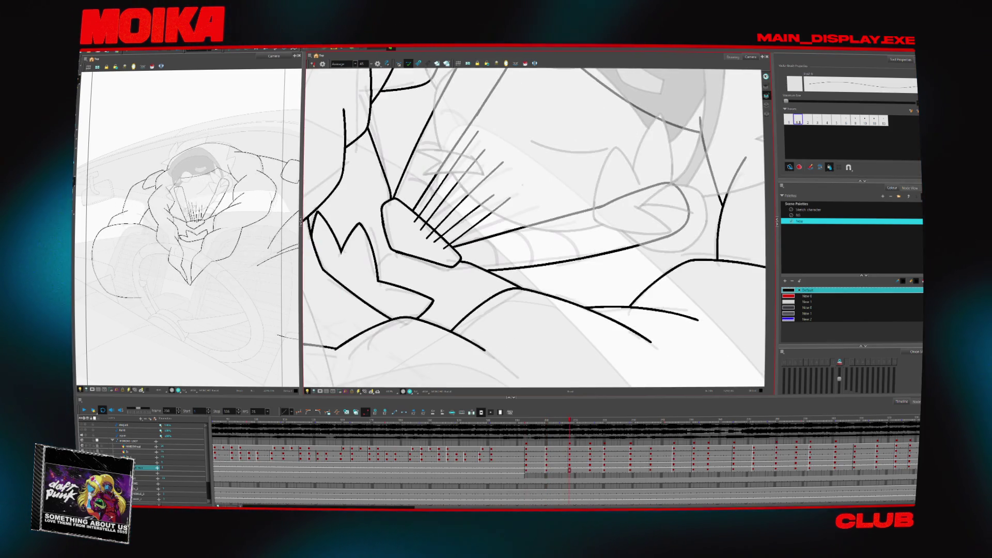
pyautogui.moveTo(438, 250); pyautogui.dragTo(512, 205)
pyautogui.press('.')
pyautogui.press('.')
pyautogui.press('.')
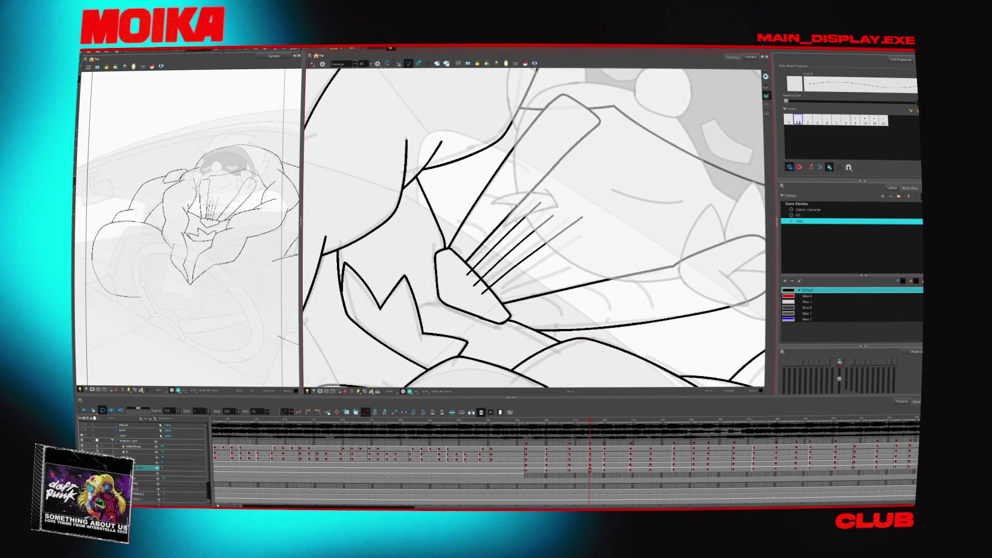
pyautogui.press('.')
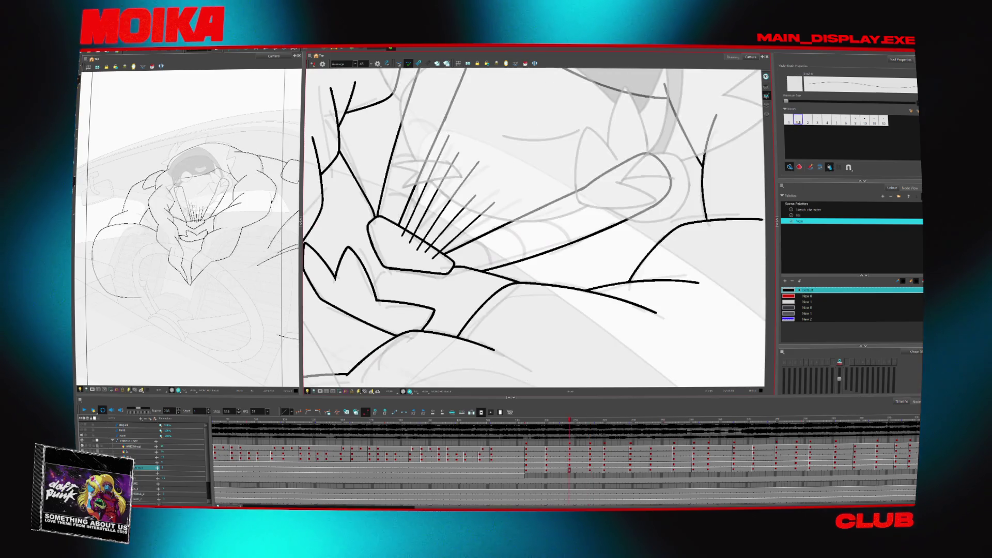
pyautogui.press(',')
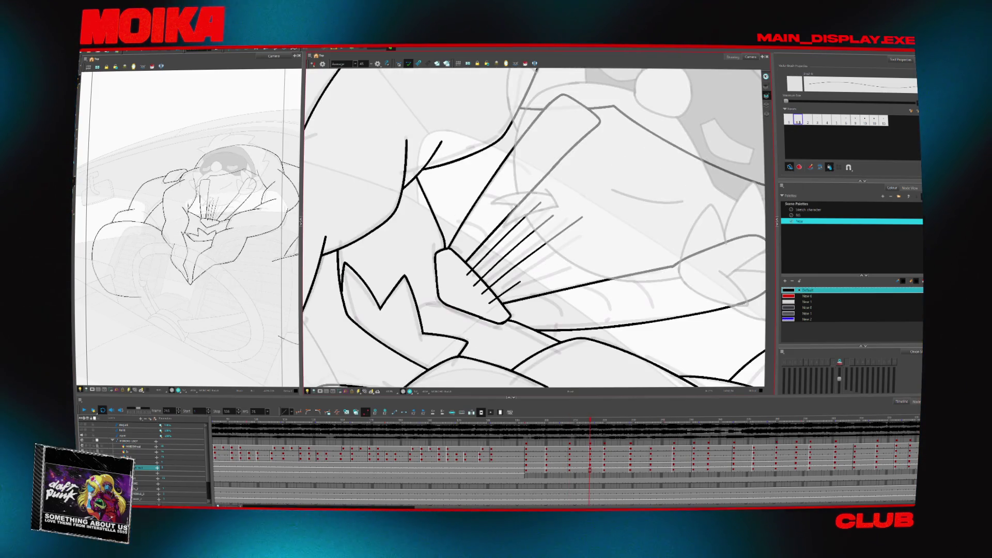
# - Extend motion lines up and to the right from the hand on the following drawings
pyautogui.moveTo(519, 283); pyautogui.dragTo(572, 247)
pyautogui.press('.')
pyautogui.press(',')
pyautogui.press('.')
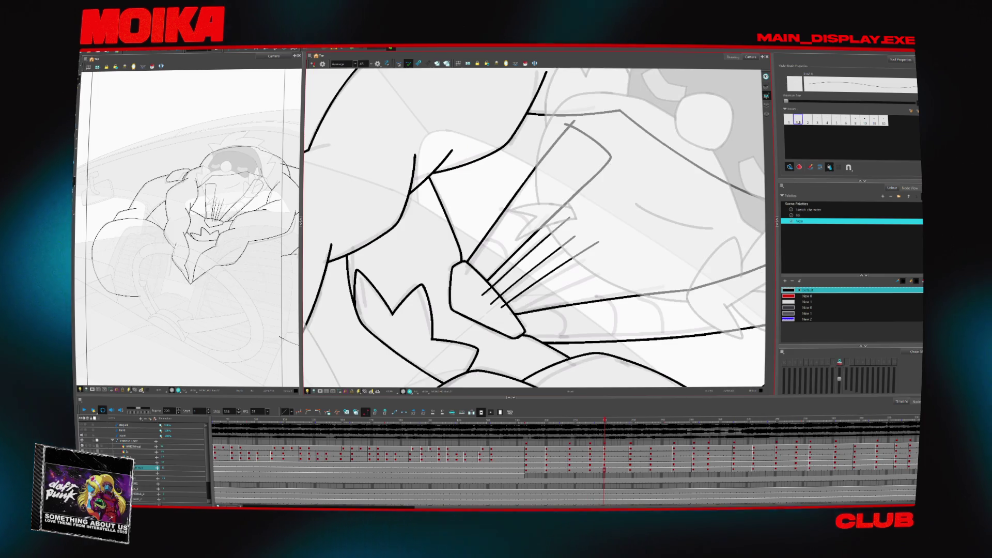
pyautogui.press('.')
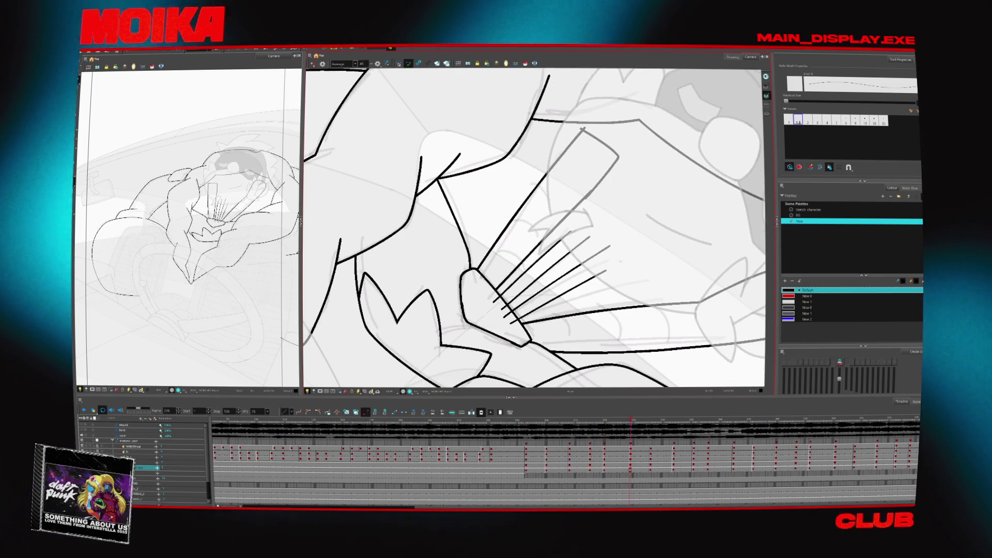
pyautogui.press('.')
pyautogui.press('.')
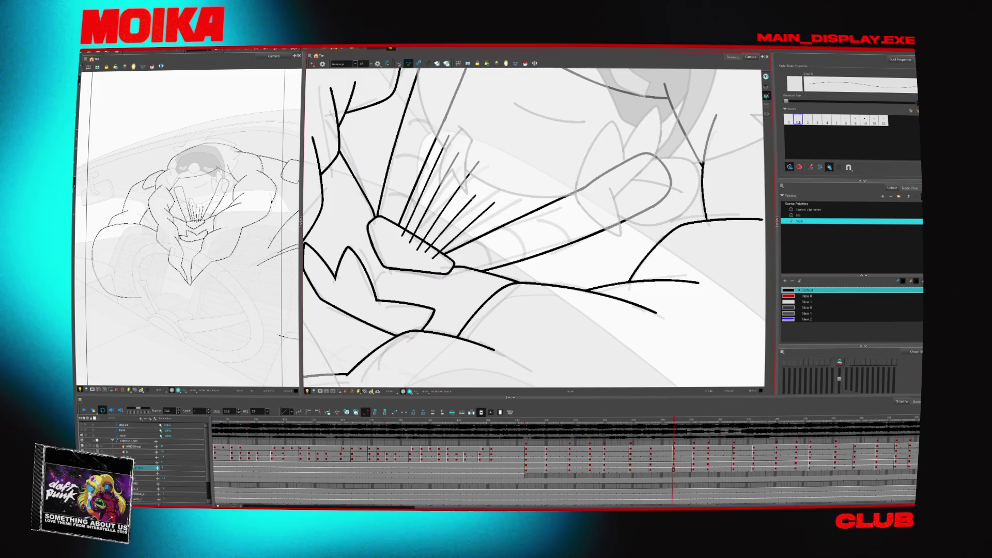
pyautogui.moveTo(436, 247); pyautogui.dragTo(514, 155)
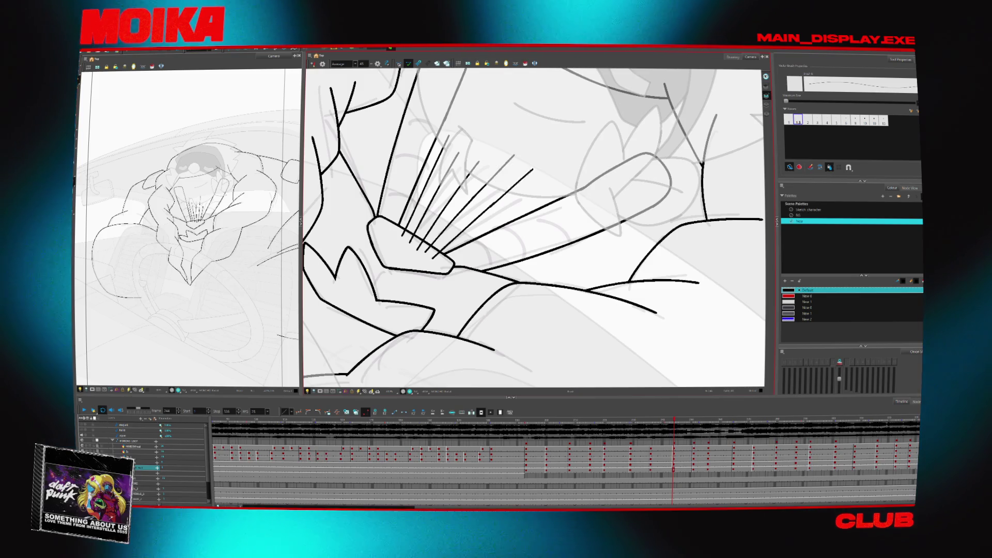
pyautogui.press(',')
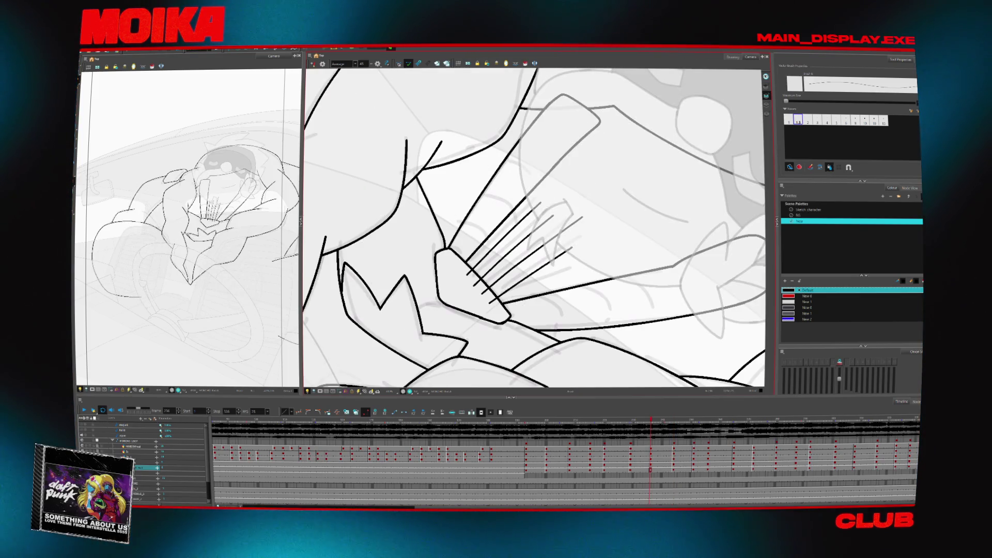
pyautogui.press('.')
pyautogui.press('.')
pyautogui.press('.')
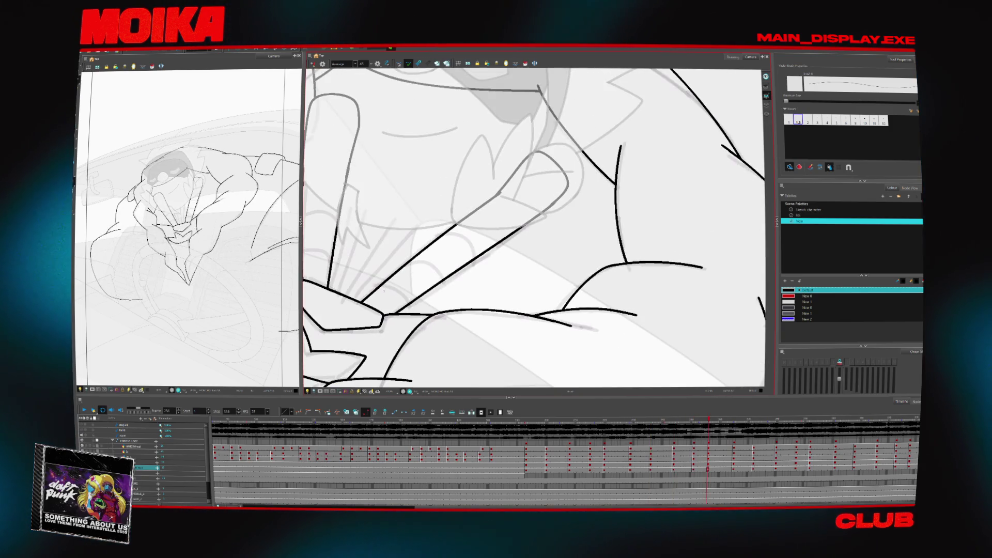
# - Rotate the view clockwise and draw a longer motion line from the hand
pyautogui.press('v')
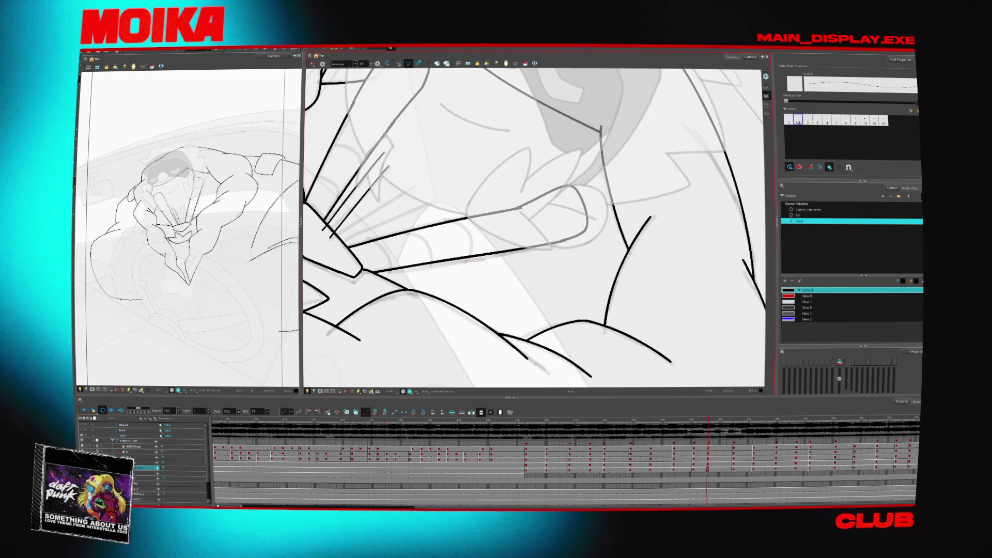
pyautogui.press(',')
pyautogui.press(',')
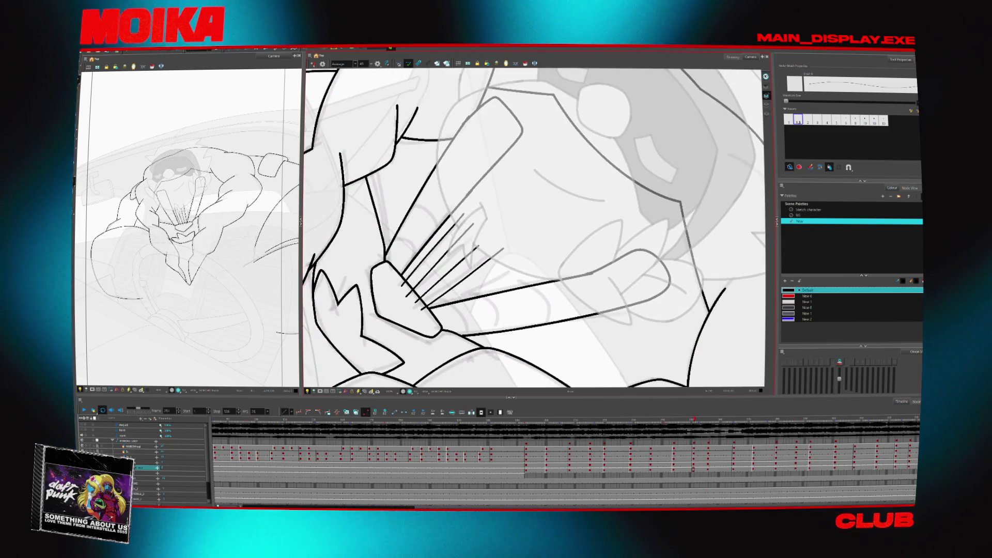
pyautogui.press('.')
pyautogui.press('.')
pyautogui.press('.')
pyautogui.press('.')
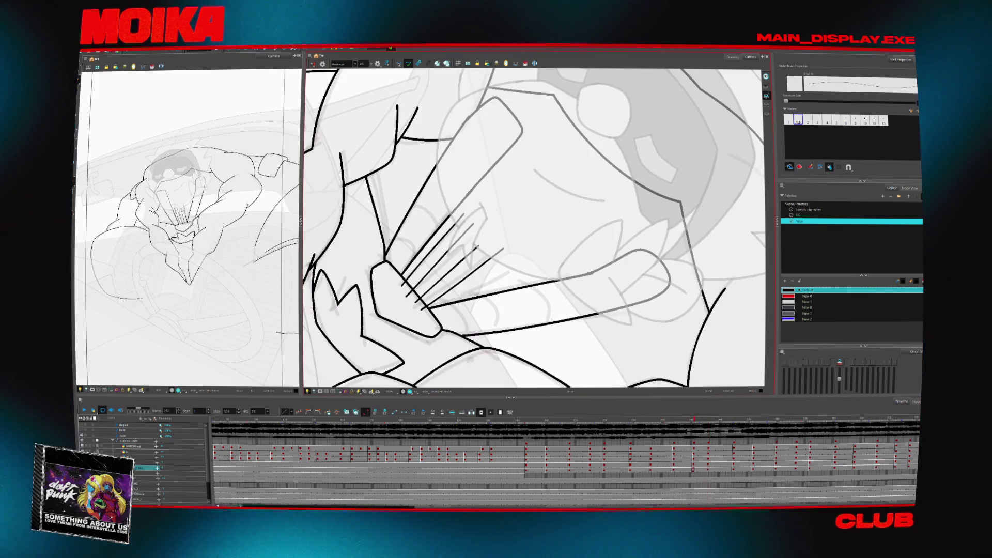
pyautogui.press('.')
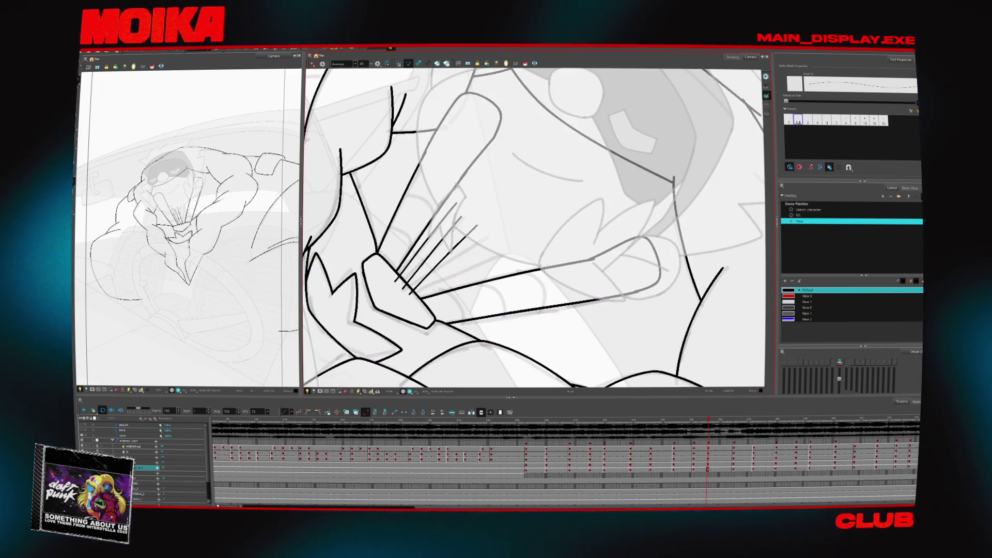
pyautogui.moveTo(510, 225); pyautogui.dragTo(426, 296)
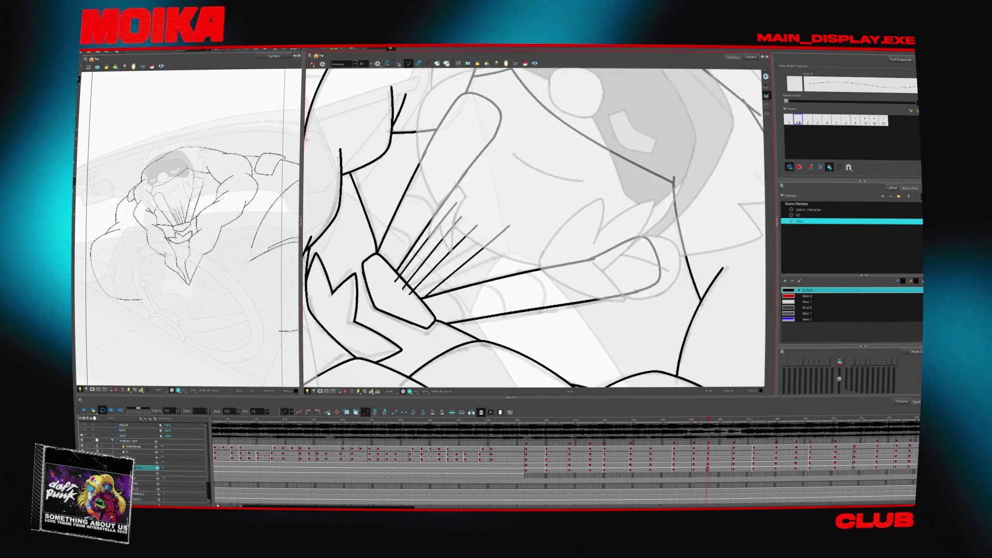
pyautogui.press(',')
pyautogui.press('.')
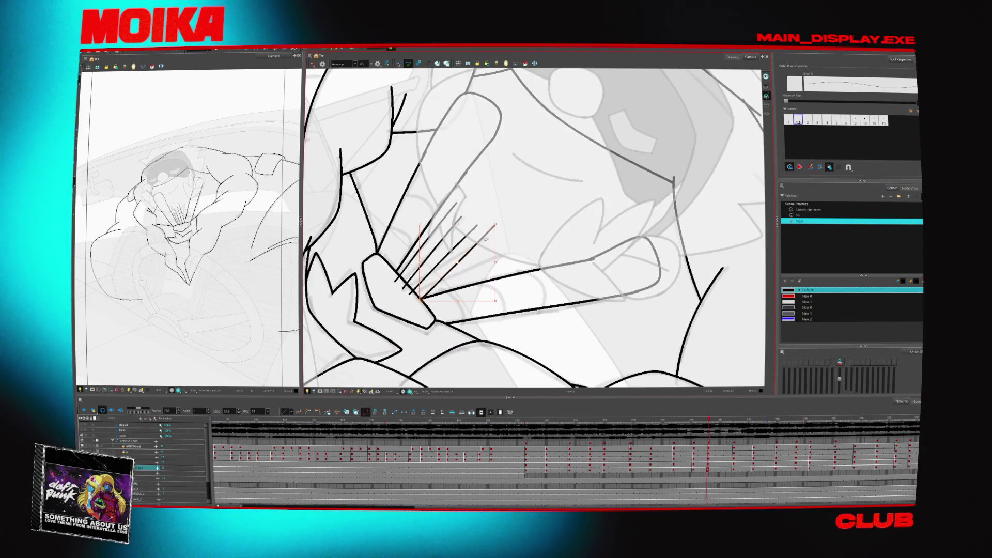
pyautogui.press(',')
pyautogui.press('.')
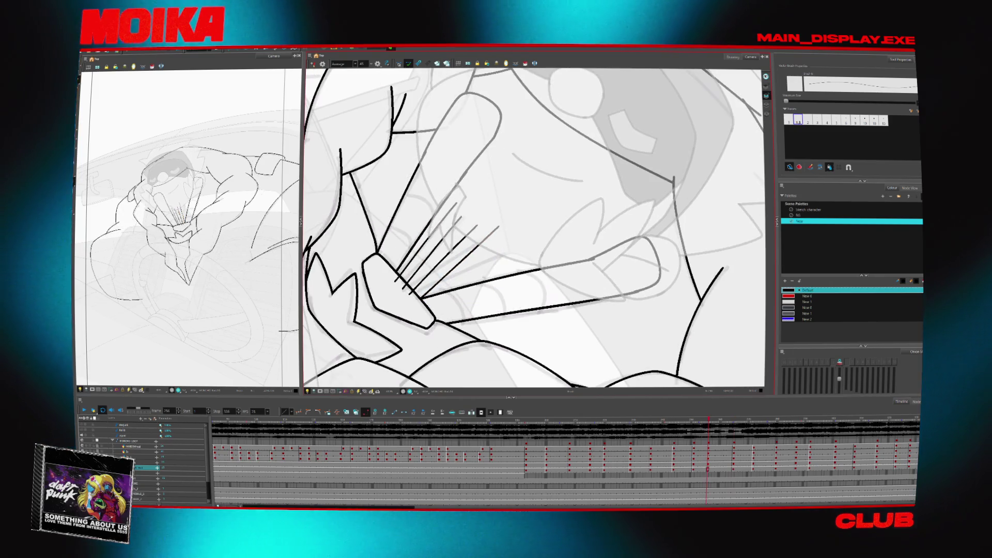
# - Step back through earlier drawings and reposition the view around the hand
pyautogui.press(',')
pyautogui.press(',')
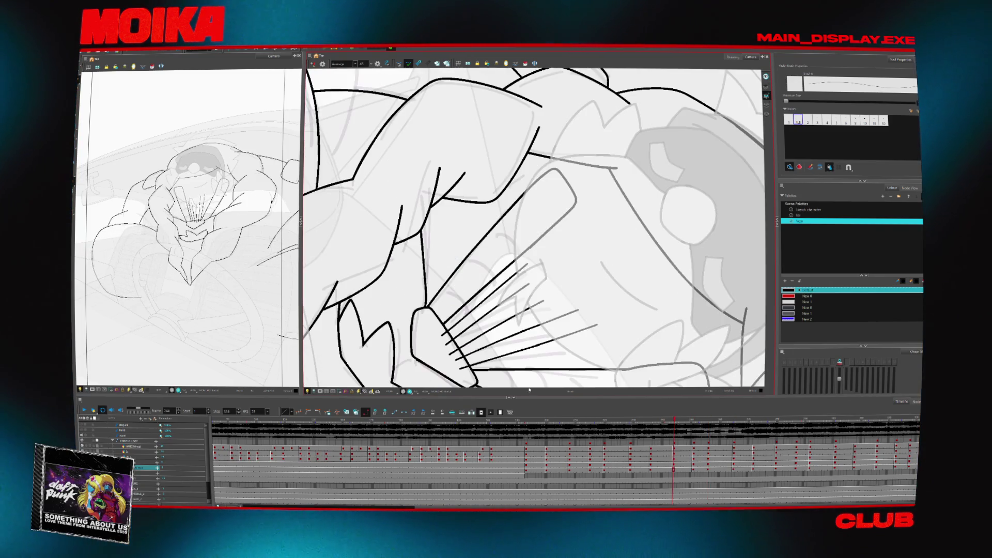
pyautogui.press(',')
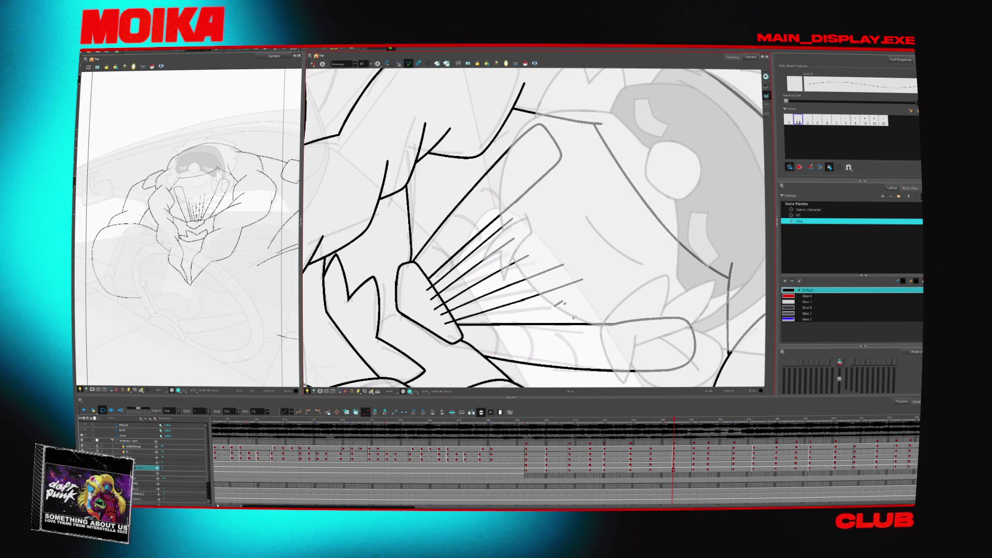
pyautogui.press(',')
pyautogui.press(',')
pyautogui.press(',')
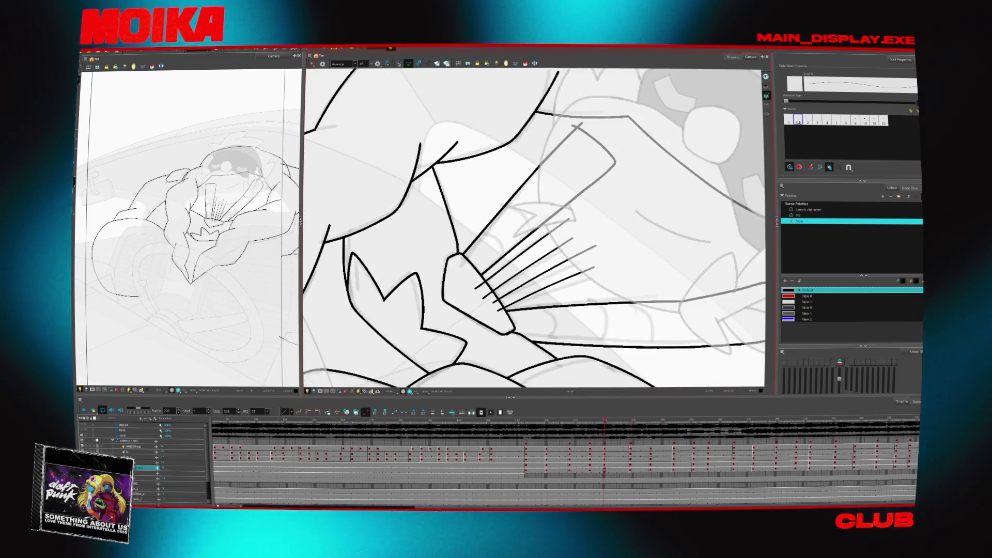
pyautogui.press(',')
pyautogui.press(',')
pyautogui.press(',')
pyautogui.press(',')
pyautogui.press(',')
pyautogui.press(',')
pyautogui.moveTo(362, 222)
pyautogui.mouseDown()
pyautogui.moveTo(365, 277)
pyautogui.moveTo(398, 299)
pyautogui.moveTo(432, 299)
pyautogui.moveTo(429, 310)
pyautogui.mouseUp()
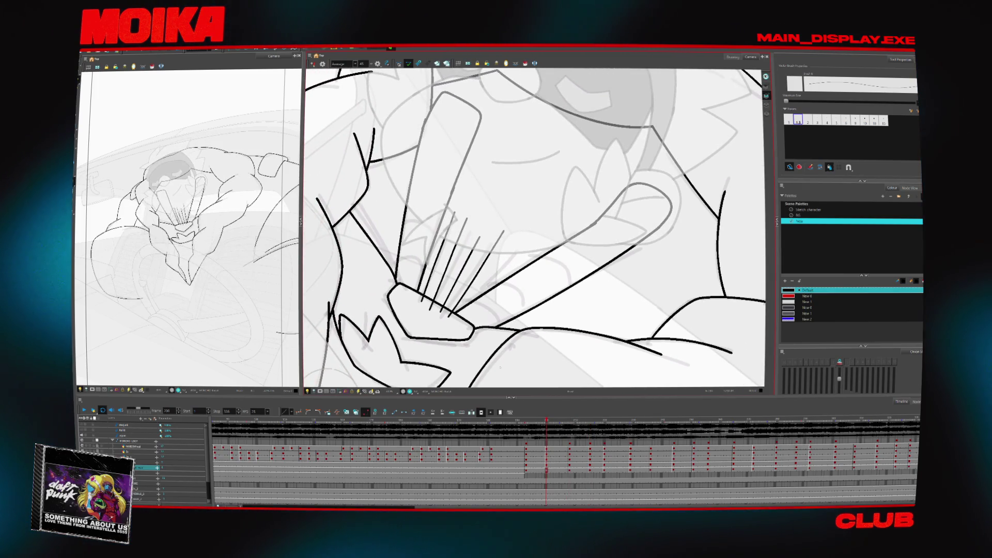
pyautogui.moveTo(520, 311); pyautogui.dragTo(504, 305)
pyautogui.press(',')
pyautogui.press(',')
pyautogui.press(',')
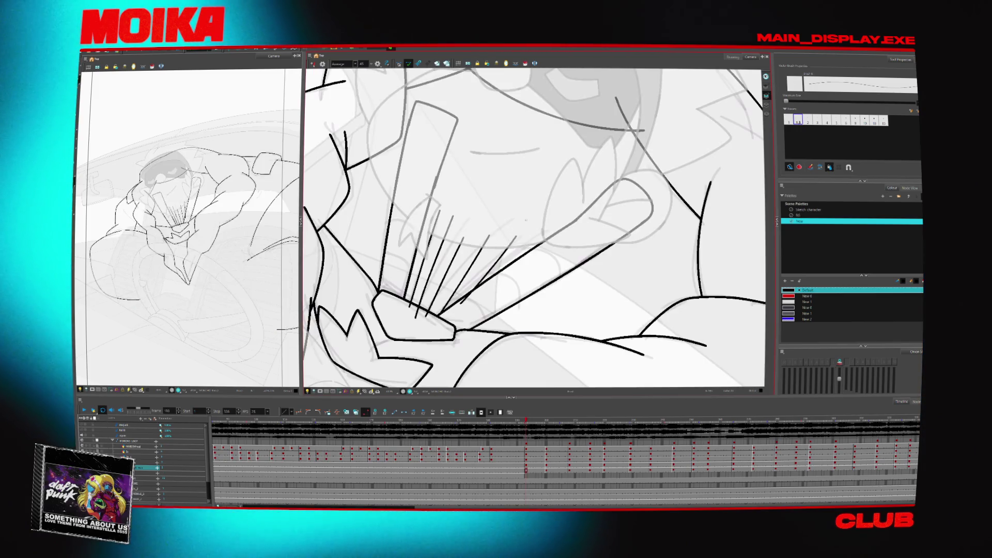
pyautogui.press('.')
pyautogui.press('.')
pyautogui.press('.')
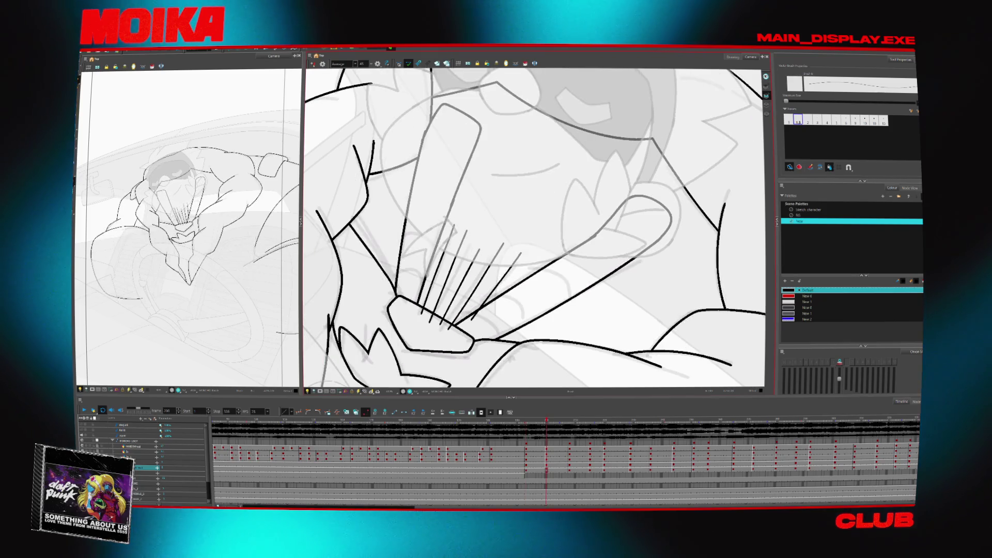
pyautogui.press('.')
pyautogui.press('.')
pyautogui.press('.')
pyautogui.moveTo(532, 284)
pyautogui.mouseDown()
pyautogui.moveTo(472, 295)
pyautogui.moveTo(449, 251)
pyautogui.moveTo(472, 307)
pyautogui.moveTo(472, 289)
pyautogui.mouseUp()
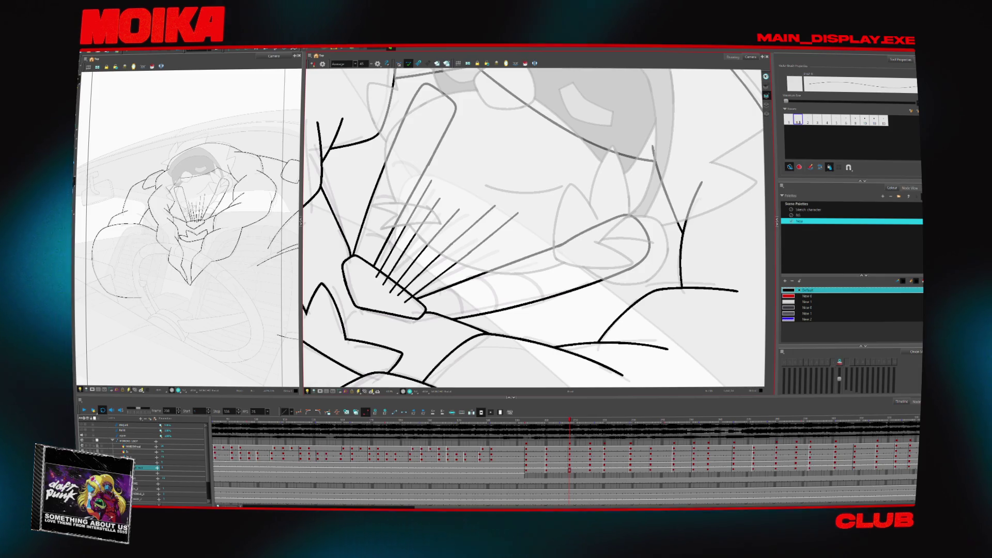
# - Undo the newest thin stroke and lengthen a motion line toward the upper right on a later drawing
pyautogui.hotkey('ctrl', 'z')
pyautogui.press('.')
pyautogui.press('.')
pyautogui.press('.')
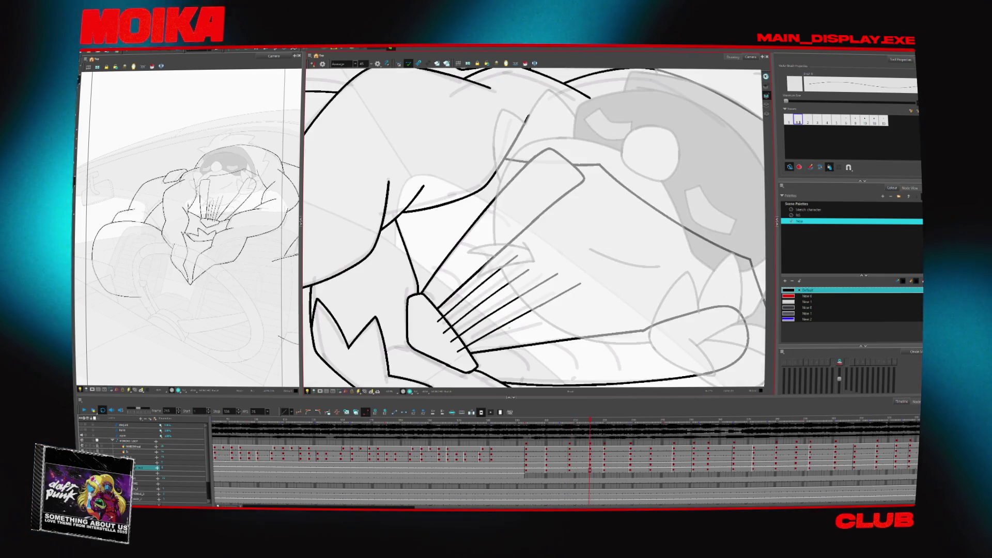
pyautogui.press('.')
pyautogui.press('.')
pyautogui.press('.')
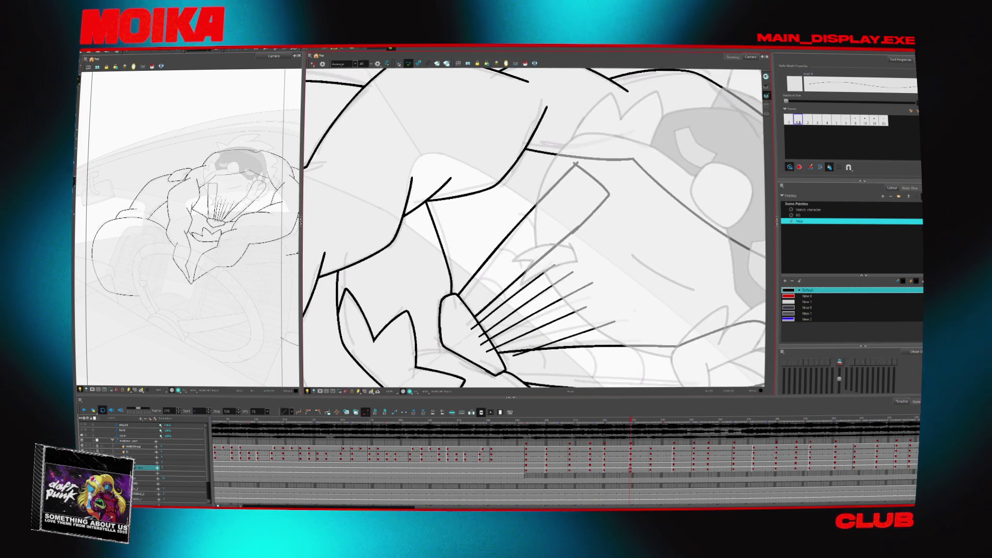
pyautogui.press('.')
pyautogui.press('.')
pyautogui.press('.')
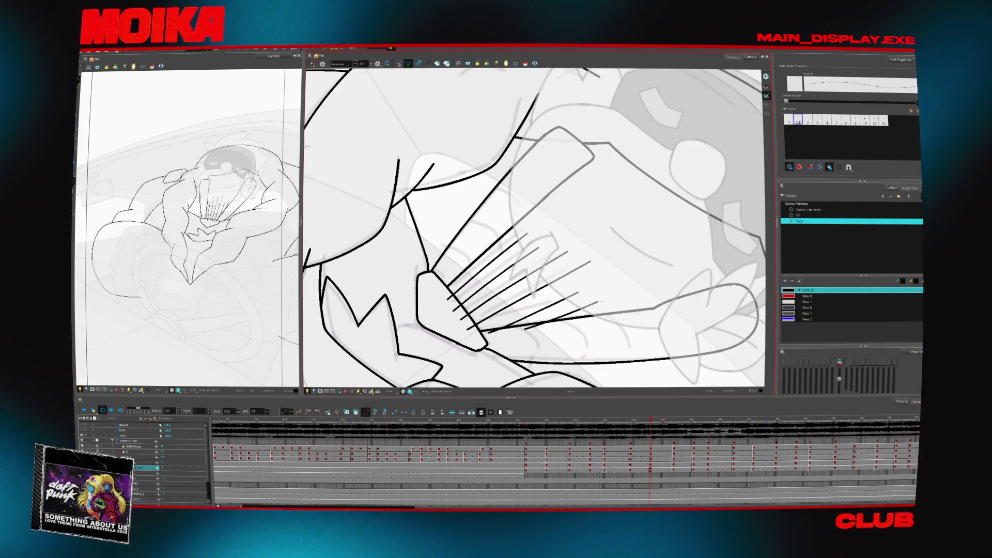
pyautogui.press('.')
pyautogui.press('.')
pyautogui.press('.')
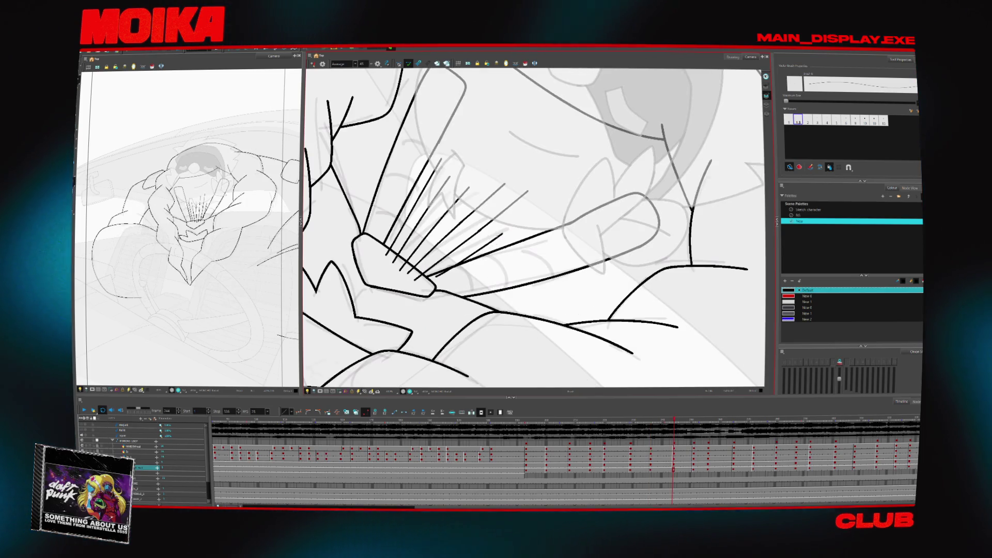
pyautogui.moveTo(500, 234); pyautogui.dragTo(557, 194)
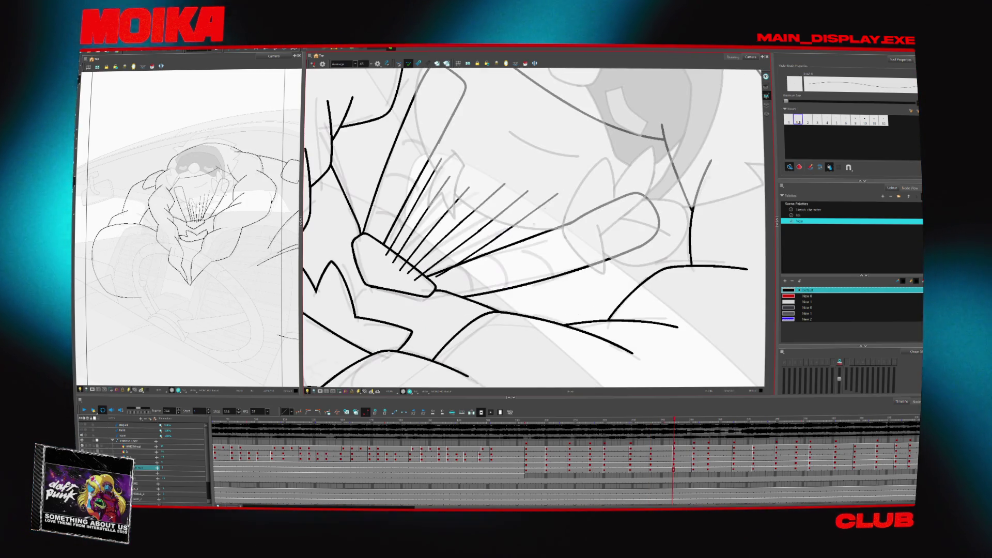
pyautogui.moveTo(523, 248); pyautogui.dragTo(538, 254)
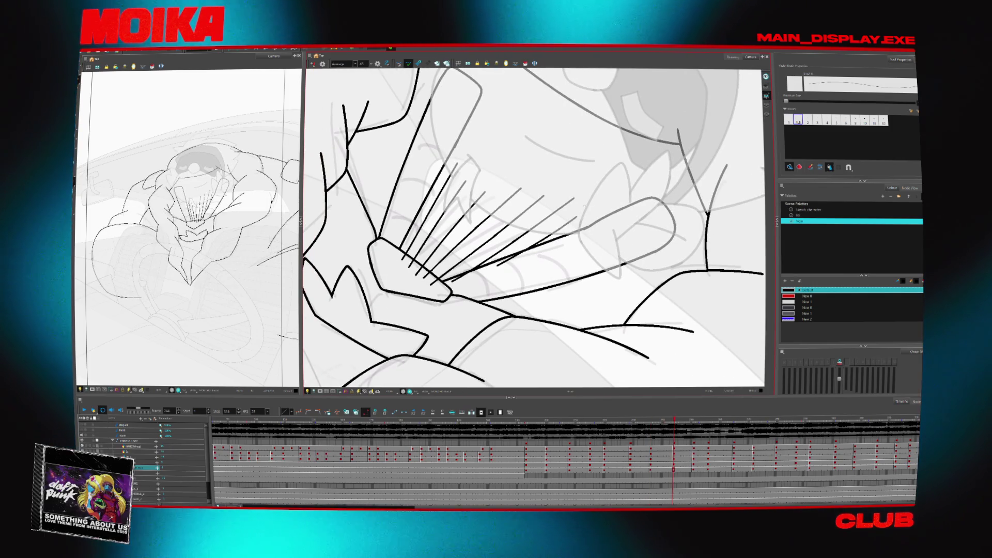
pyautogui.press('g')
pyautogui.moveTo(500, 245); pyautogui.dragTo(486, 258)
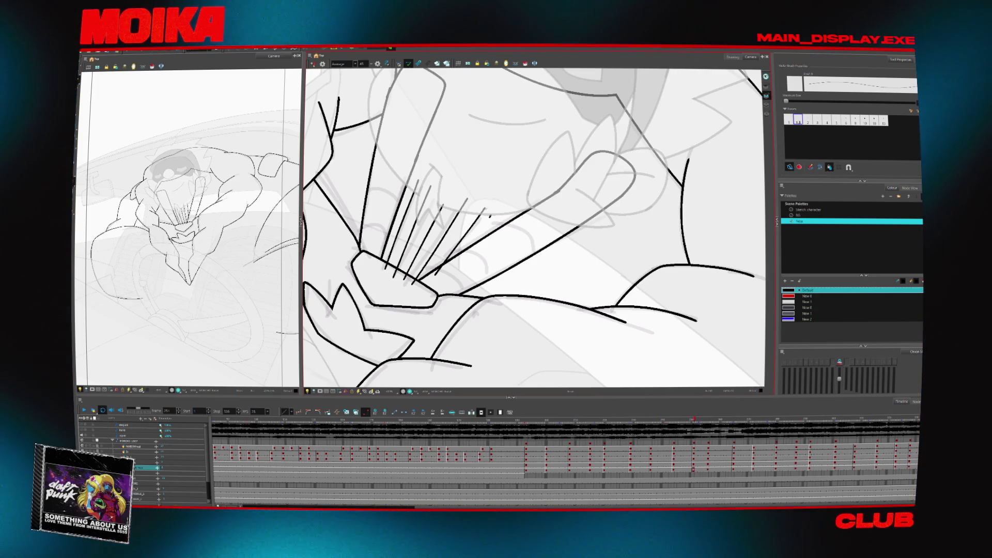
# - Draw long motion lines fanning from the hand and lengthen two of them further up
pyautogui.moveTo(487, 166); pyautogui.dragTo(438, 273)
pyautogui.moveTo(504, 179); pyautogui.dragTo(453, 264)
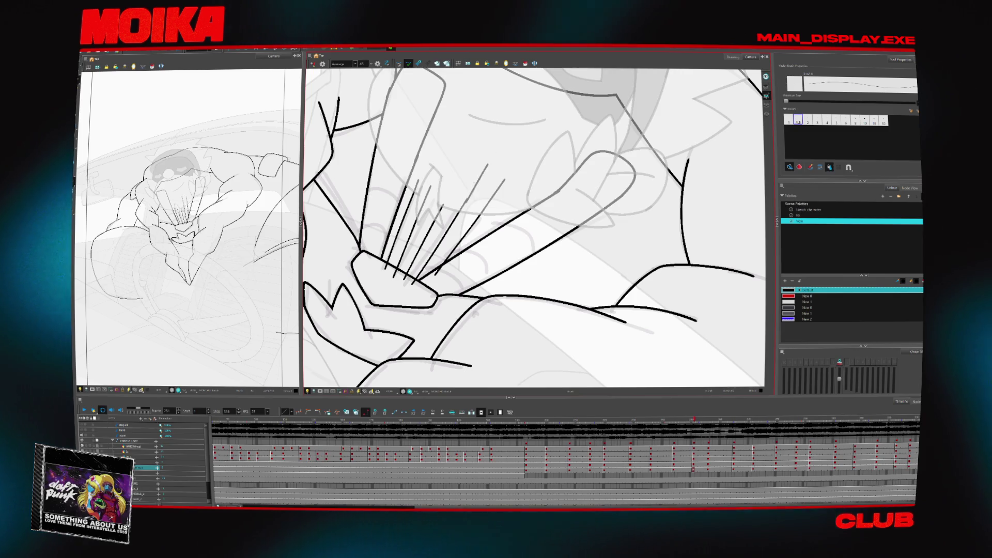
pyautogui.moveTo(487, 166); pyautogui.dragTo(439, 272)
pyautogui.moveTo(437, 137)
pyautogui.mouseDown()
pyautogui.moveTo(394, 275)
pyautogui.moveTo(406, 279)
pyautogui.mouseUp()
# - On the next drawing, draw three long motion lines from the fist
pyautogui.press('.')
pyautogui.press('.')
pyautogui.press('.')
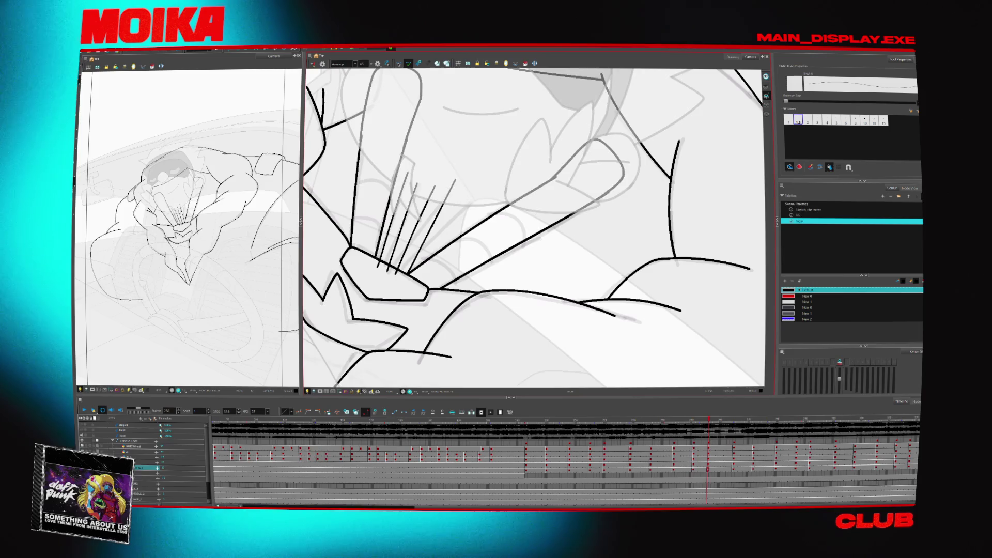
pyautogui.moveTo(464, 177); pyautogui.dragTo(373, 289)
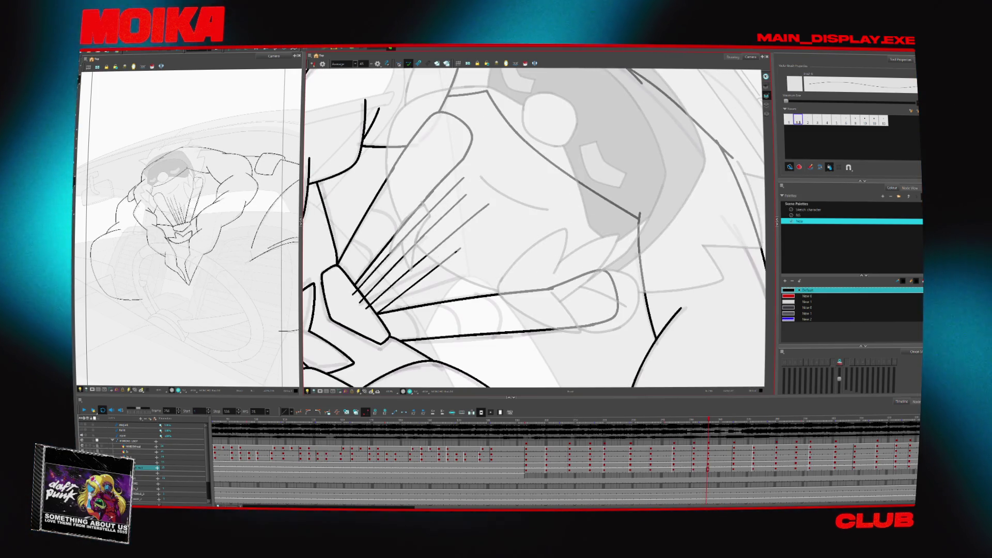
pyautogui.moveTo(380, 309); pyautogui.dragTo(497, 219)
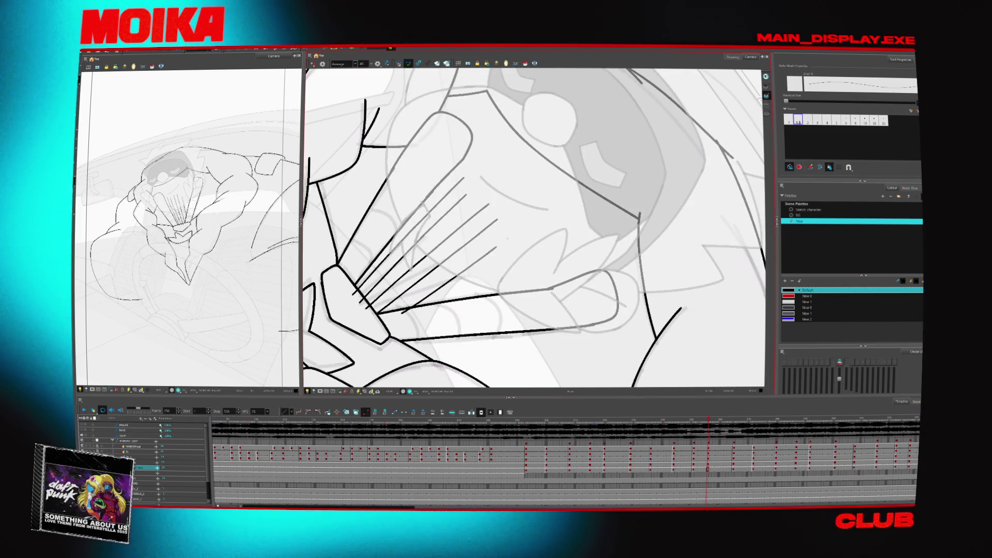
pyautogui.moveTo(432, 308); pyautogui.dragTo(501, 270)
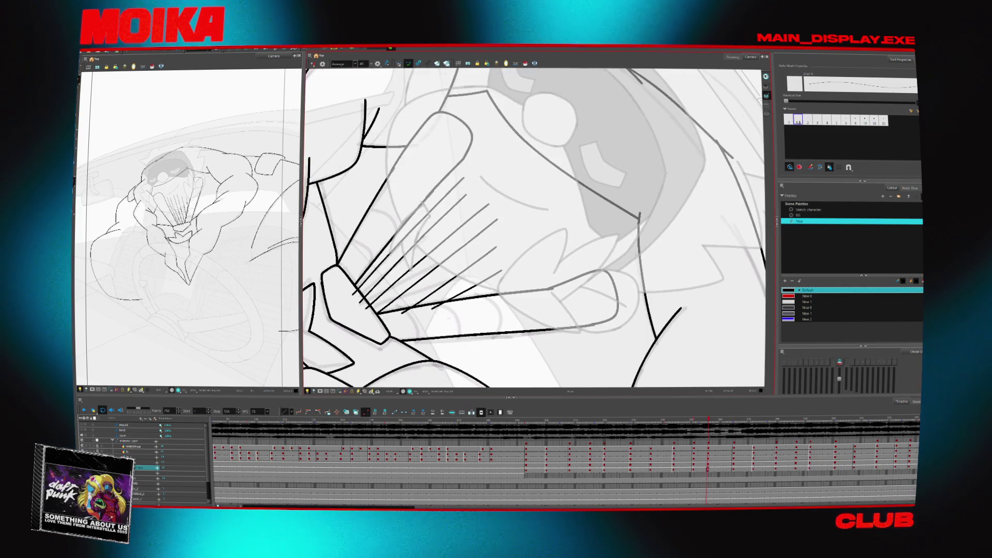
# - Compare with the neighbouring drawings and undo the last line change to restore the longer fan
pyautogui.press('f')
pyautogui.press('g')
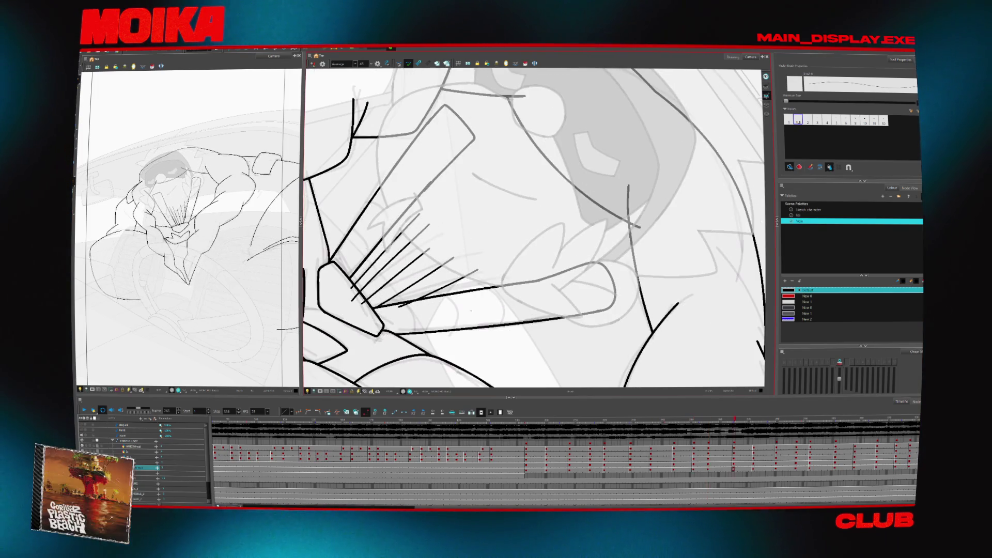
pyautogui.press('f')
pyautogui.press('g')
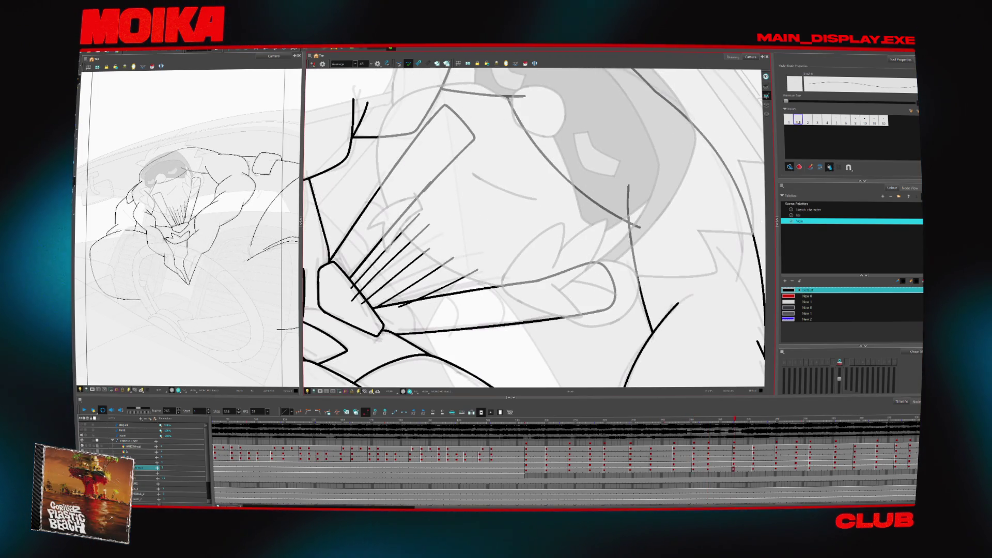
pyautogui.hotkey('ctrl', 'z')
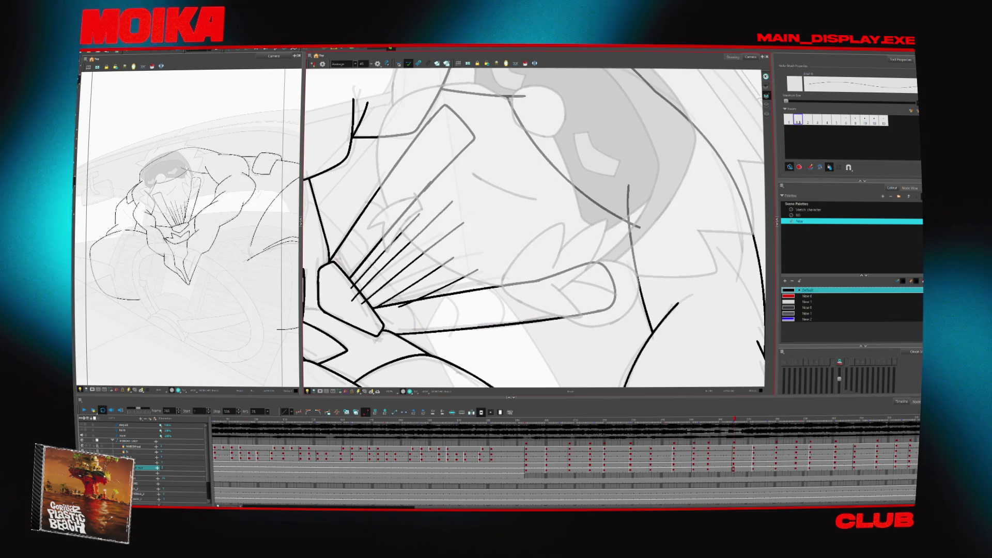
pyautogui.hotkey('ctrl', 'z')
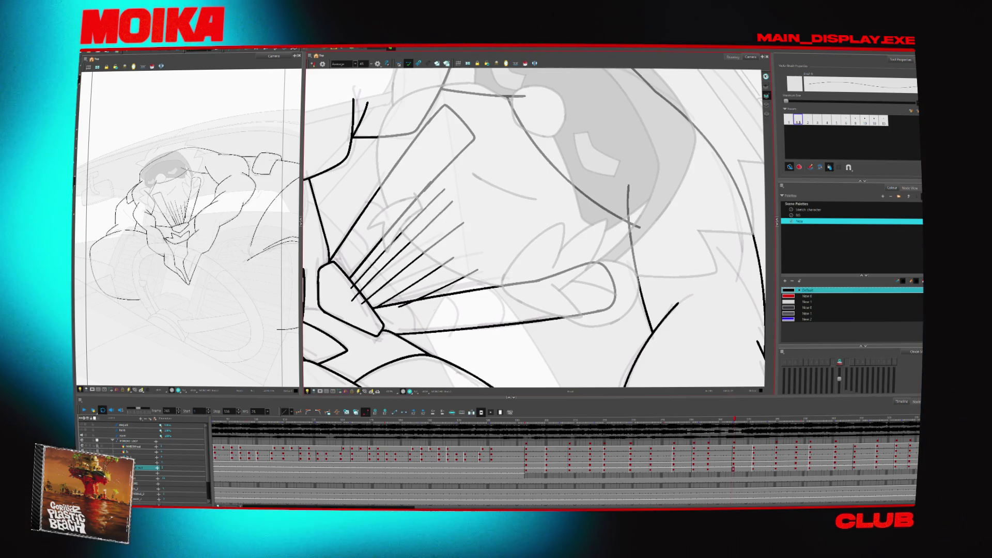
pyautogui.hotkey('alt', 's')
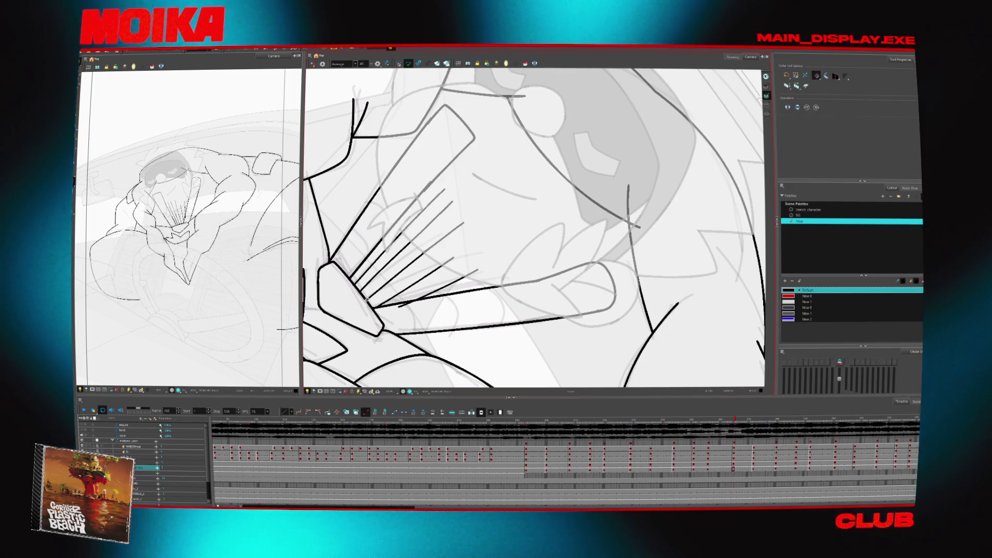
# - Step back through earlier drawings, rotate the view steeper, then advance toward frame 215
pyautogui.press('f')
pyautogui.press('f')
pyautogui.press('f')
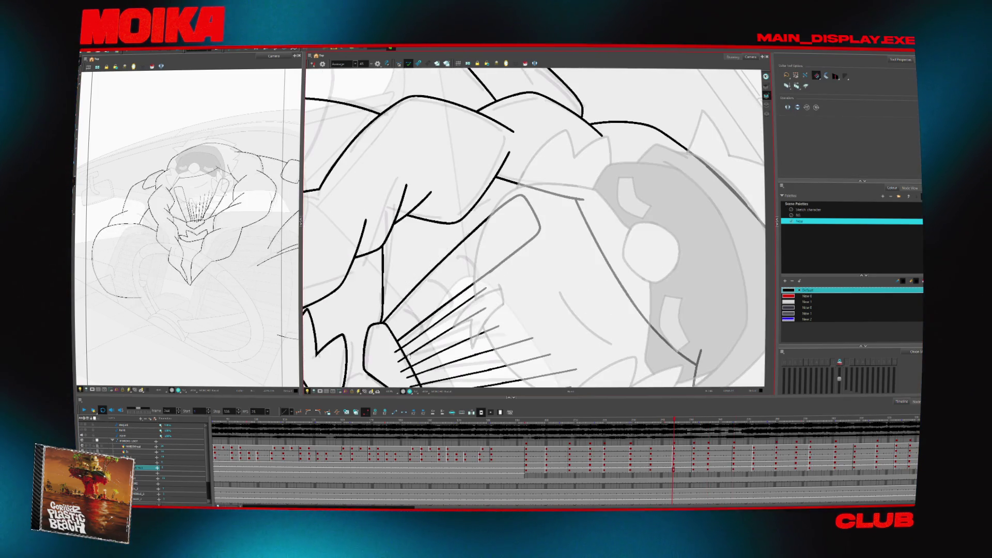
pyautogui.scroll(-2, 533, 227)
pyautogui.press('f')
pyautogui.press('f')
pyautogui.press('f')
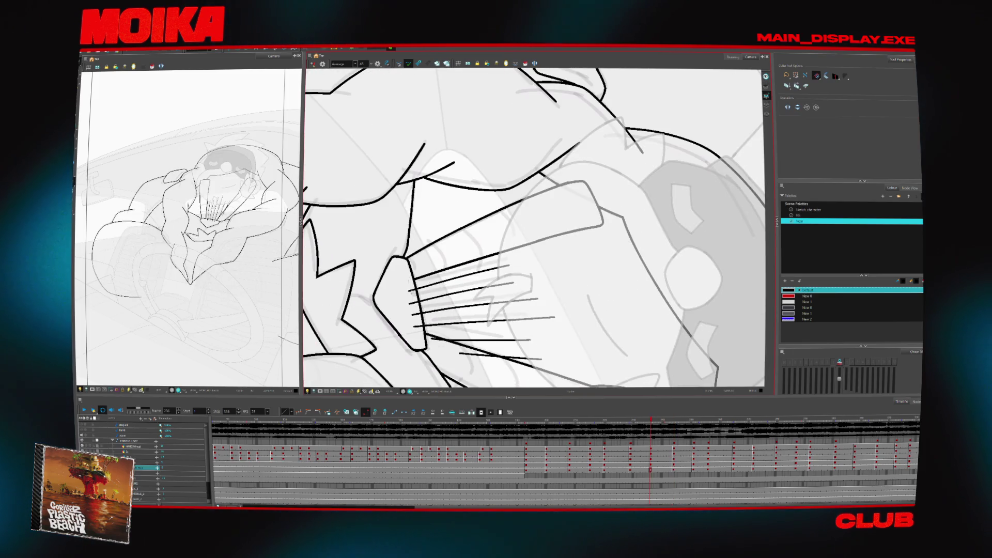
pyautogui.press('f')
pyautogui.press('f')
pyautogui.press('f')
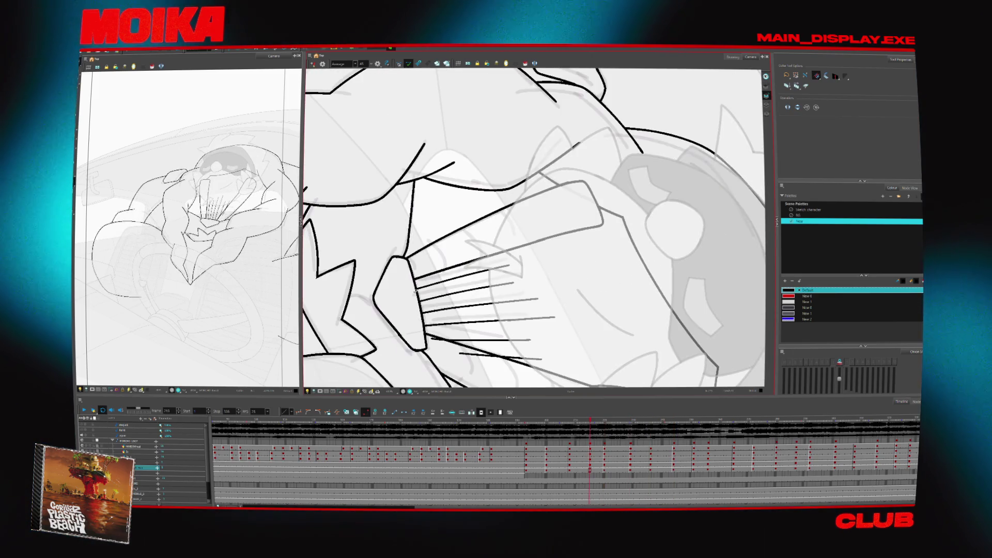
pyautogui.hotkey('shift', 'x')
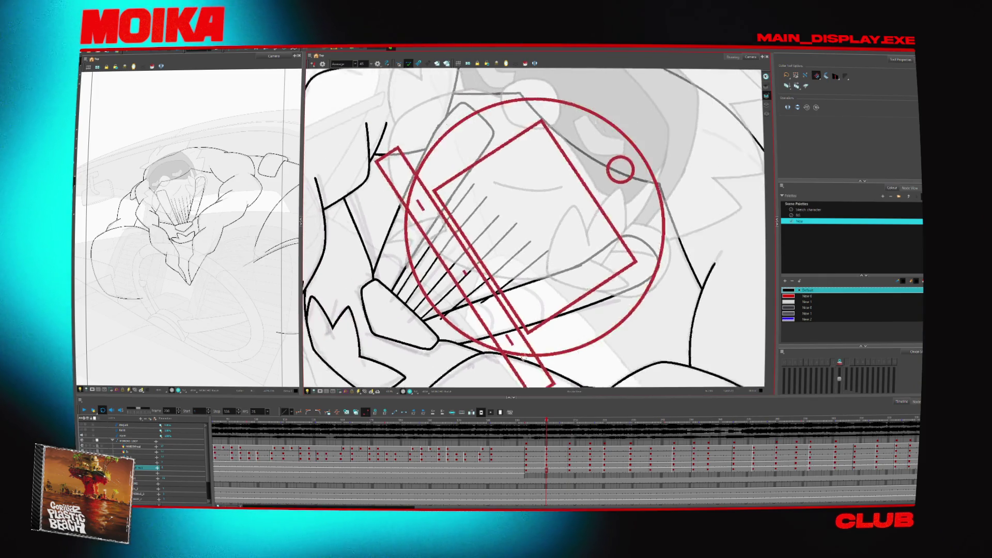
pyautogui.press('g')
pyautogui.press('g')
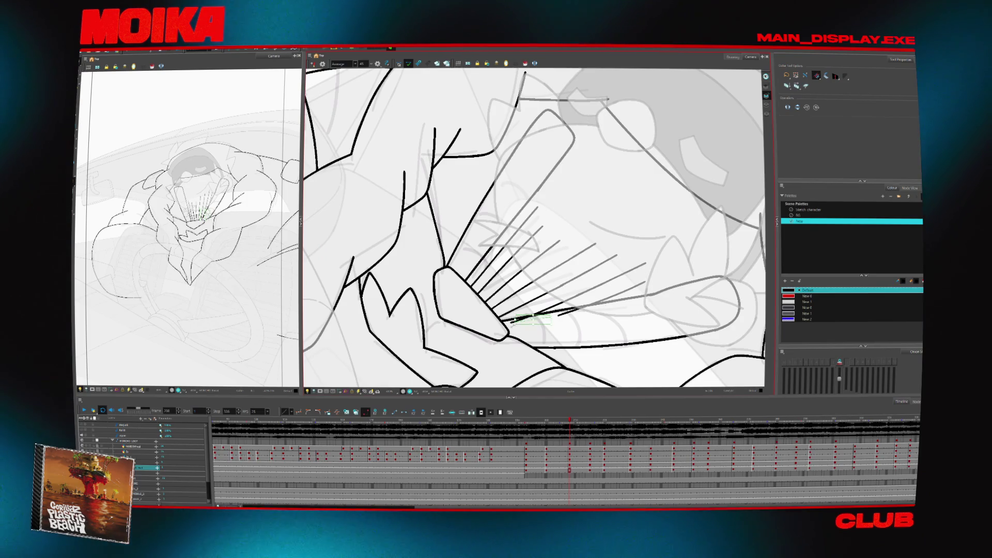
pyautogui.press('g')
pyautogui.hotkey('shift', 'x')
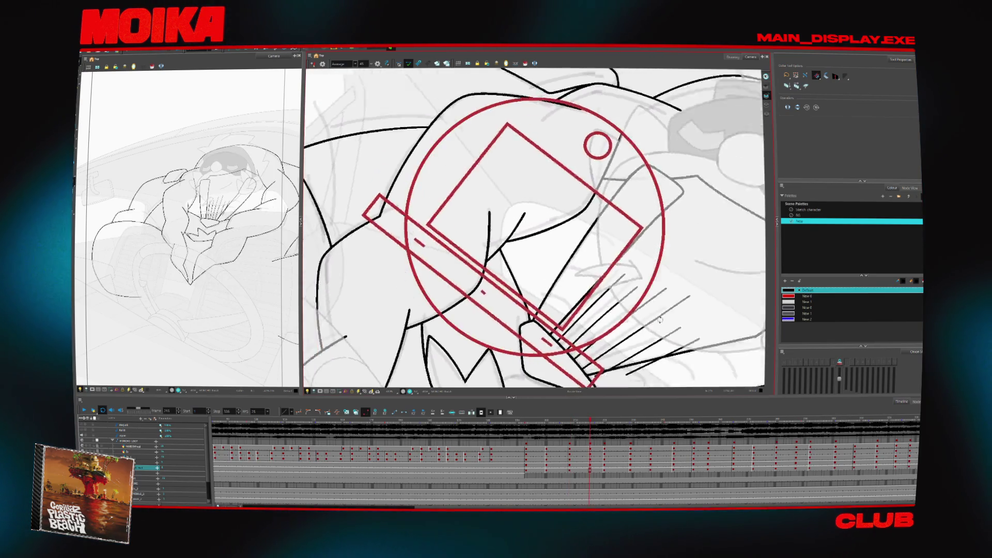
pyautogui.press('g')
pyautogui.press('g')
pyautogui.press('g')
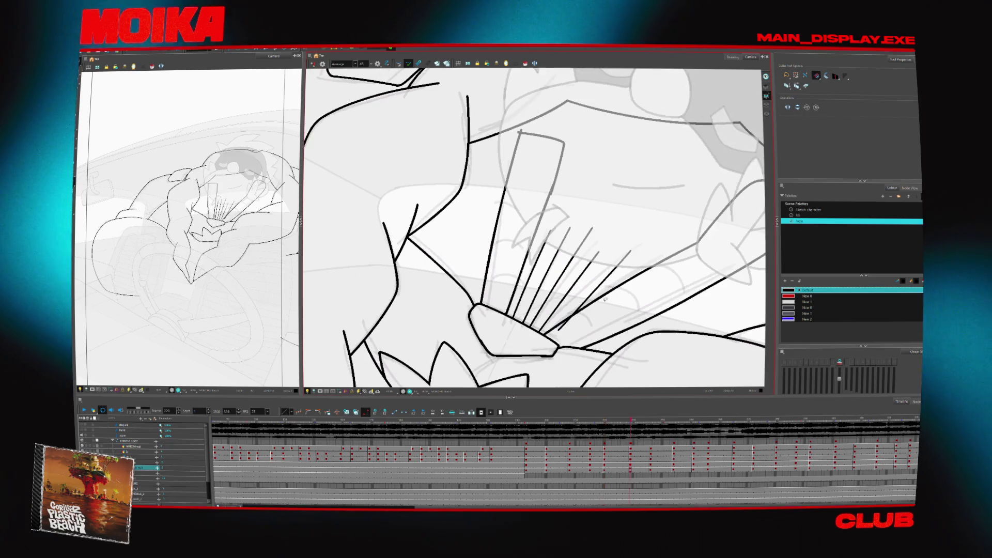
pyautogui.press('g')
pyautogui.press('g')
pyautogui.press('g')
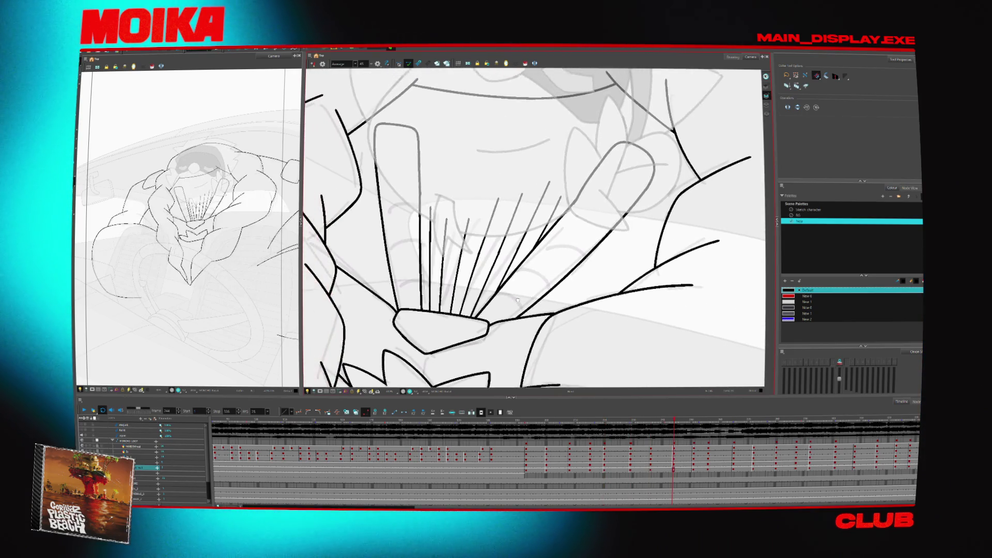
pyautogui.press('g')
pyautogui.press('g')
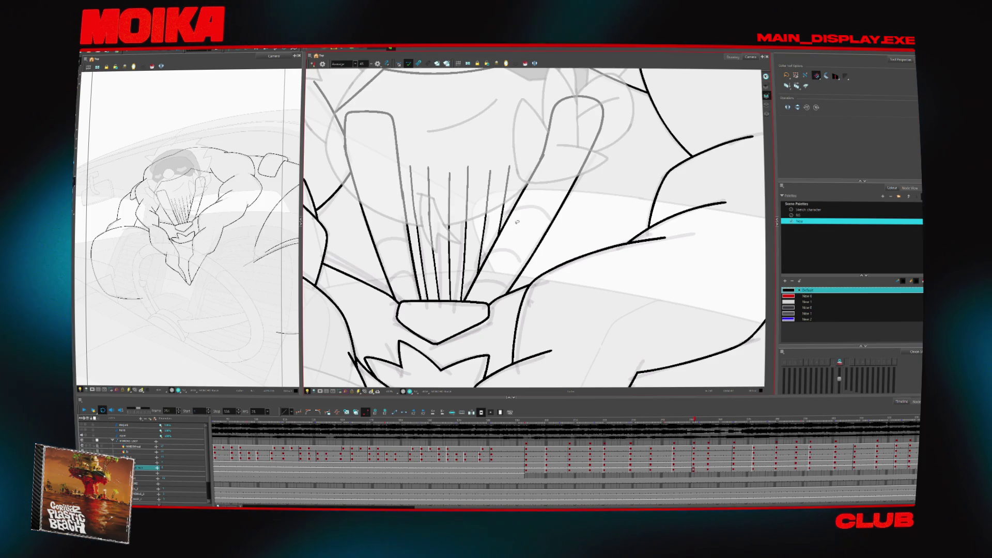
# - Toggle between Brush and Select tools while stepping through the next poses and back
pyautogui.hotkey('alt', 'b')
pyautogui.press('.')
pyautogui.press('.')
pyautogui.press('.')
pyautogui.hotkey('alt', 's')
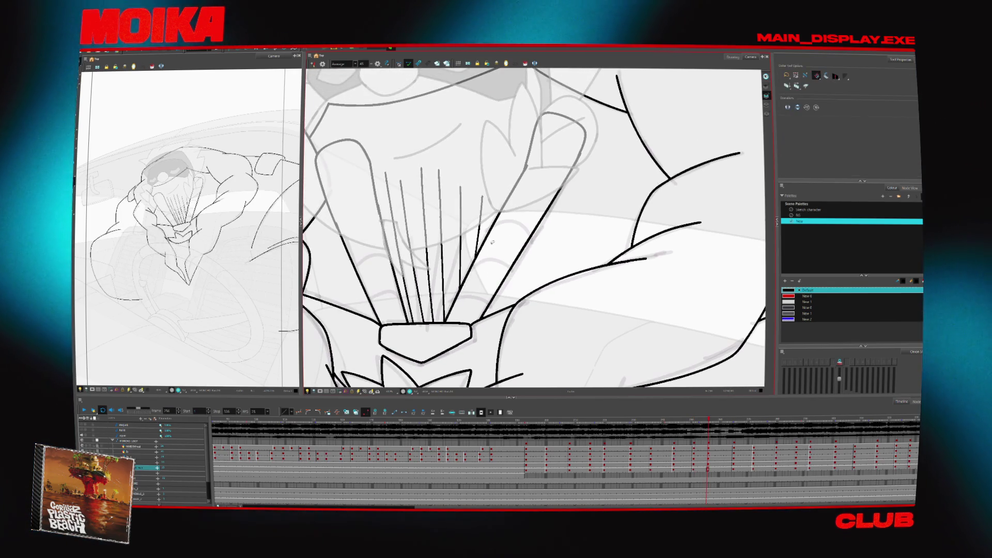
pyautogui.press('.')
pyautogui.press('.')
pyautogui.press('.')
pyautogui.press('.')
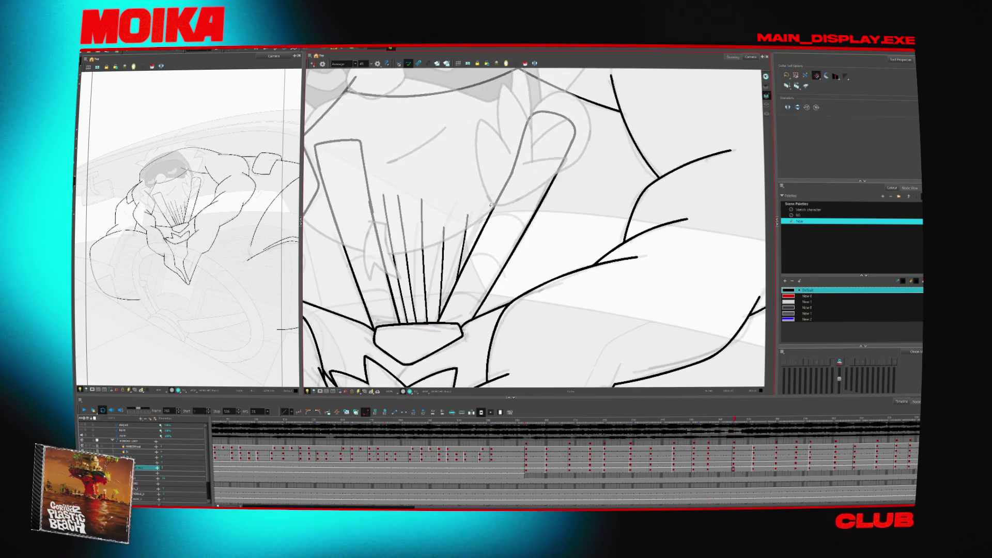
pyautogui.hotkey('alt', 'b')
pyautogui.press('.')
pyautogui.press('.')
pyautogui.press('.')
pyautogui.press('.')
pyautogui.press('.')
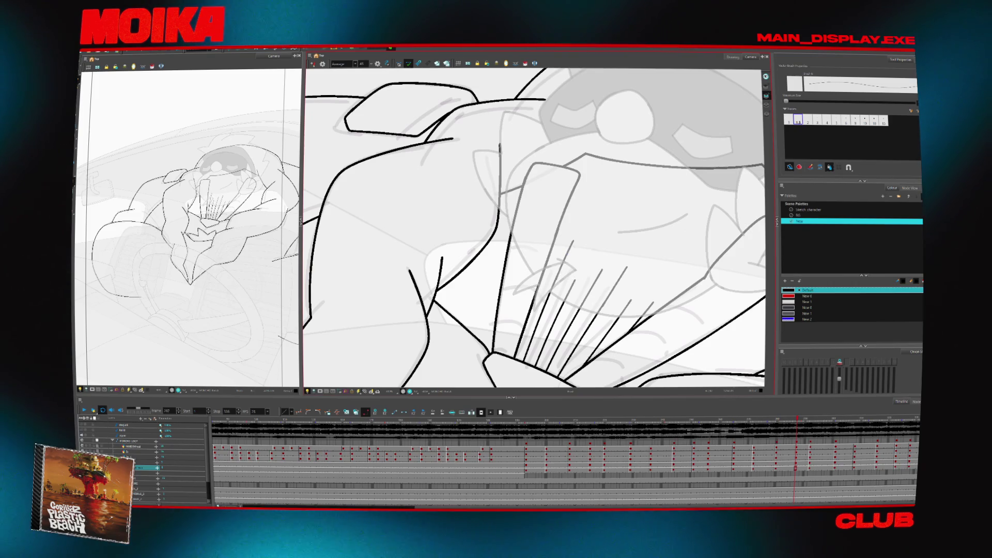
pyautogui.press(',')
pyautogui.press(',')
pyautogui.press(',')
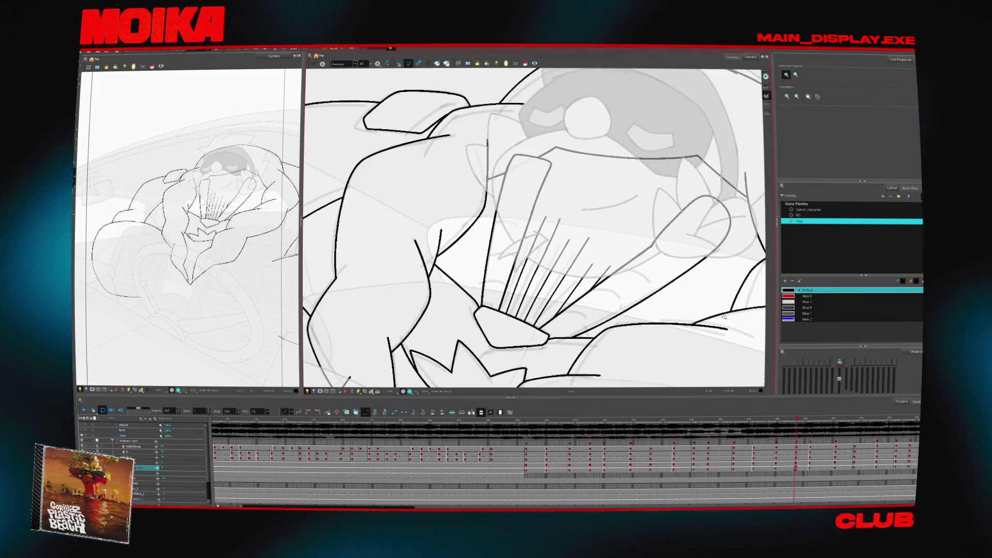
# - Pick the Sketch character palette and sketch a red guide curve across the chest
pyautogui.click(807, 210)
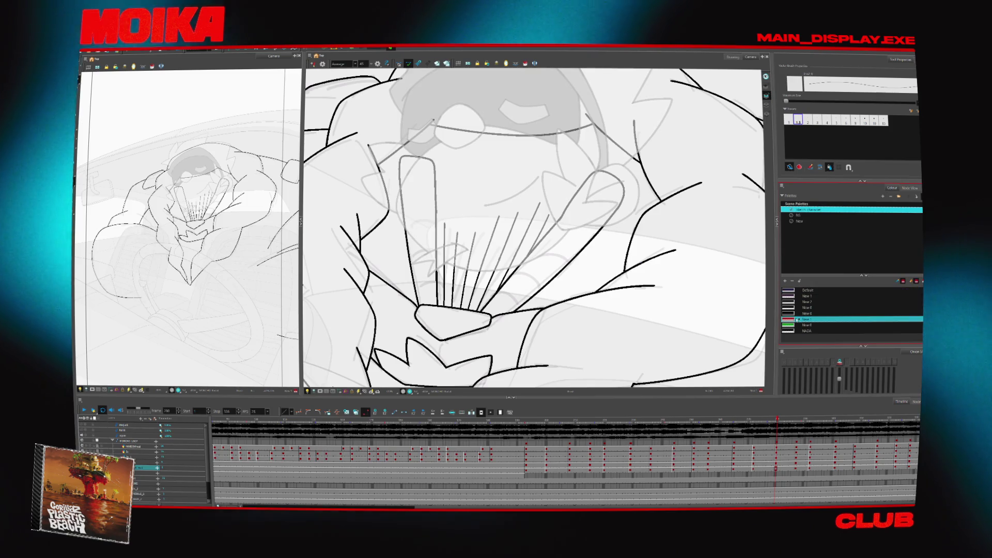
pyautogui.moveTo(438, 207); pyautogui.dragTo(587, 227)
pyautogui.press('.')
pyautogui.press('.')
pyautogui.press('.')
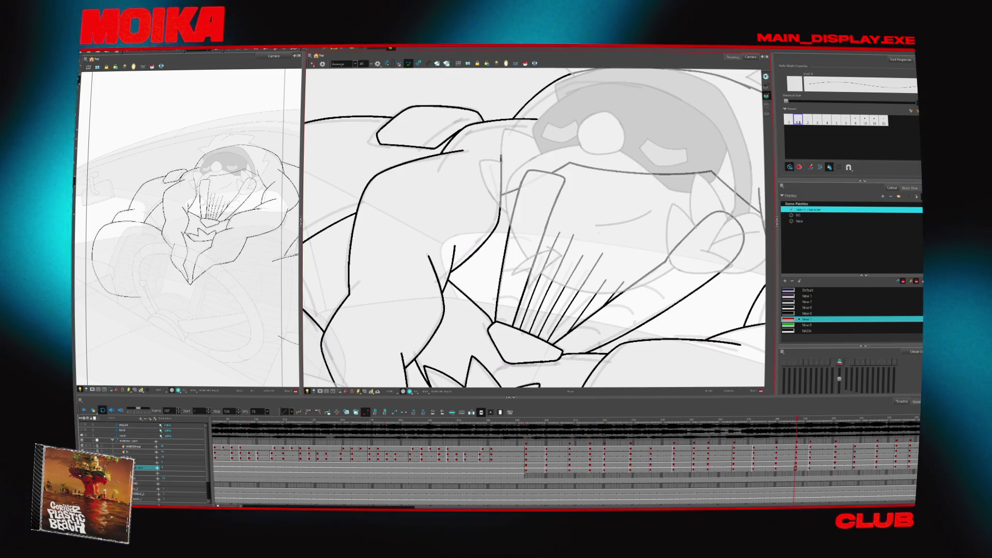
# - Nudge the view slightly and jump back to frame 380 in the Timeline
pyautogui.moveTo(532, 227); pyautogui.dragTo(493, 215)
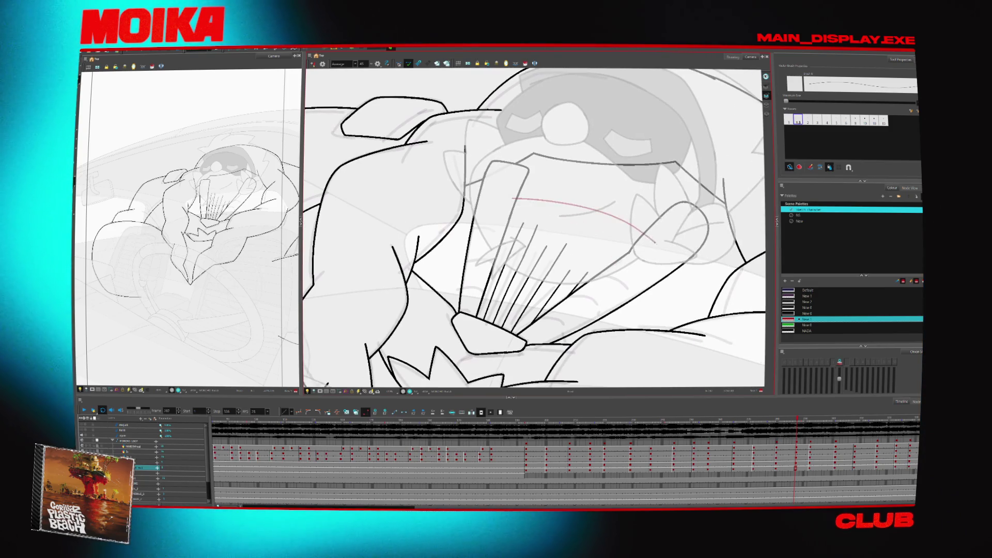
pyautogui.click(777, 420)
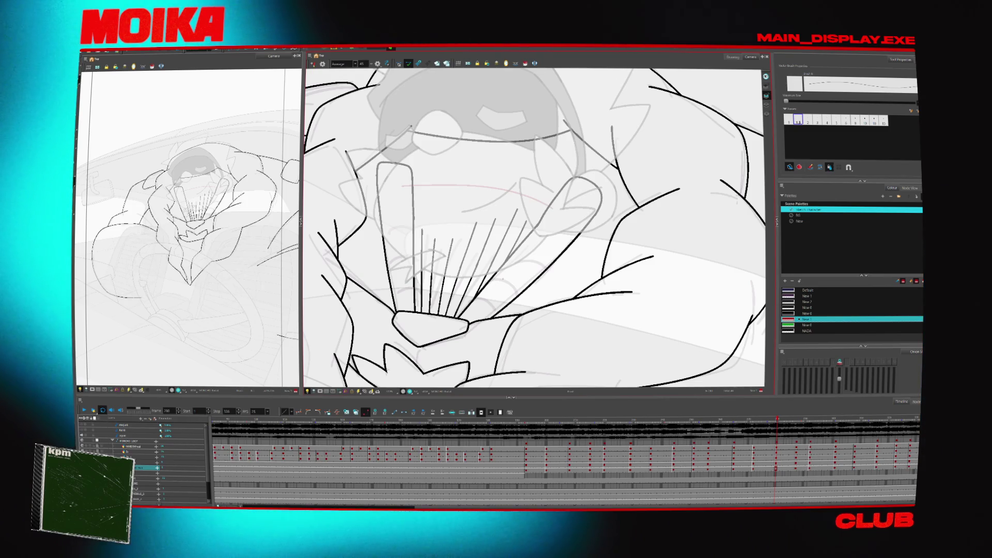
# - Play the animation, re-centre the view on the character, then stop and zoom out
pyautogui.press('space')
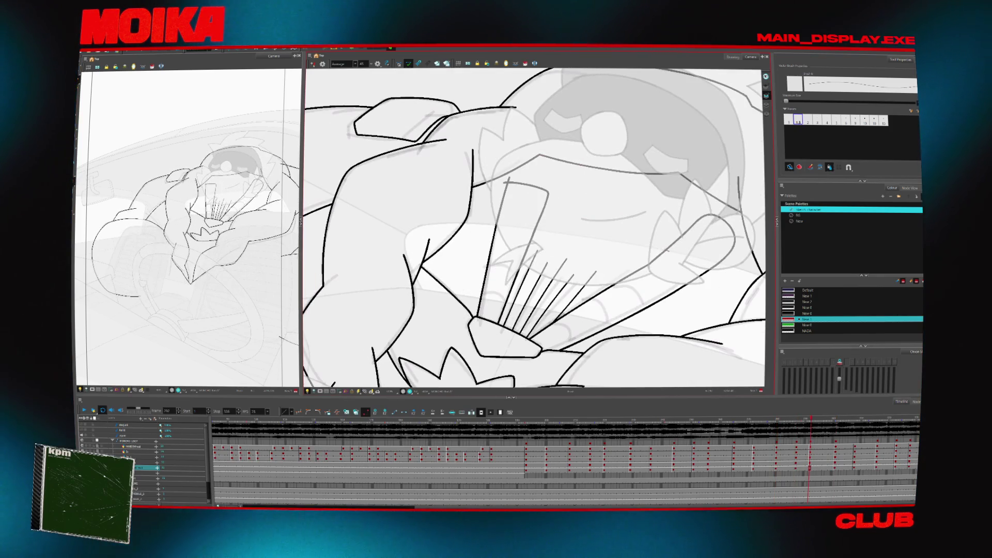
pyautogui.moveTo(608, 271); pyautogui.dragTo(492, 266)
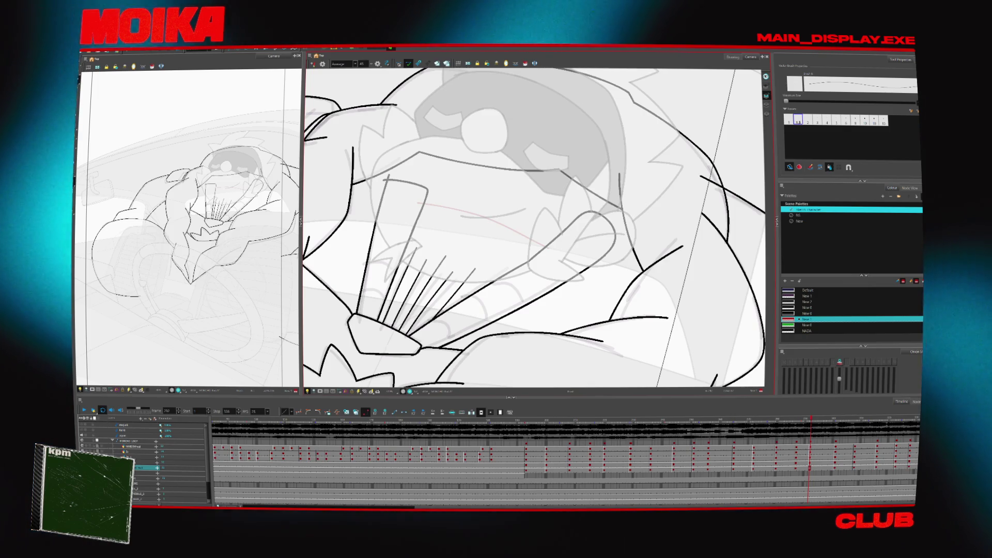
pyautogui.moveTo(479, 262); pyautogui.dragTo(503, 269)
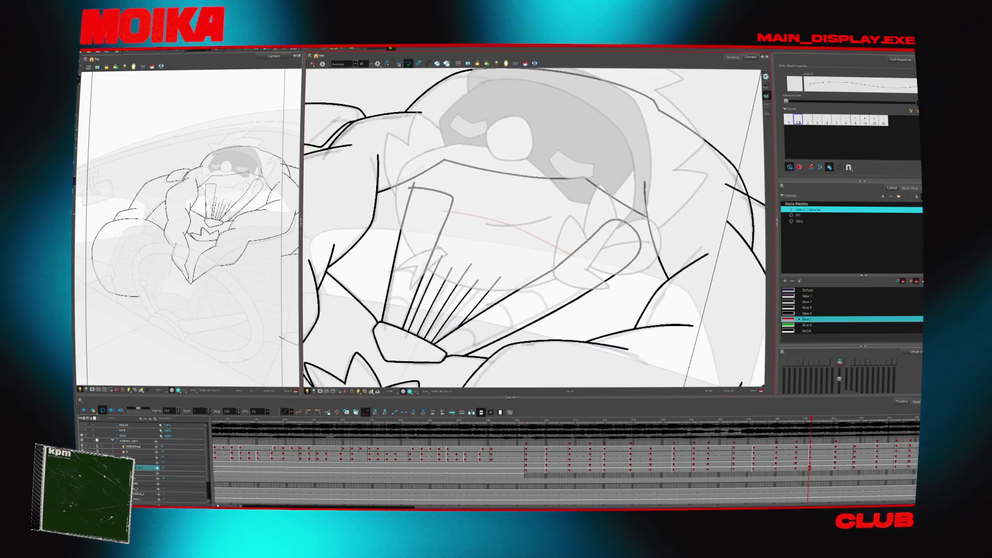
pyautogui.press('Return')
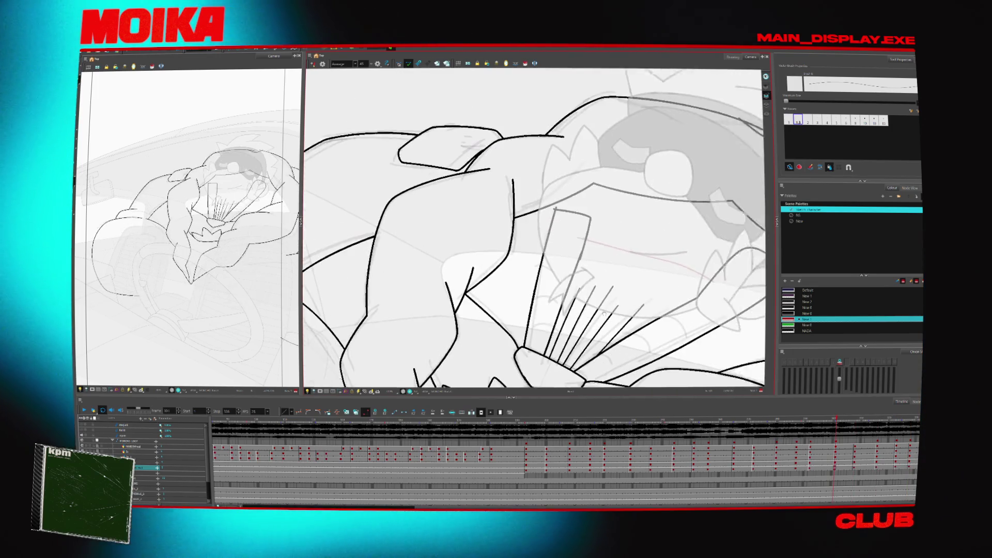
pyautogui.hotkey('alt', 'z')
pyautogui.scroll(-3, 489, 252)
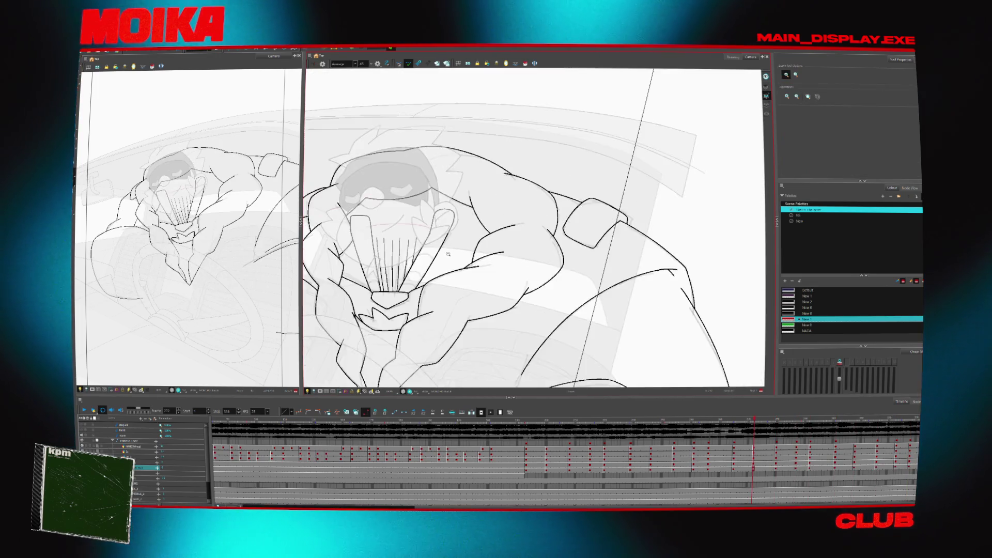
# - Zoom in on the character and ink a short arc stroke on the hand
pyautogui.click(454, 215)
pyautogui.hotkey('alt', 'b')
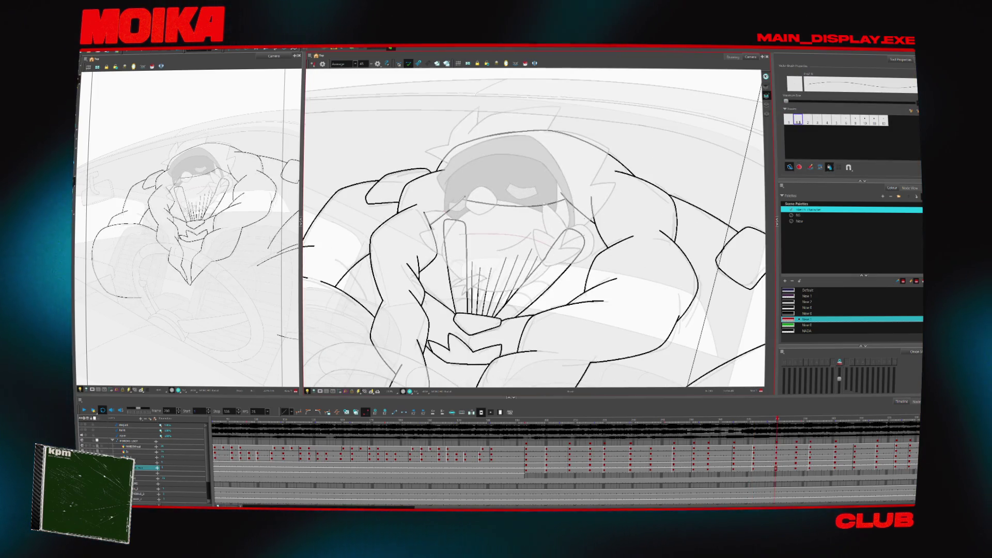
pyautogui.press('Return')
pyautogui.hotkey('alt', 'z')
pyautogui.scroll(4, 521, 168)
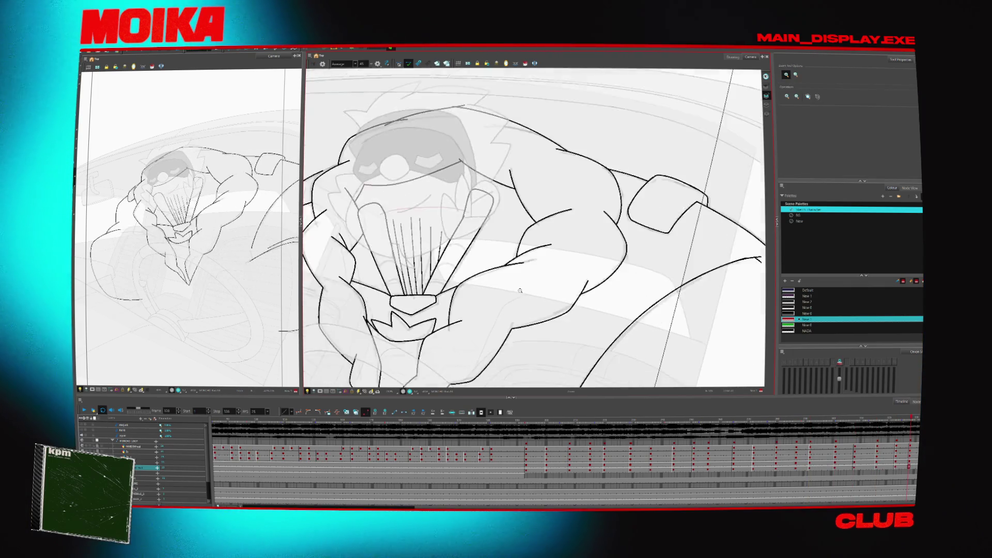
pyautogui.hotkey('alt', 'b')
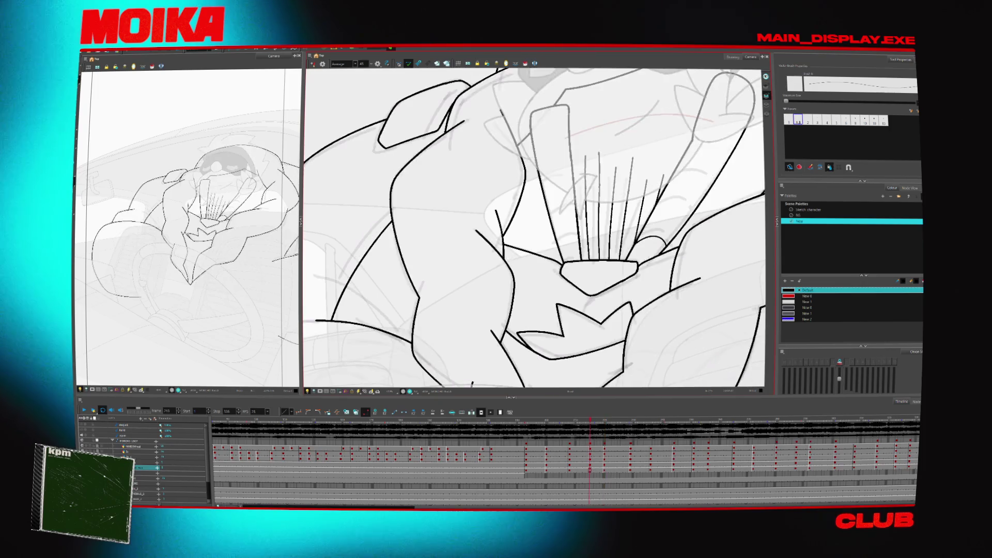
pyautogui.moveTo(648, 243); pyautogui.dragTo(680, 245)
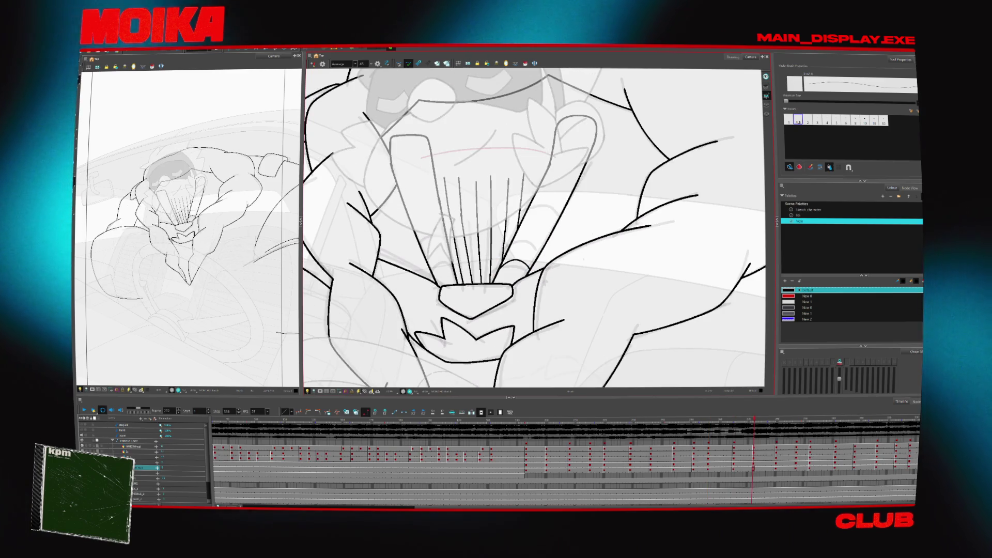
# - Mirror the view, step through five drawings from an earlier frame, play back, and enable Onion Skin
pyautogui.press('4')
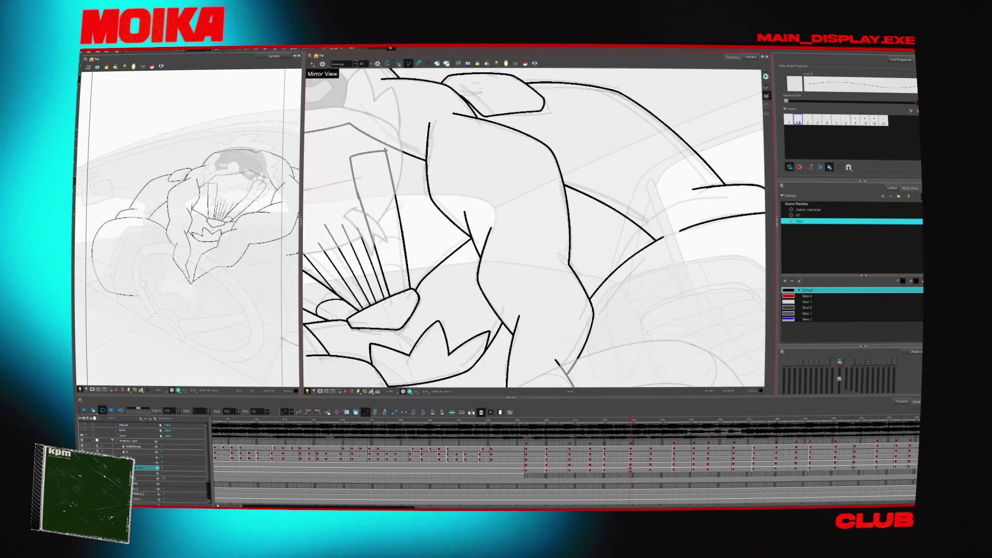
pyautogui.click(526, 419)
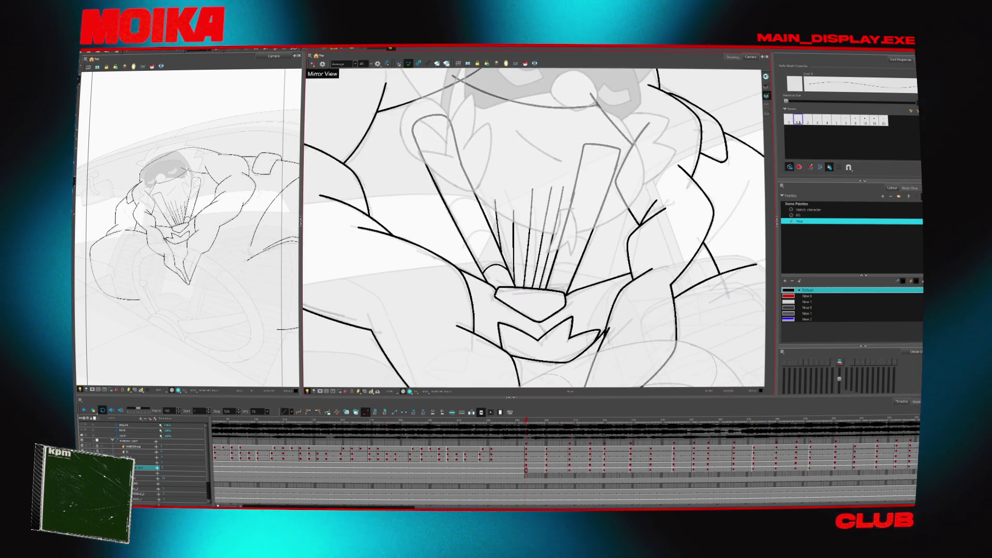
pyautogui.press('g')
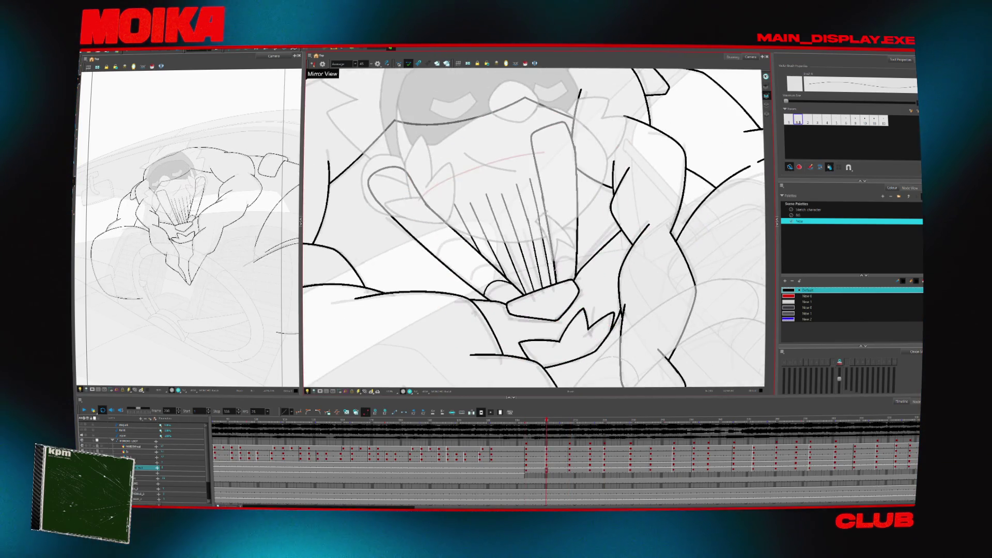
pyautogui.press('g')
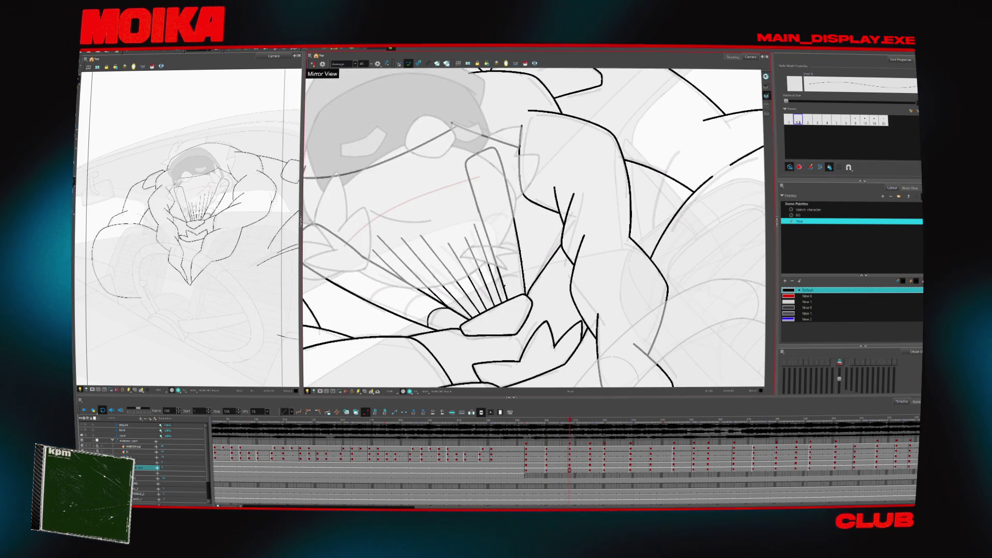
pyautogui.press('g')
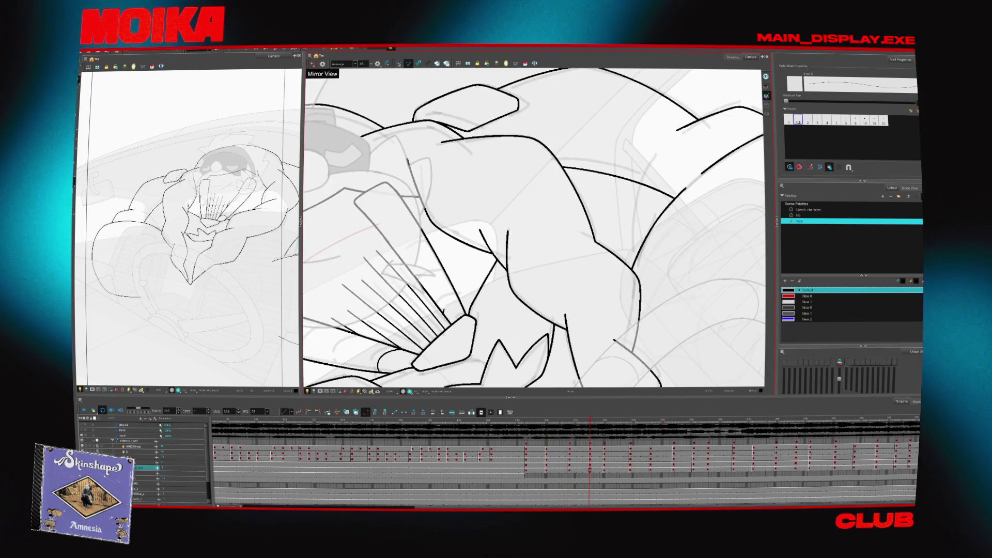
pyautogui.press('g')
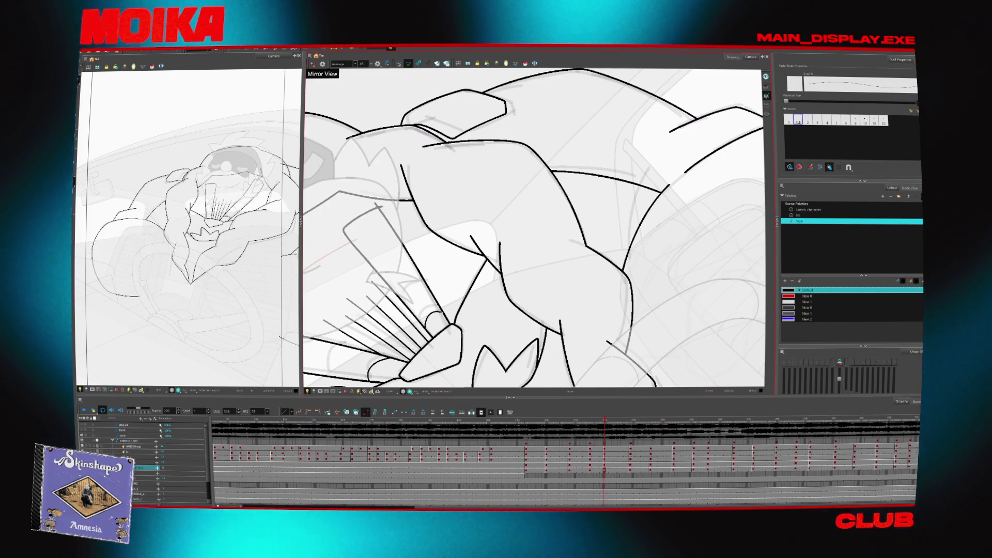
pyautogui.press('g')
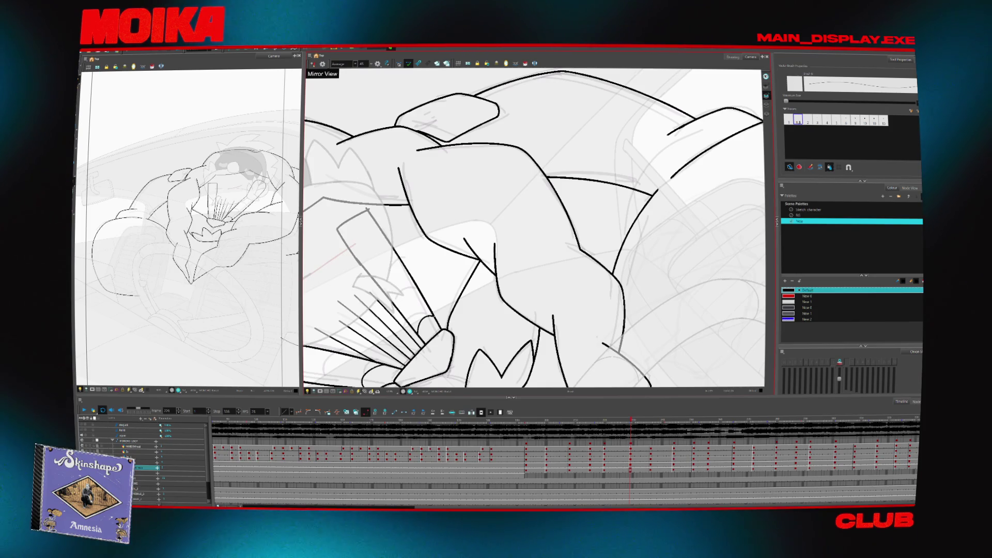
pyautogui.press('Return')
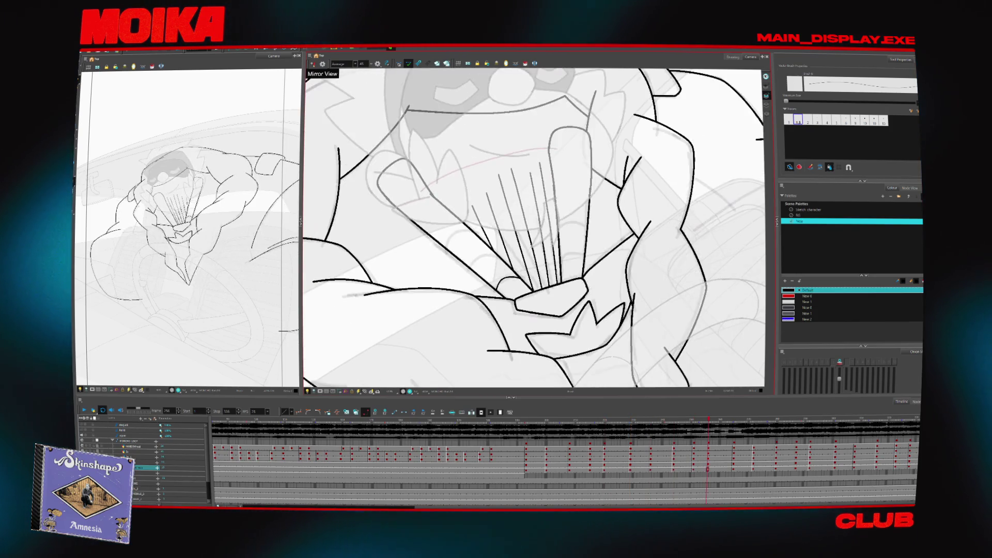
pyautogui.hotkey('alt', 'o')
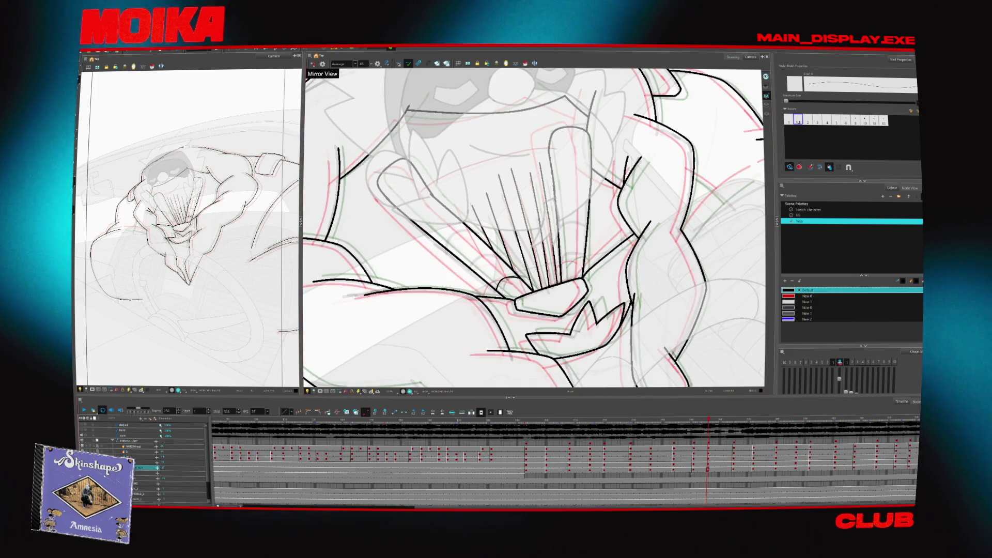
# - Zoom in, play through the onion-skinned frames, and return to an earlier frame
pyautogui.scroll(3, 569, 279)
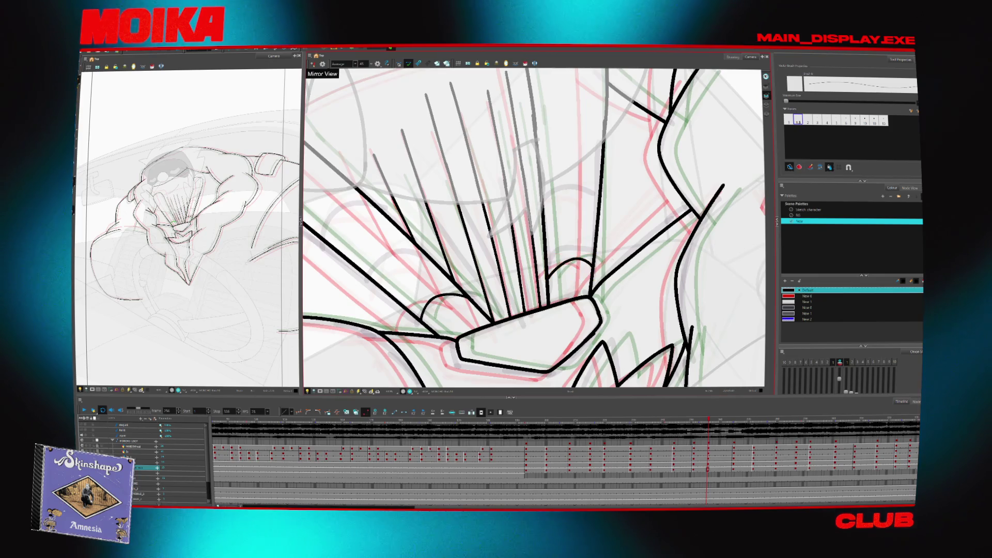
pyautogui.press('Return')
pyautogui.hotkey('alt', 'z')
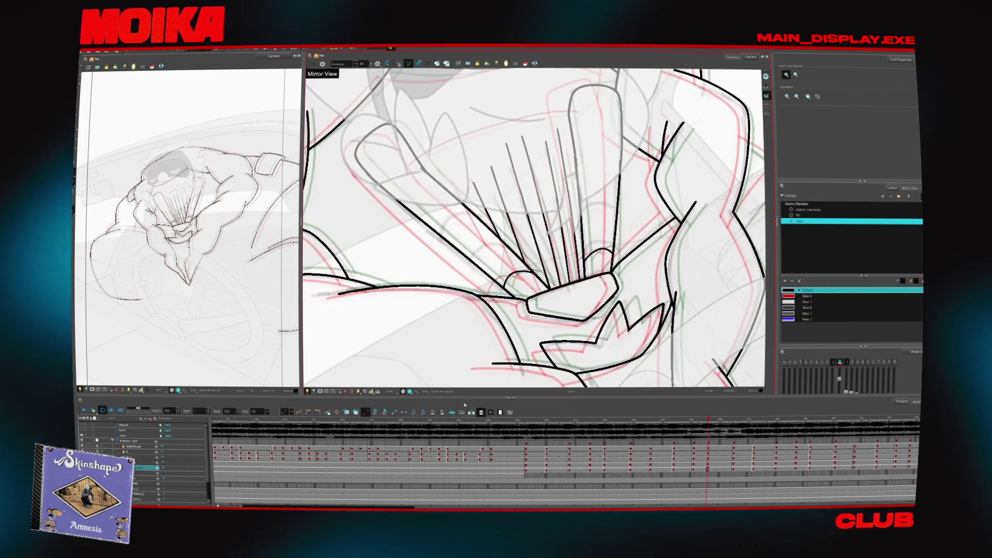
pyautogui.click(535, 420)
# - Step through the drawings one by one and ink a new arc stroke on the hand
pyautogui.hotkey('alt', 'b')
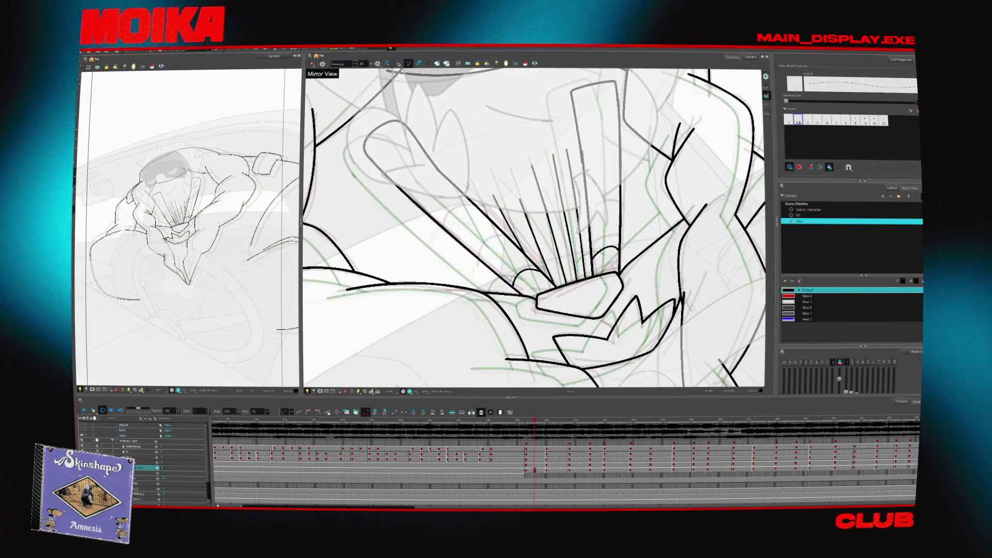
pyautogui.press(',')
pyautogui.press('.')
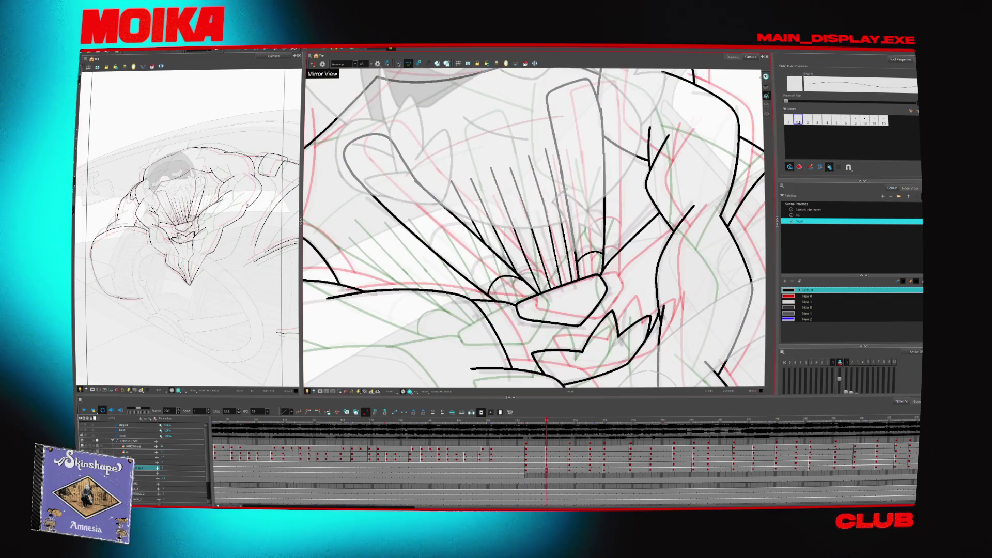
pyautogui.press('.')
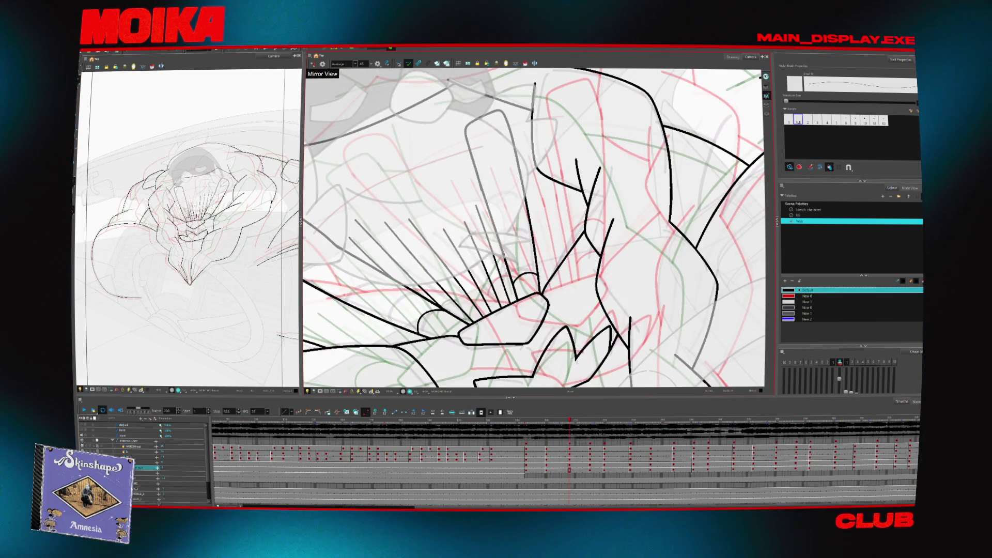
pyautogui.press('.')
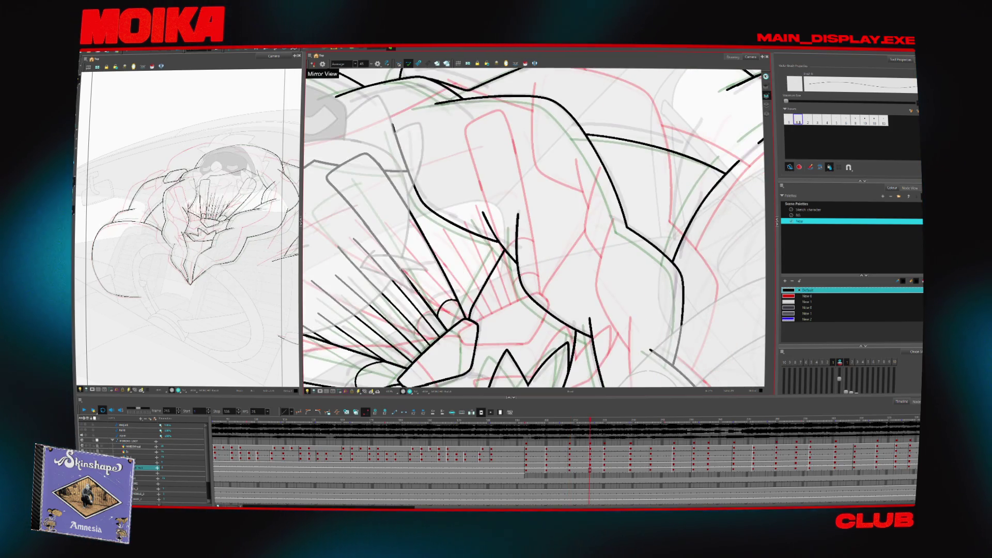
pyautogui.press('.')
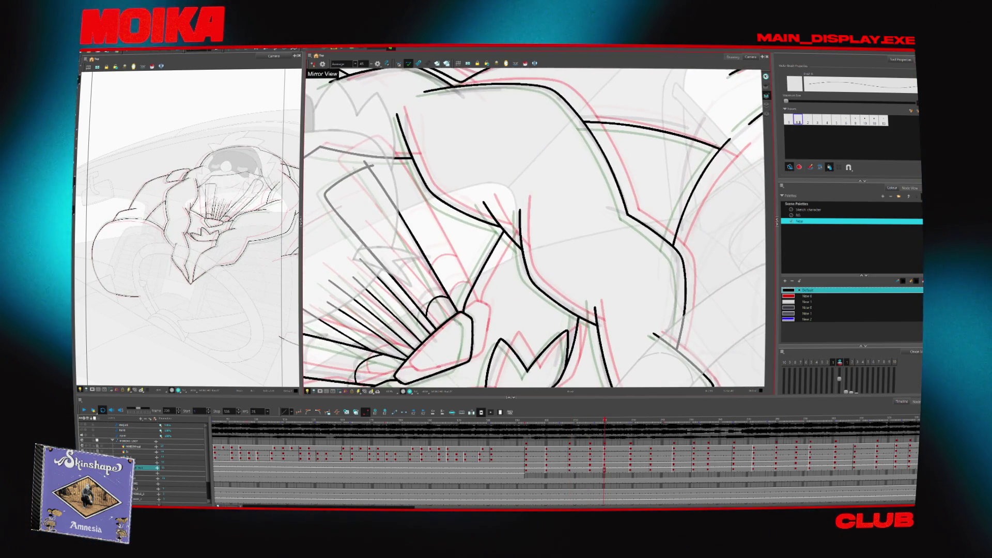
pyautogui.press('.')
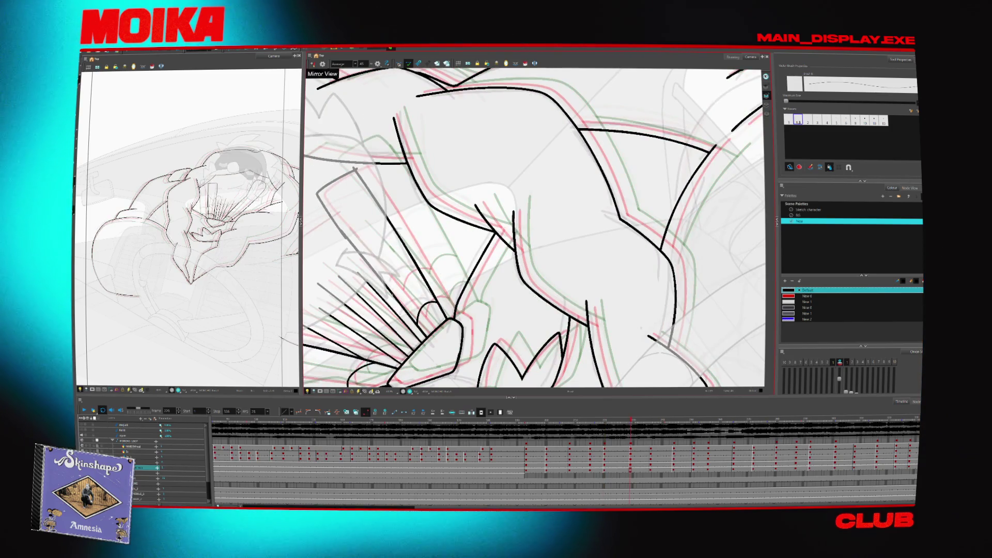
pyautogui.moveTo(394, 290); pyautogui.dragTo(422, 279)
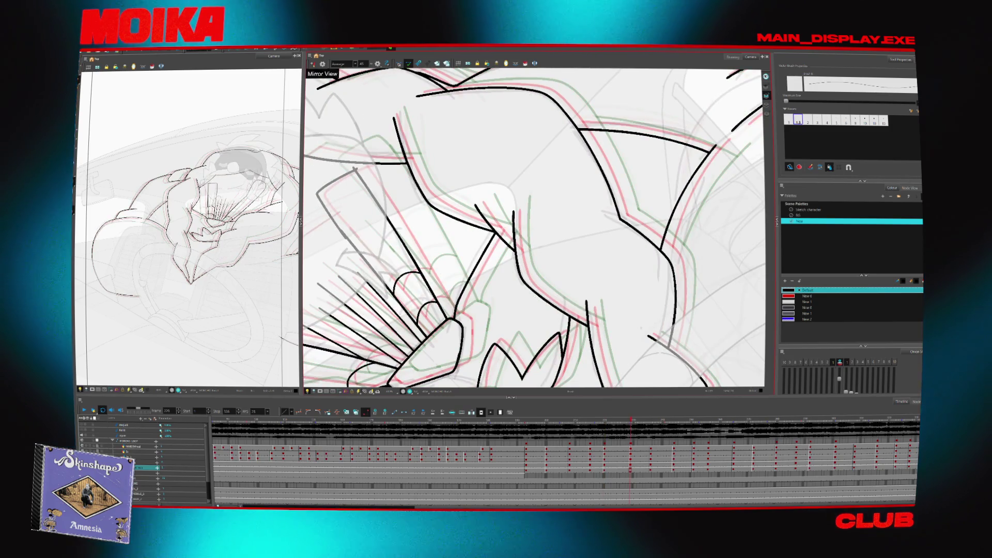
pyautogui.press('Return')
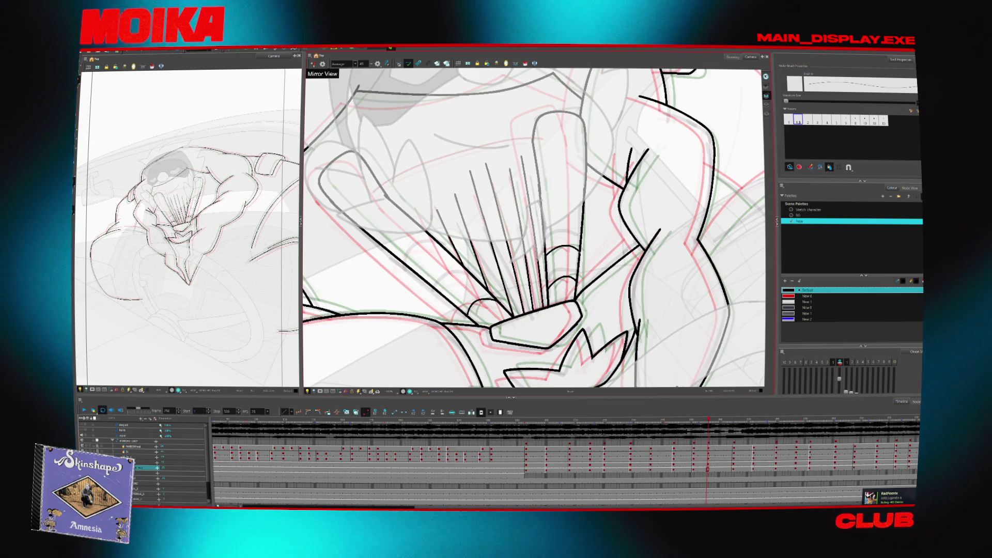
# - Play the animation back and pan the view over the hand
pyautogui.press('Return')
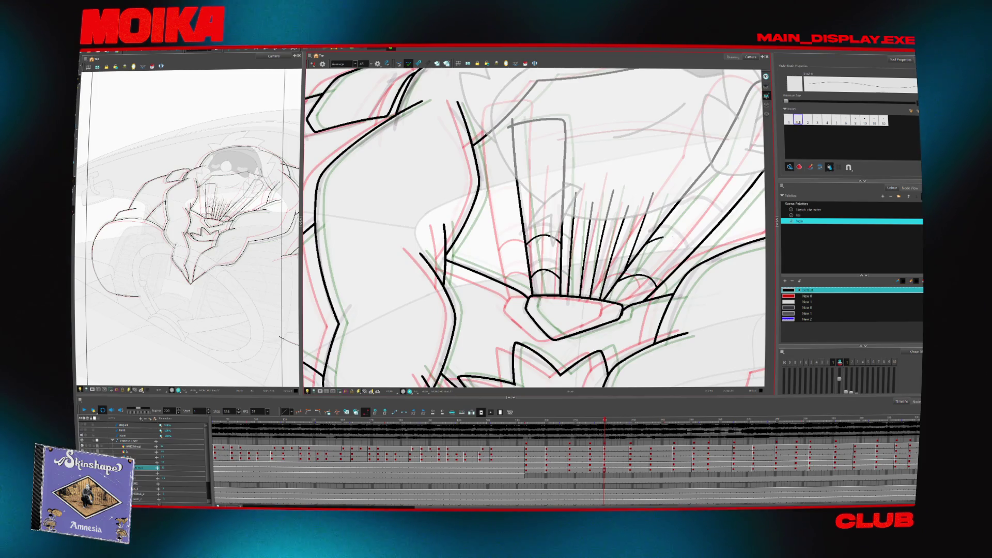
pyautogui.moveTo(667, 244); pyautogui.dragTo(627, 268)
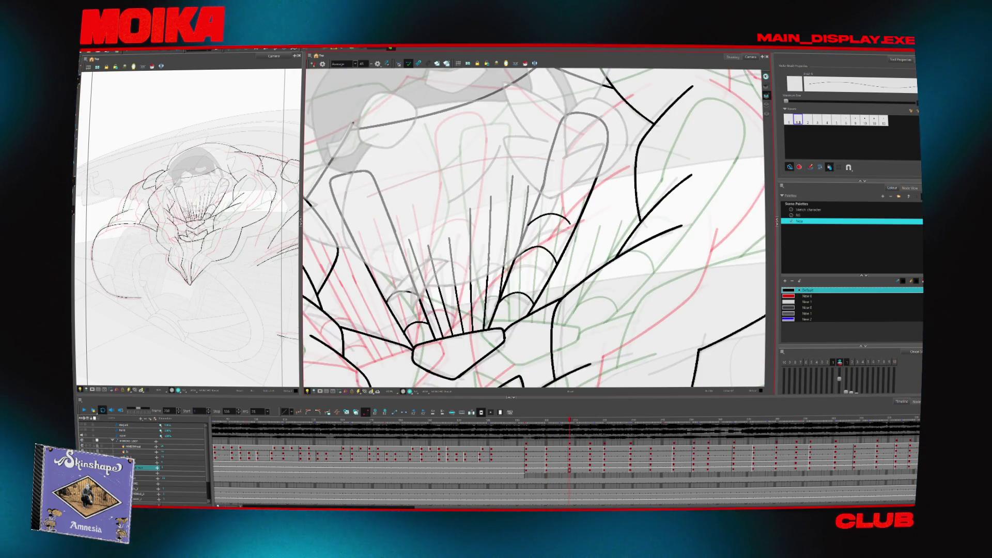
# - Undo and redraw the knuckle arc, select the new stroke, then mirror the view to check
pyautogui.hotkey('ctrl', 'z')
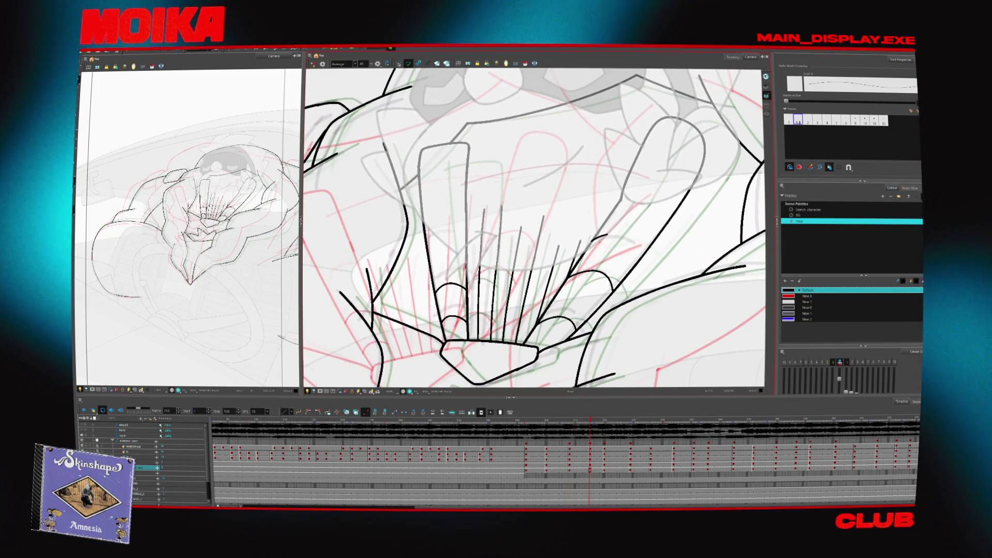
pyautogui.moveTo(590, 239); pyautogui.dragTo(638, 259)
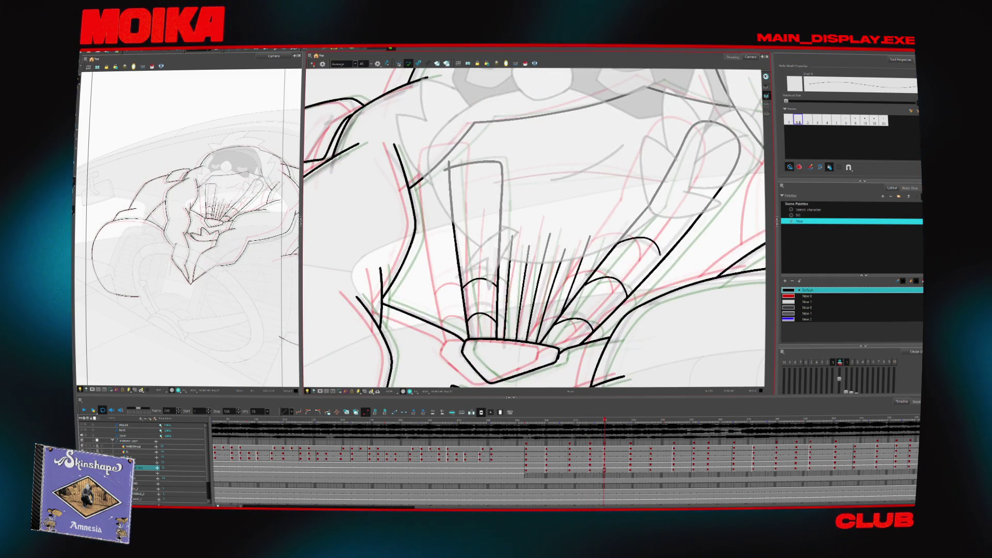
pyautogui.click(639, 239)
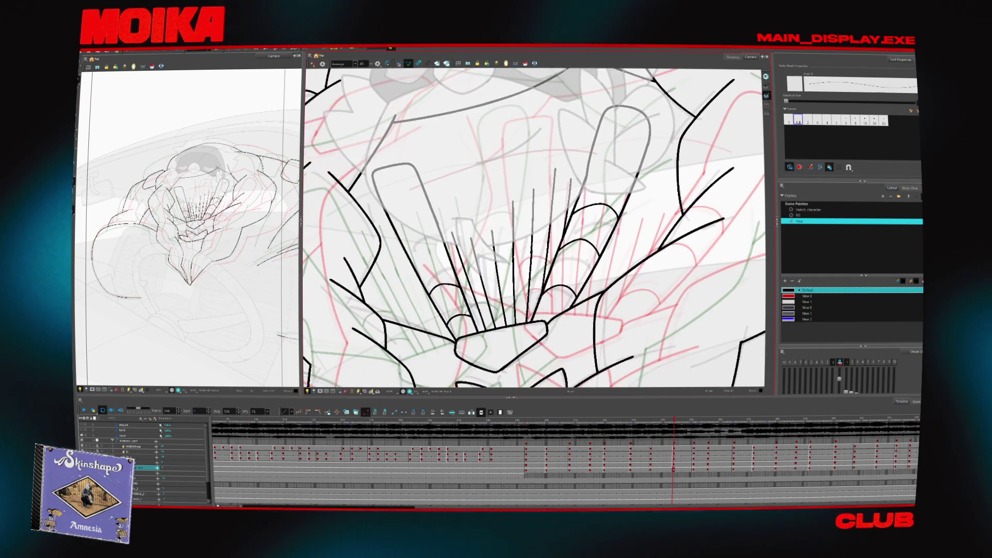
pyautogui.press('4')
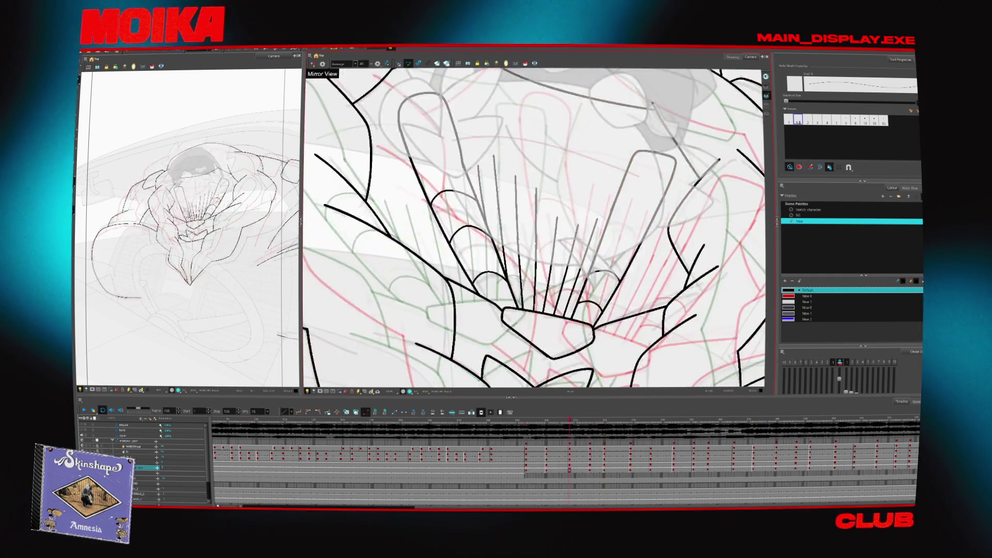